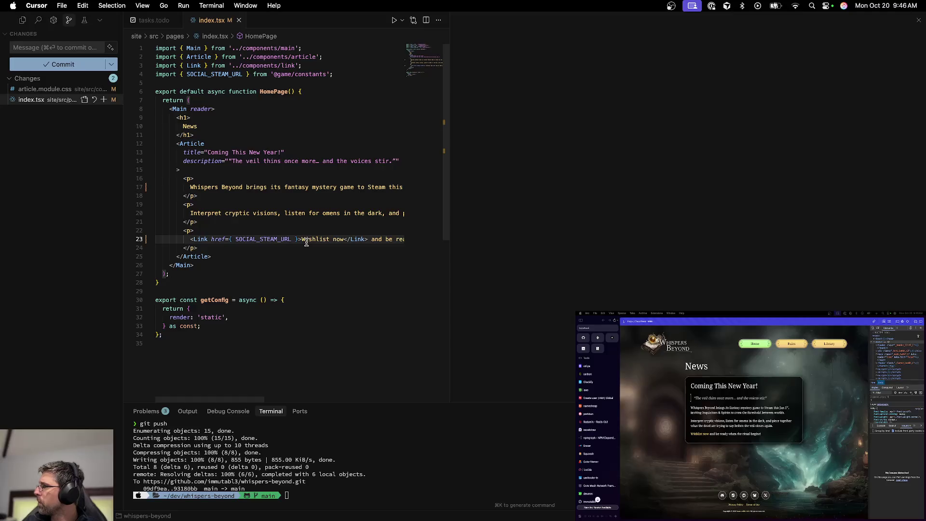
Wrap "Whispers Beyond" in <strong> tags in index.tsx and save
click(237, 184)
key(super+Left)
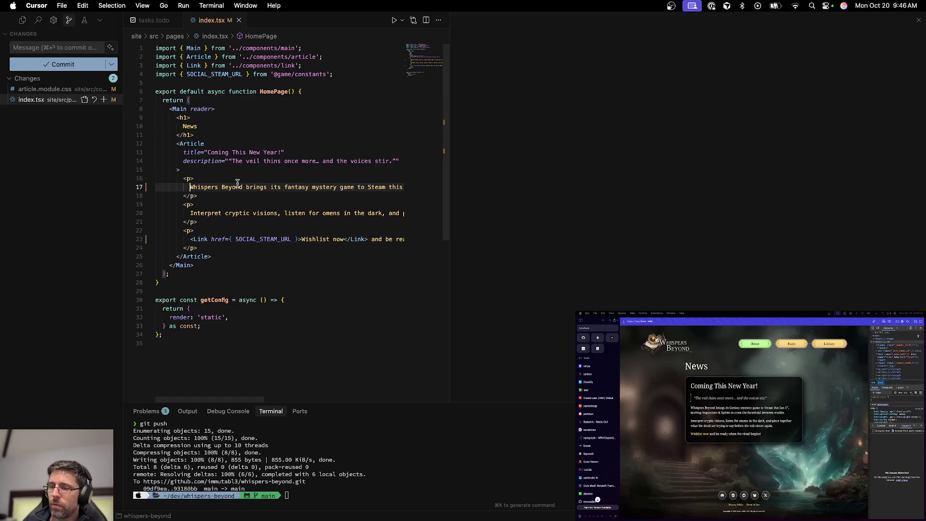
text(<strong></strong>)
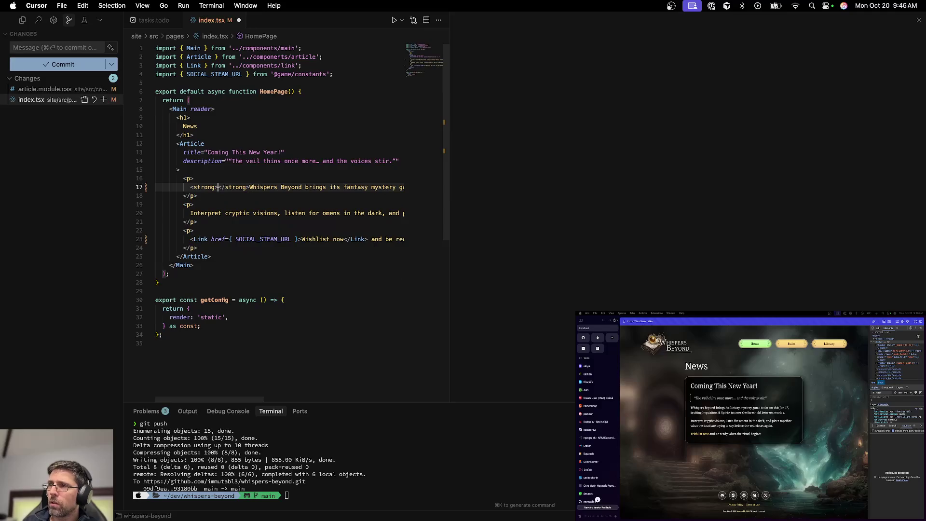
key(Tab)
key(Tab)
key(super+s)
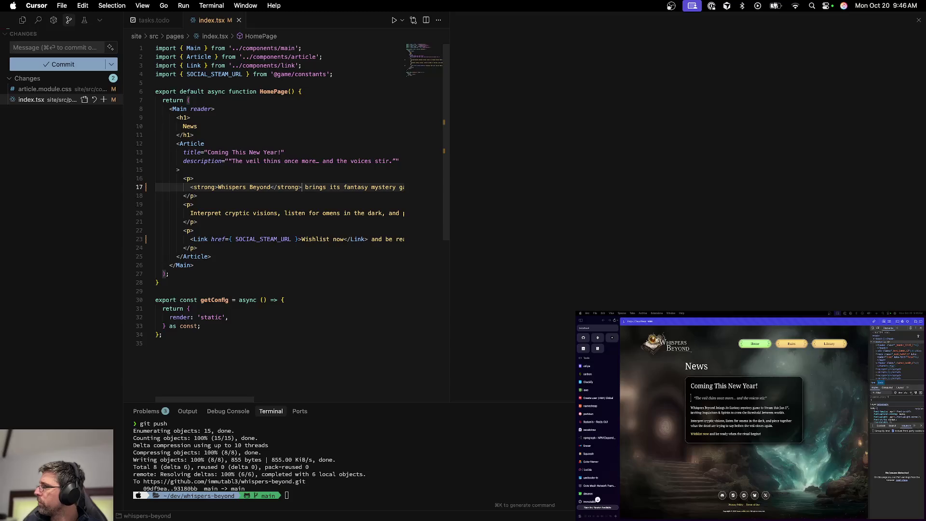
Open article.module.css and accept the suggested bold-weight rule for strong text
click(259, 136)
key(super+p)
text(article)
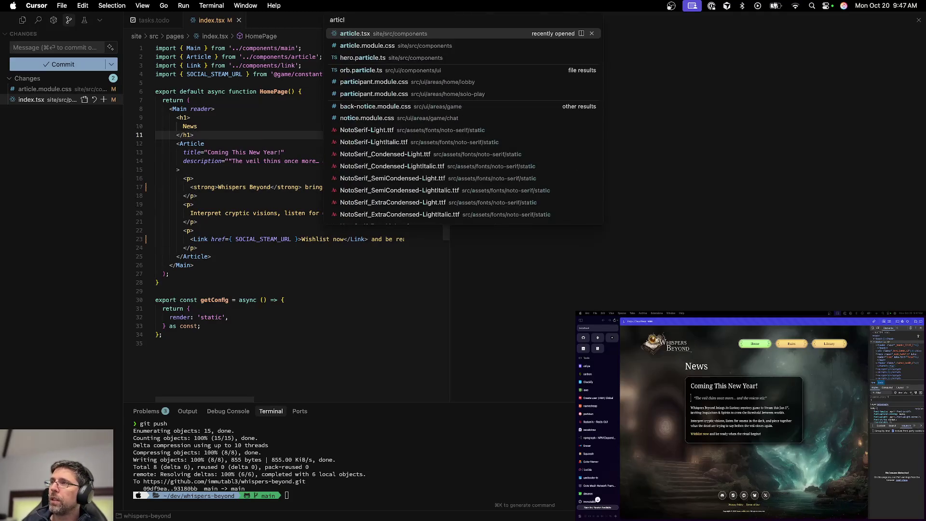
key(Down)
key(Return)
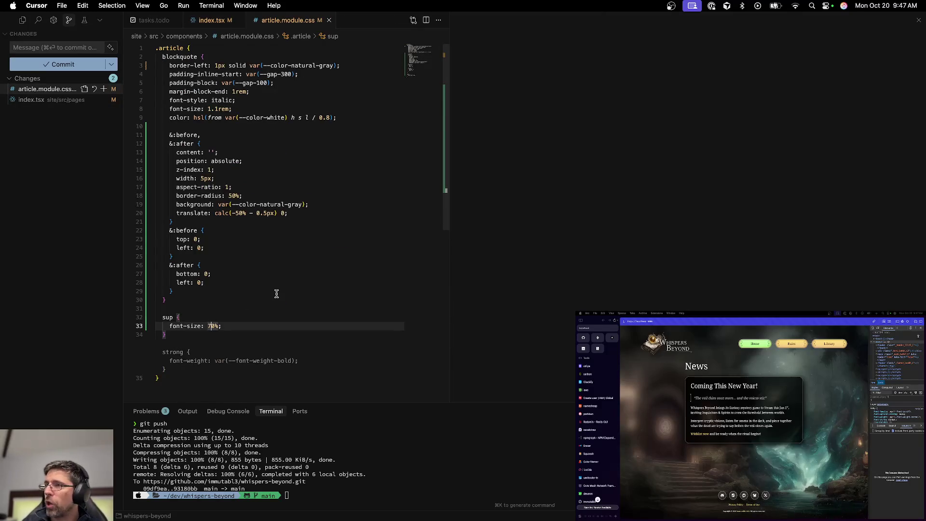
key(Tab)
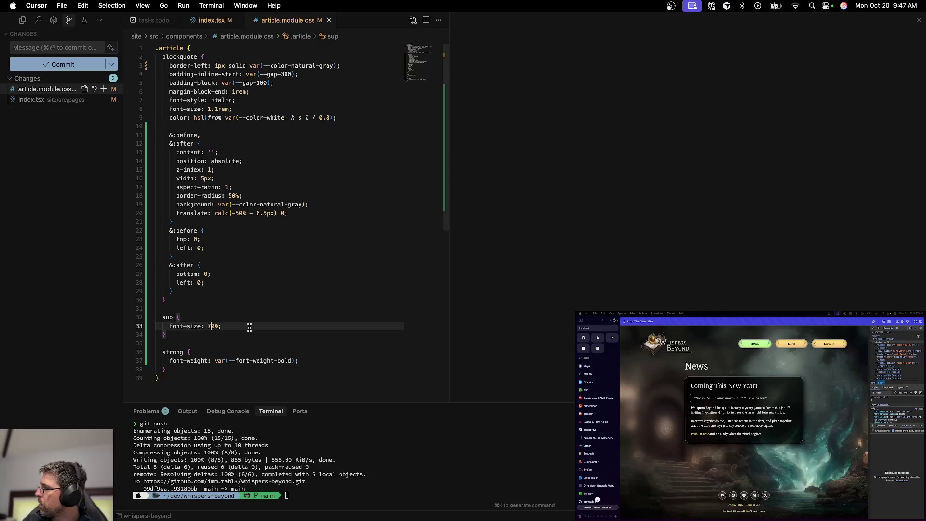
Close the article.module.css and index.tsx editor tabs
key(super+w)
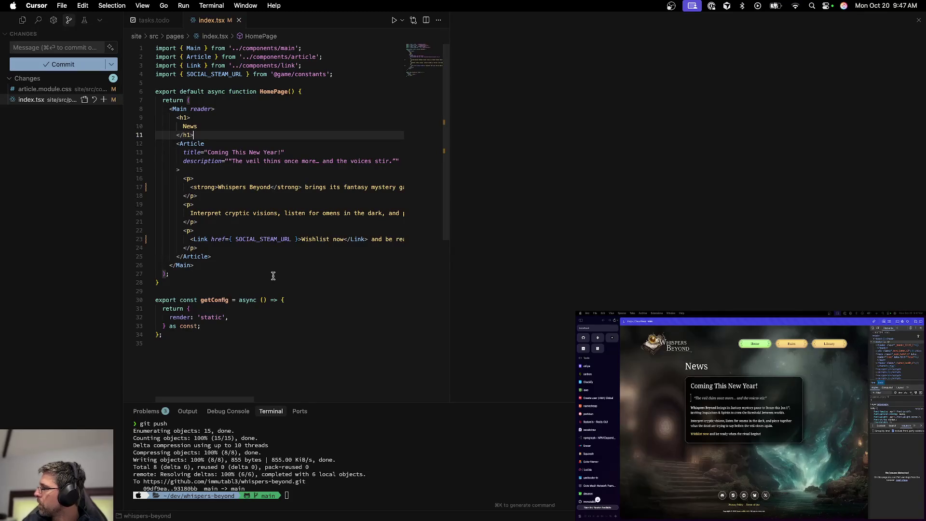
click(273, 276)
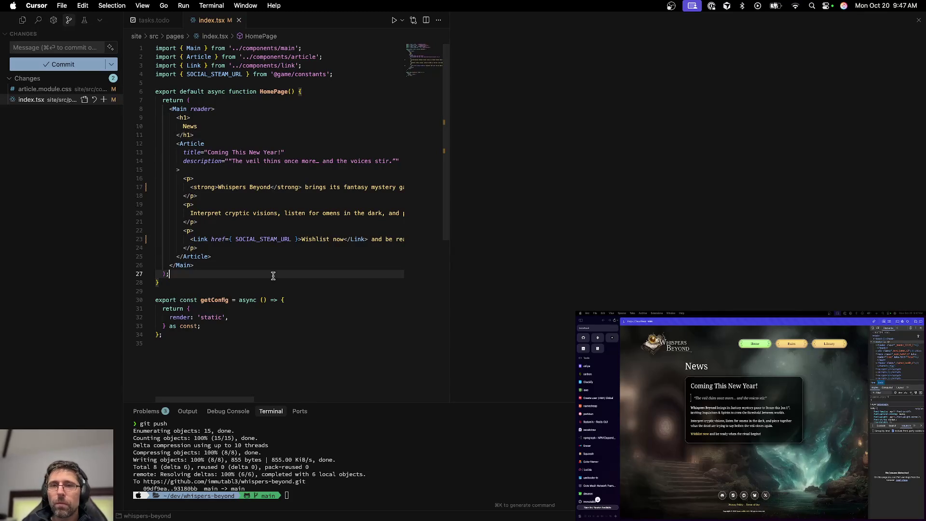
key(super+w)
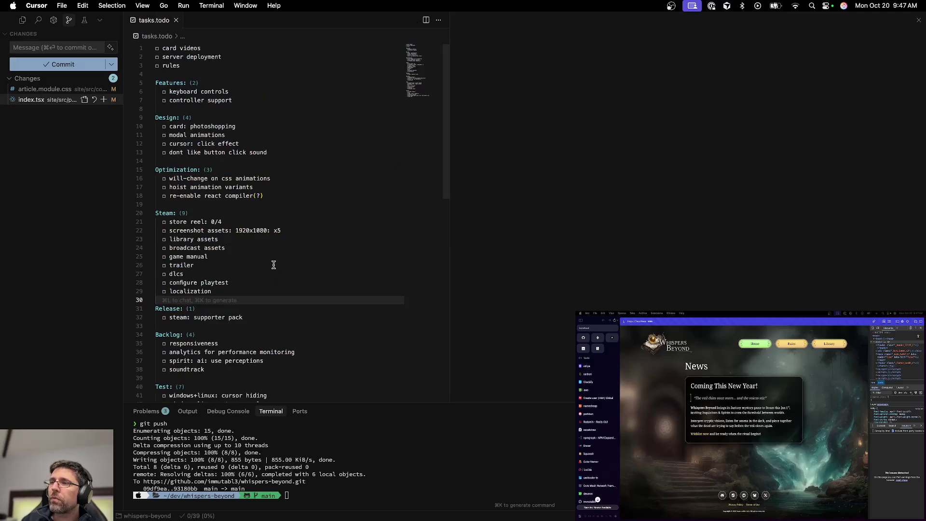
Close the S3, Waku and localhost:3000 browser tabs and the tasks.todo editor
click(273, 265)
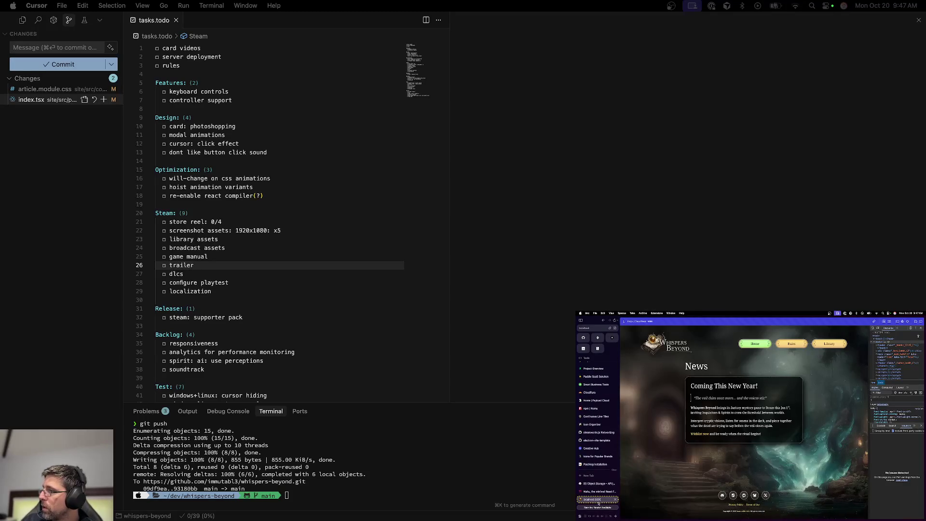
click(615, 484)
click(615, 483)
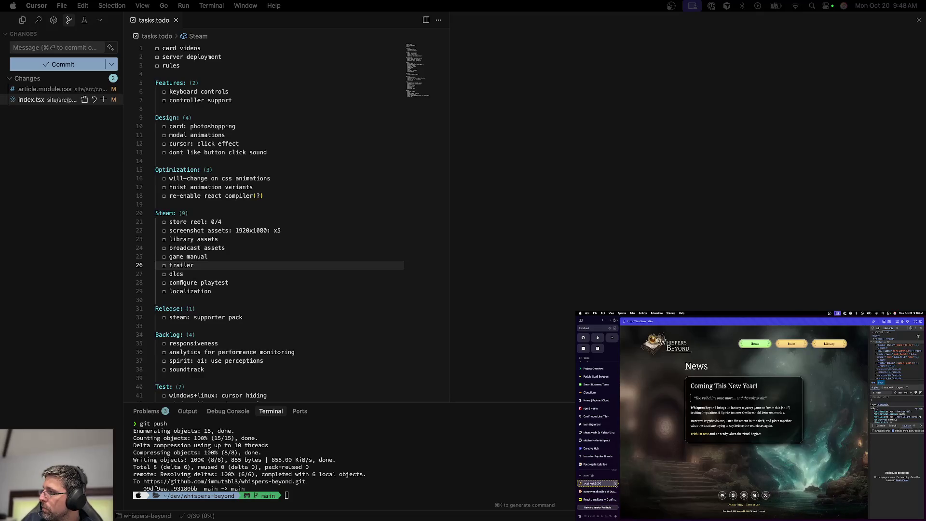
click(614, 483)
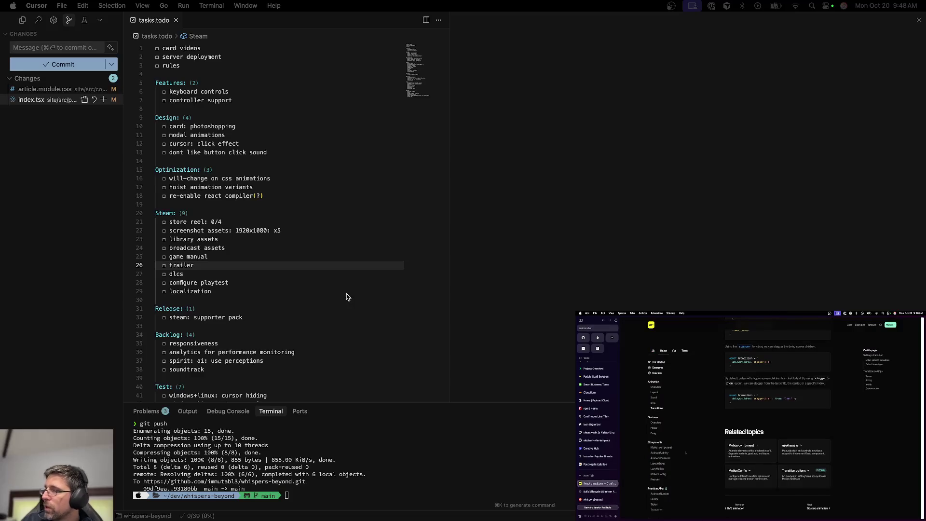
click(294, 299)
key(super+w)
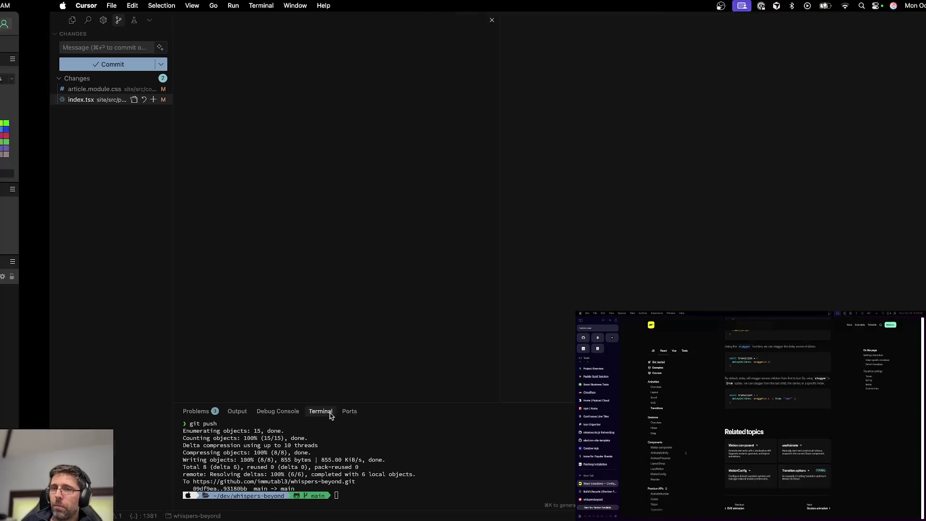
Stop the Vite dev server in Ghostty and clear the terminal pane
key(ctrl+Left)
key(ctrl+Right)
key(ctrl+Right)
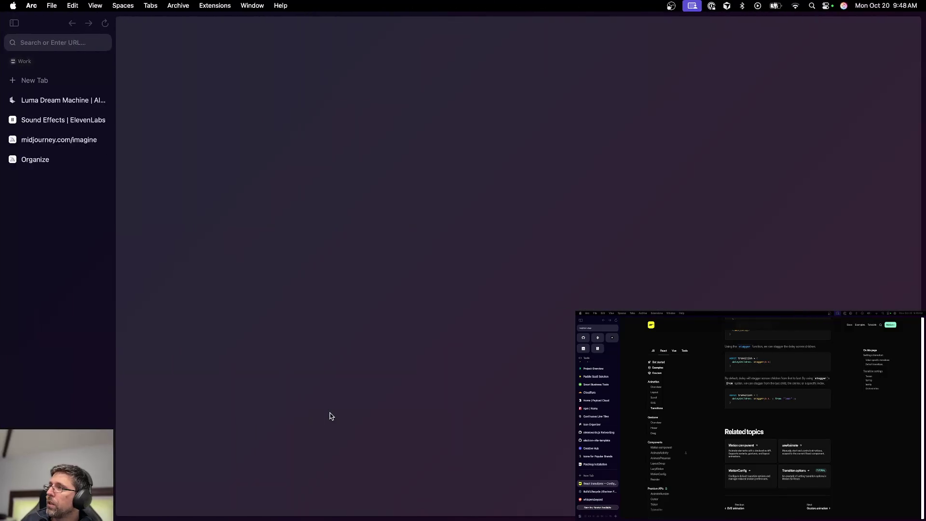
key(ctrl+Right)
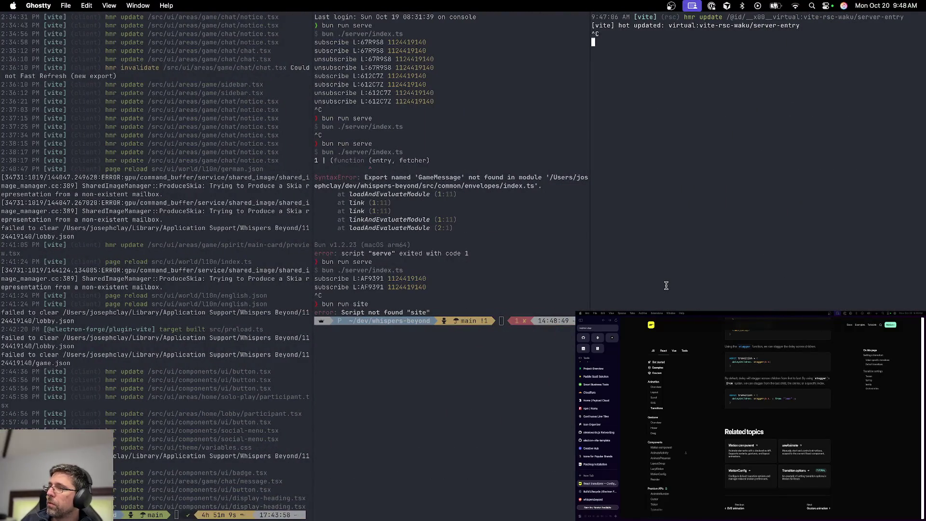
key(ctrl+c)
text(clear)
key(Return)
Show the project's file tree in Cursor's Explorer, then move to Affinity Photo
key(ctrl+Left)
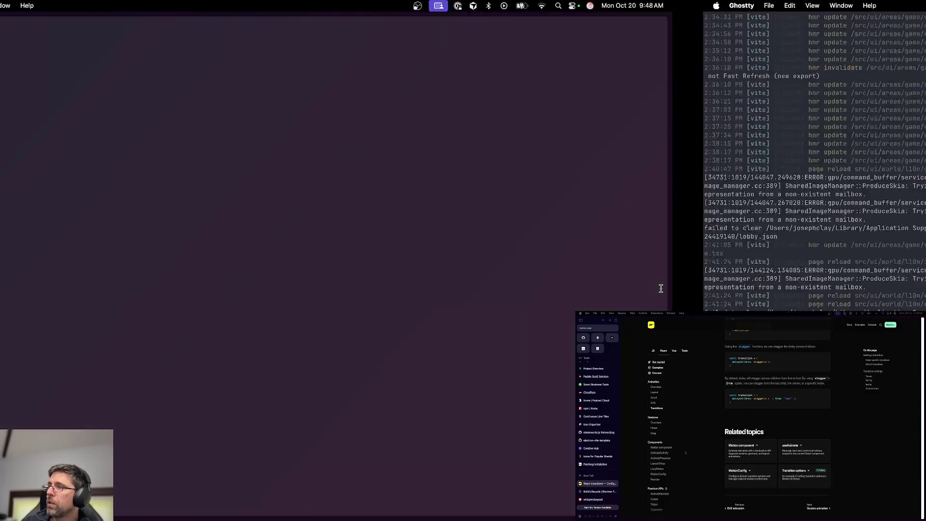
key(ctrl+Left)
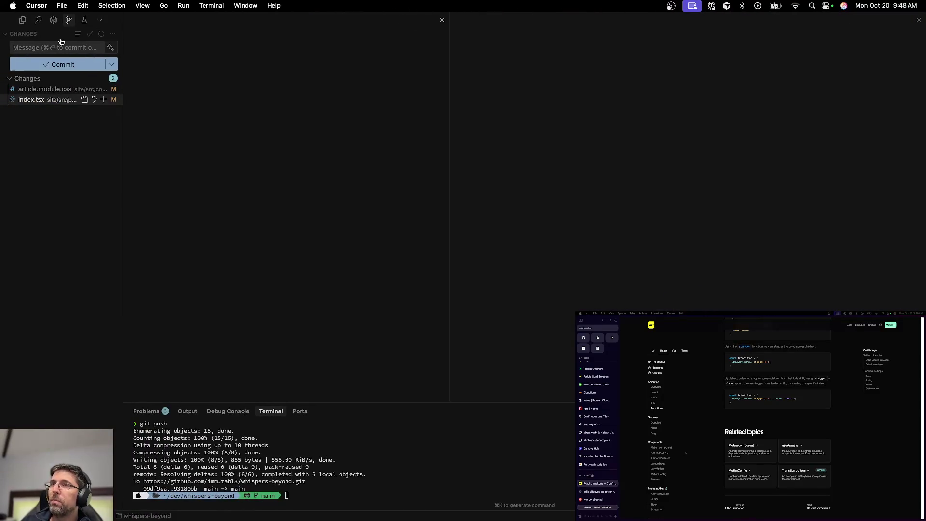
click(23, 20)
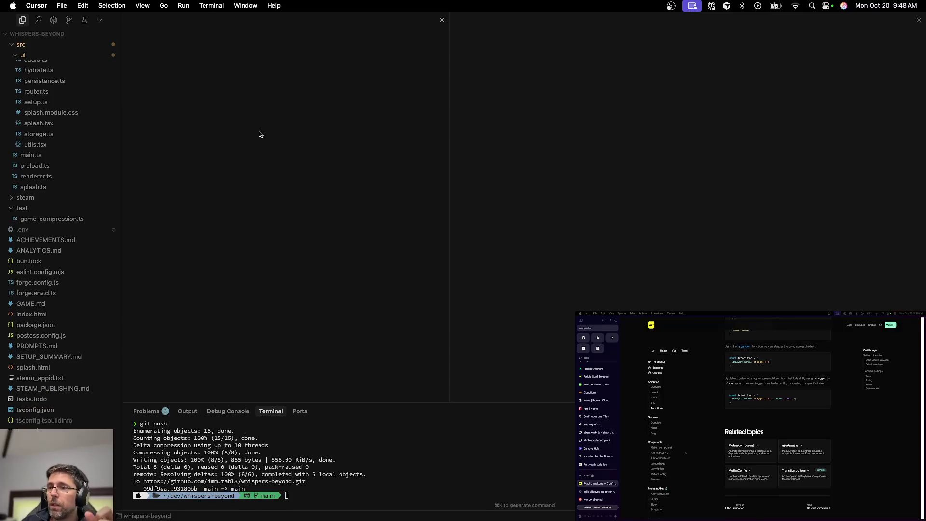
key(ctrl+Left)
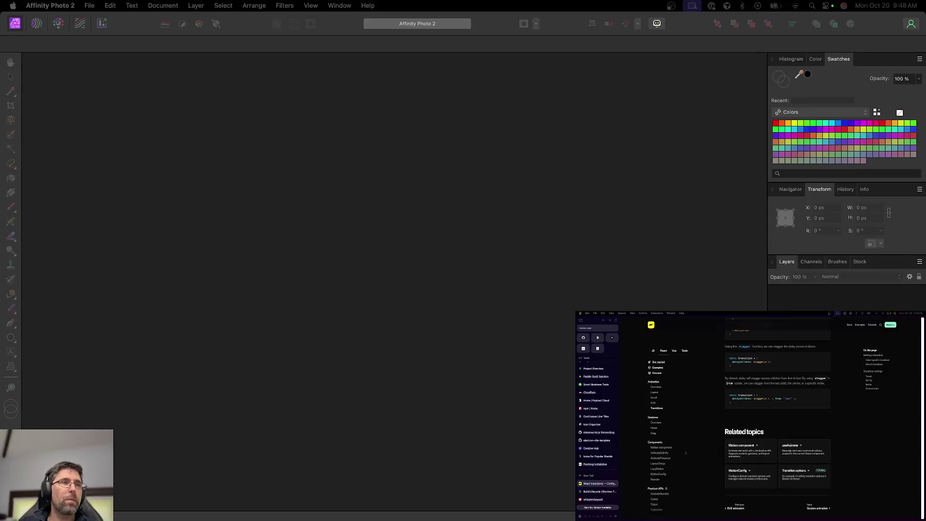
Close the Finder Desktop window and bring Affinity Photo 2 with 001.png forward
key(ctrl+Left)
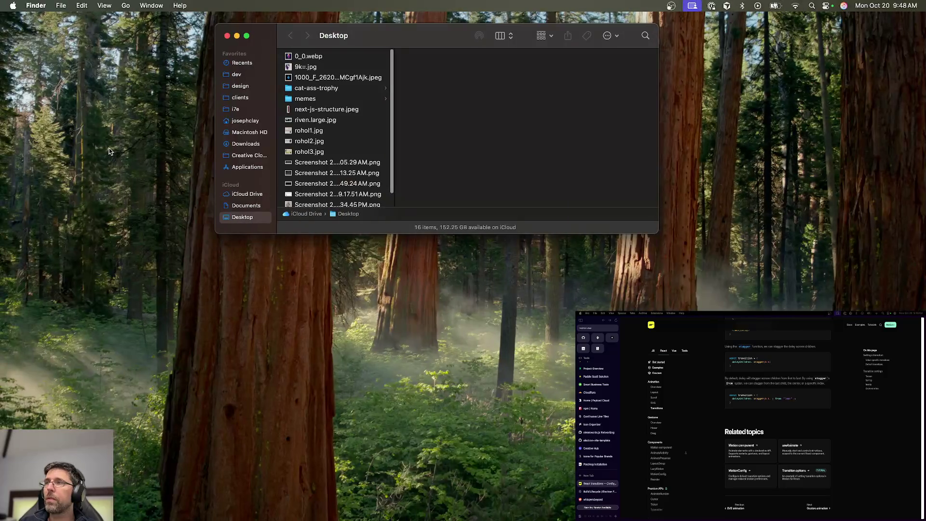
key(cmd+w)
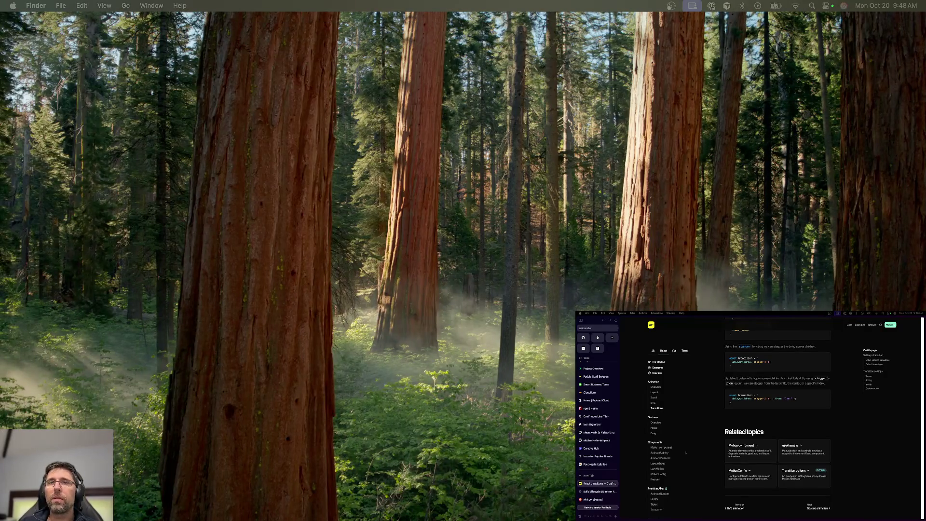
key(cmd+Tab)
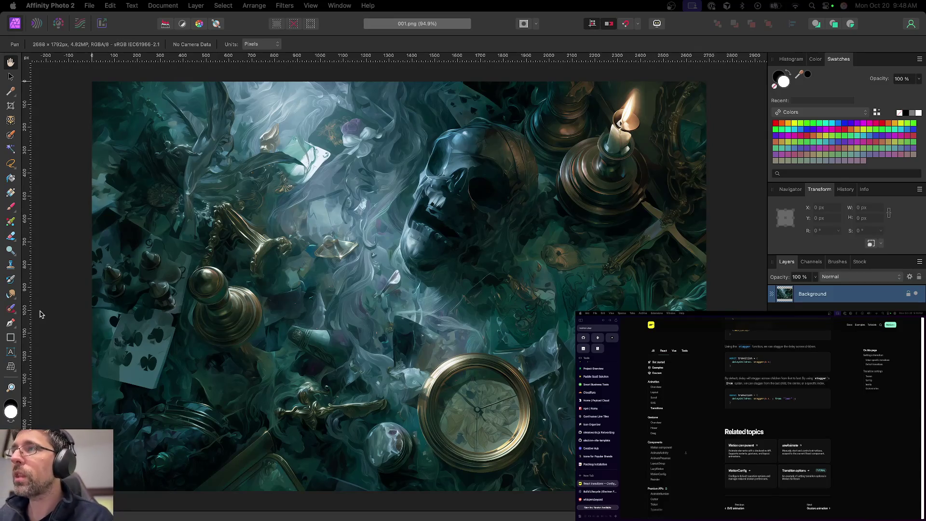
Switch to the Move tool and close 001.png without saving
click(13, 310)
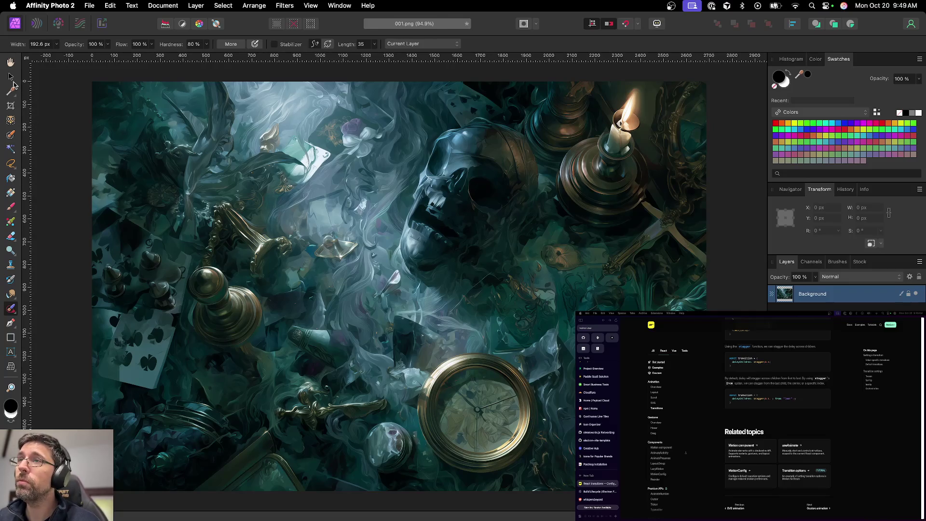
click(10, 76)
click(53, 102)
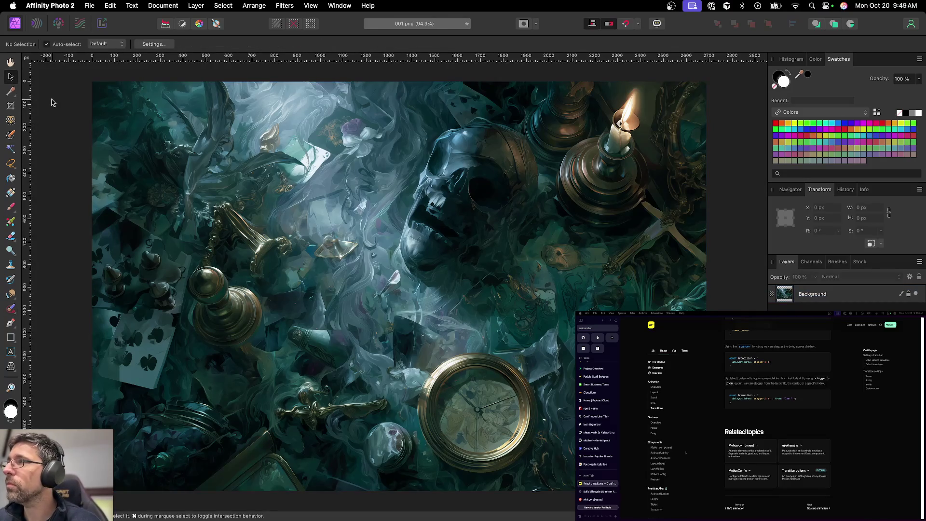
key(super+w)
click(439, 207)
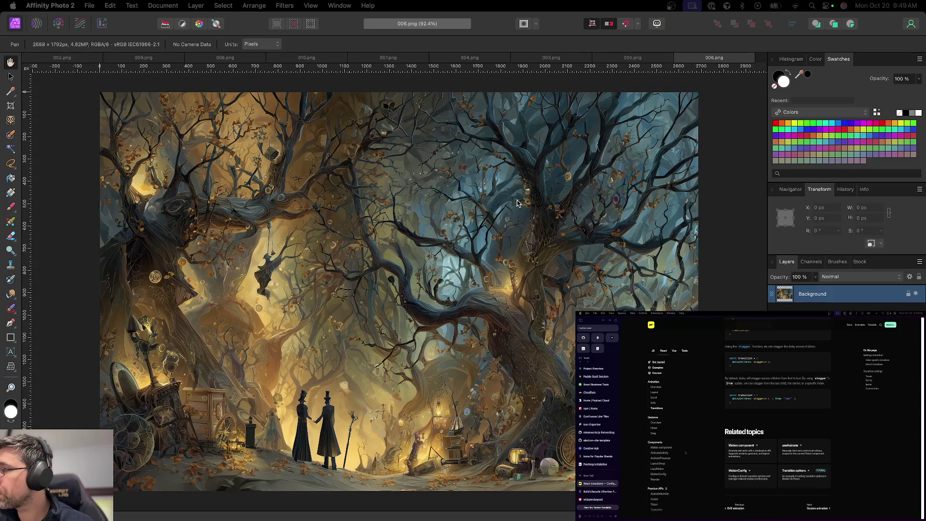
Pan around the 006.png twisted-tree artwork to inspect it
scroll(517, 202, up, 1)
scroll(517, 202, down, 3)
scroll(517, 203, up, 2)
scroll(517, 203, up, 1)
scroll(517, 203, up, 1)
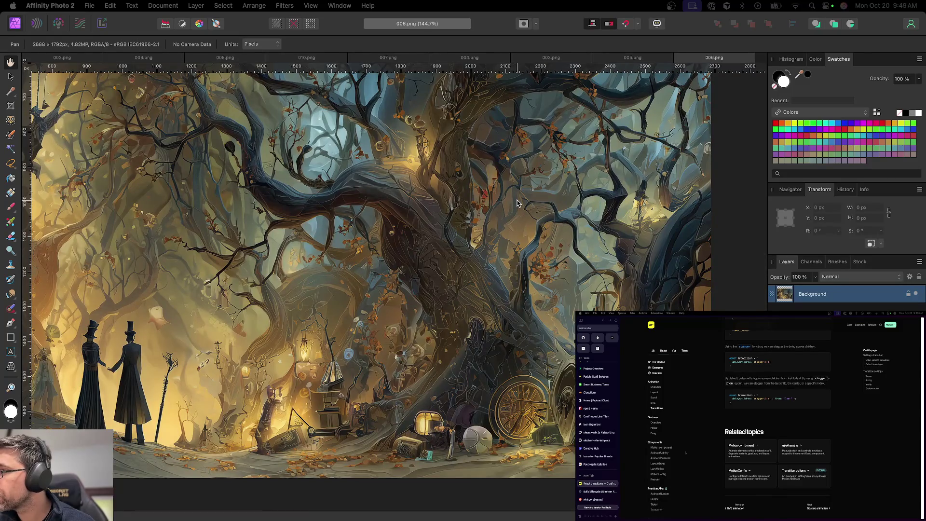
scroll(517, 203, left, 3)
scroll(517, 203, up, 1)
scroll(517, 202, left, 3)
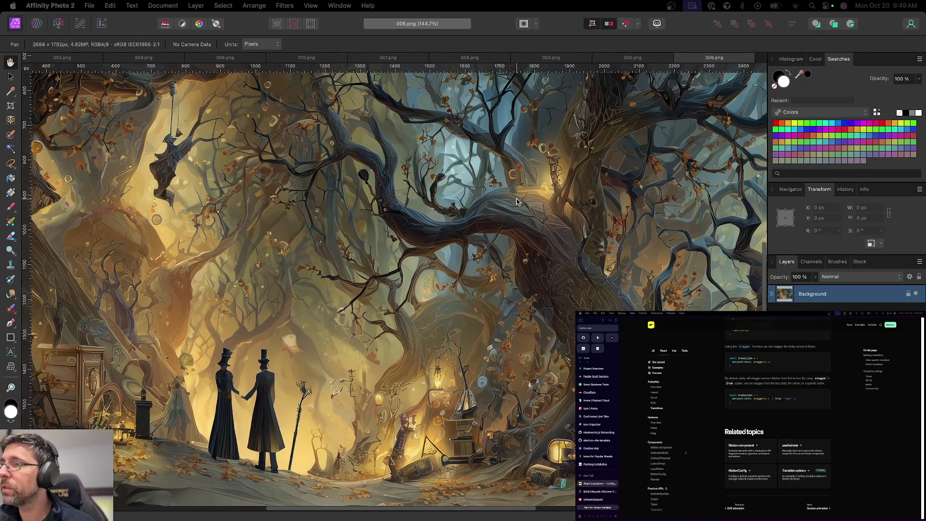
scroll(517, 203, left, 3)
scroll(517, 201, up, 1)
scroll(517, 202, left, 2)
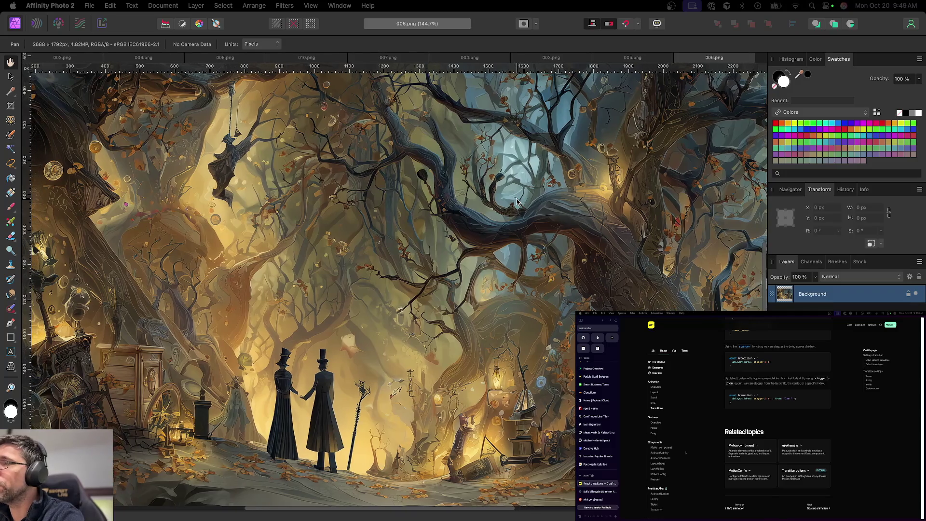
scroll(517, 202, left, 1)
scroll(517, 201, left, 2)
scroll(517, 202, up, 1)
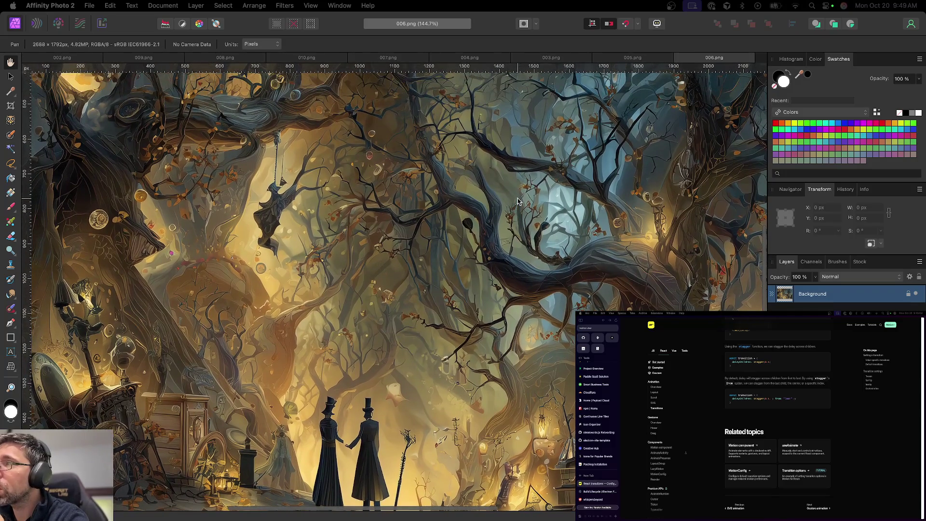
scroll(517, 201, up, 2)
scroll(517, 202, up, 2)
scroll(517, 201, right, 3)
scroll(517, 201, right, 2)
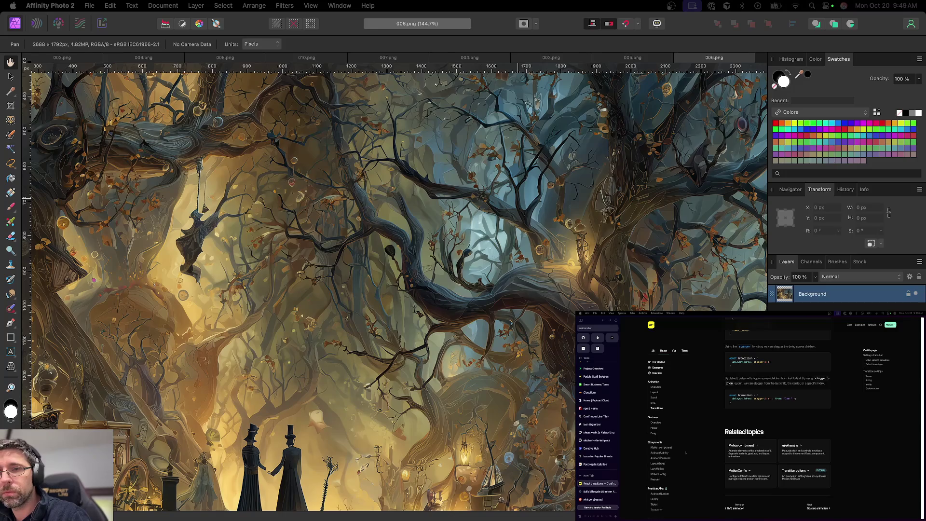
Search the web for synonyms of 'disabled', then close that search tab
scroll(147, 284, left, 3)
scroll(147, 283, up, 3)
scroll(147, 283, left, 2)
scroll(147, 283, up, 3)
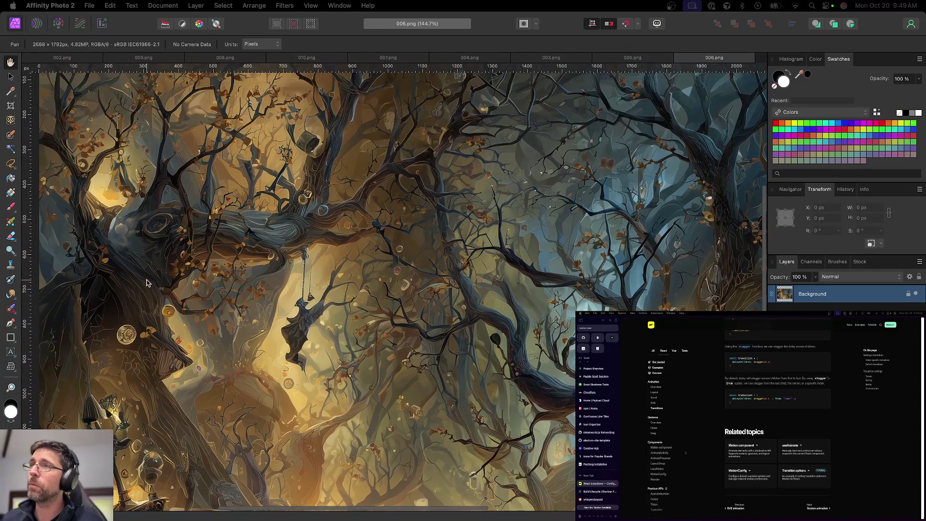
scroll(147, 284, up, 5)
scroll(147, 283, up, 3)
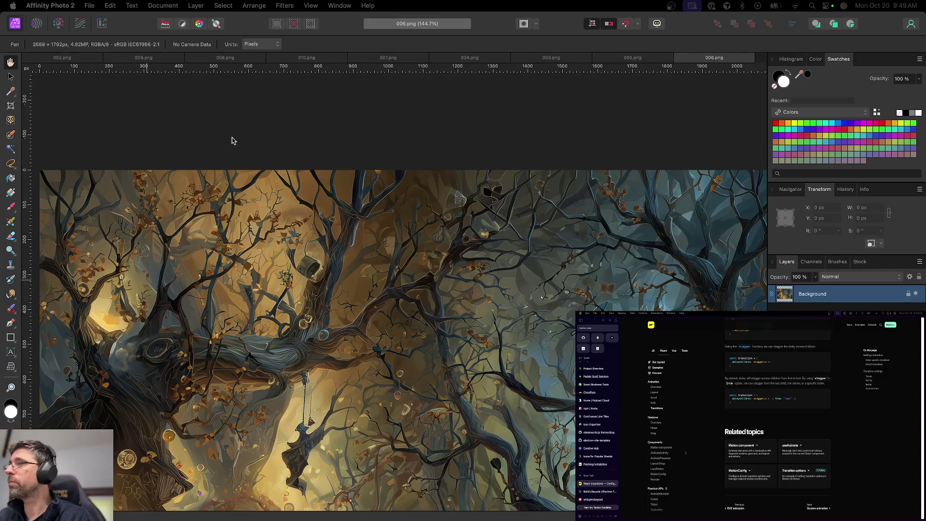
key(Return)
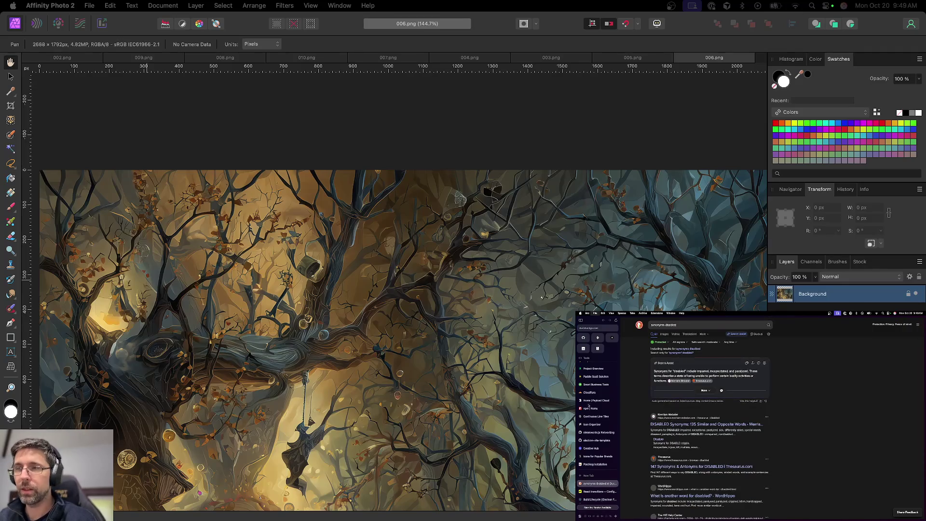
key(super+w)
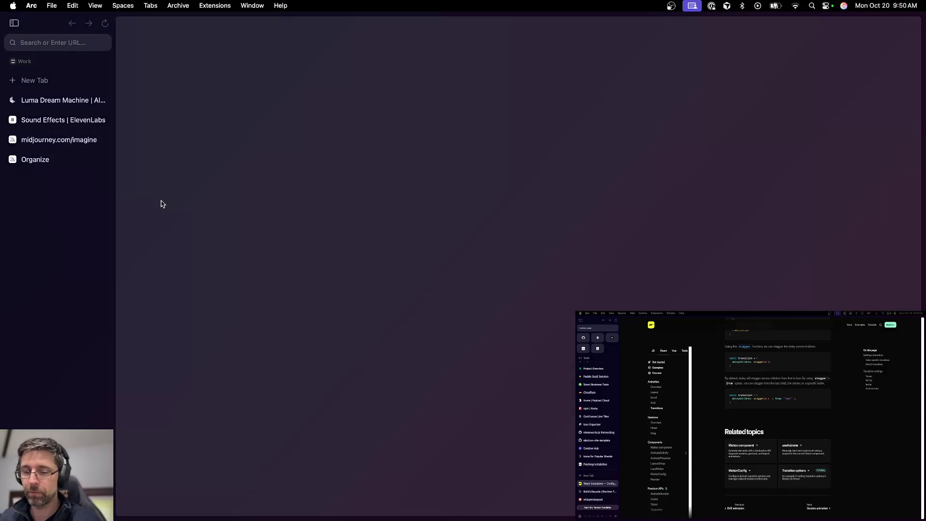
Open the Twitch stream manager dashboard in a new Arc tab
key(super+t)
text(s)
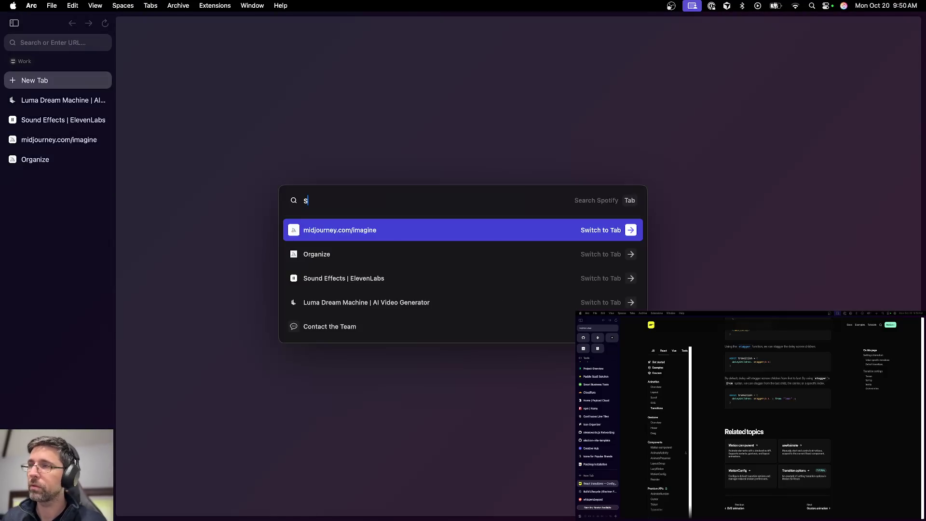
text(tea)
key(BackSpace)
key(BackSpace)
key(BackSpace)
key(BackSpace)
key(BackSpace)
text(twitch)
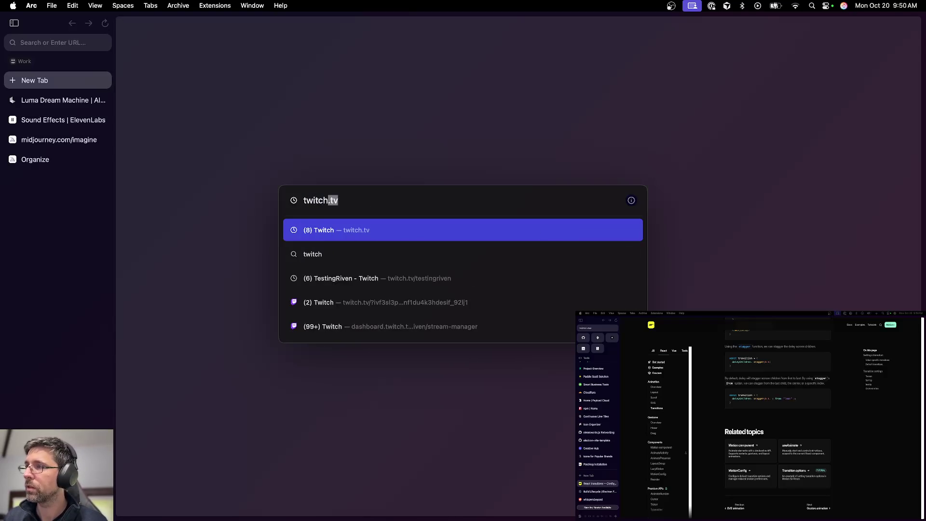
key(Down)
key(Down)
key(Down)
key(Down)
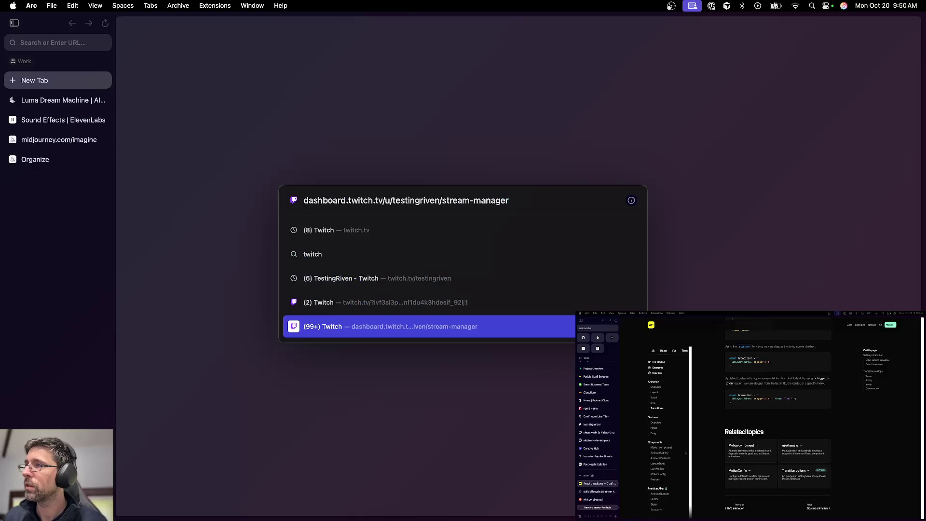
key(Return)
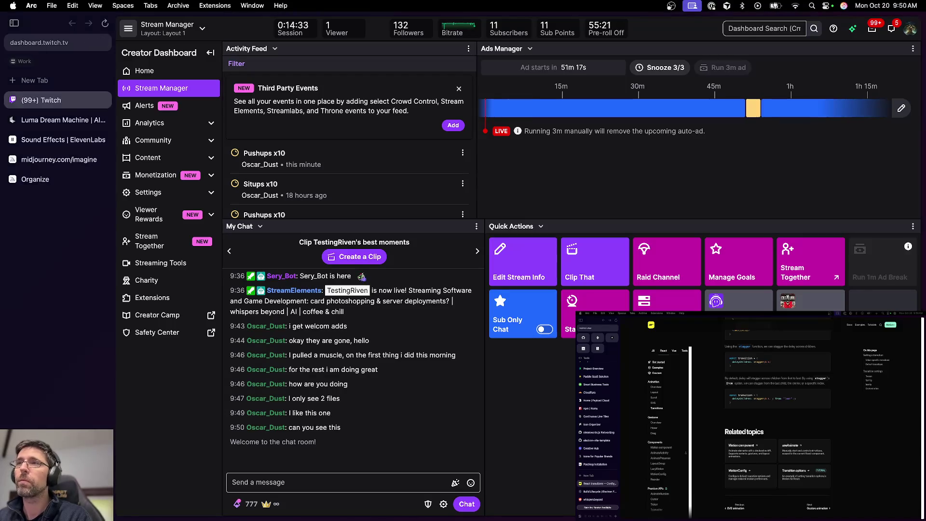
Close an extra empty browser window and return to the Affinity Photo desktop
key(super+n)
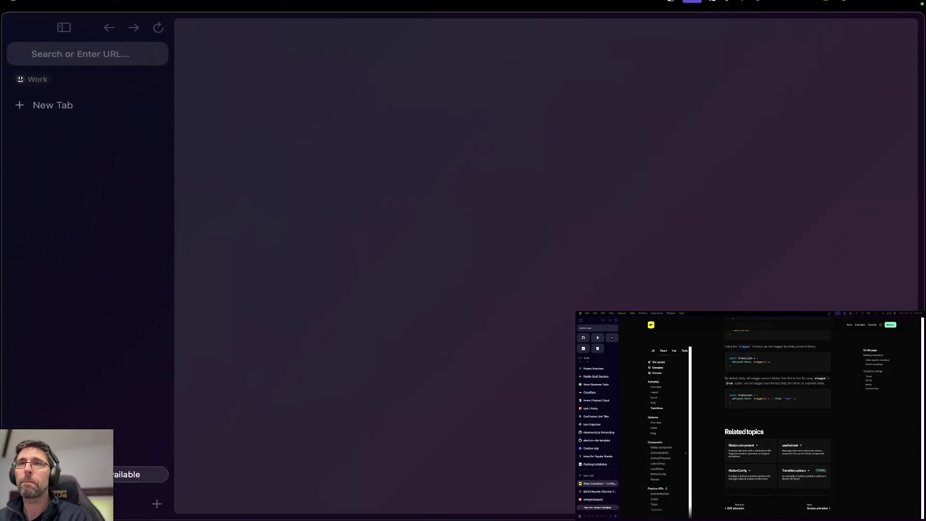
key(super+w)
key(ctrl+Up)
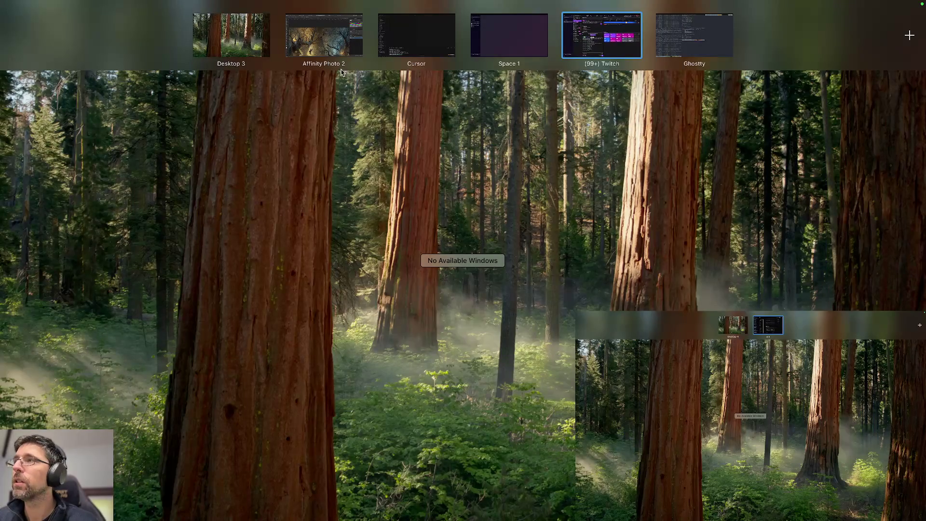
mouse_move(909, 34)
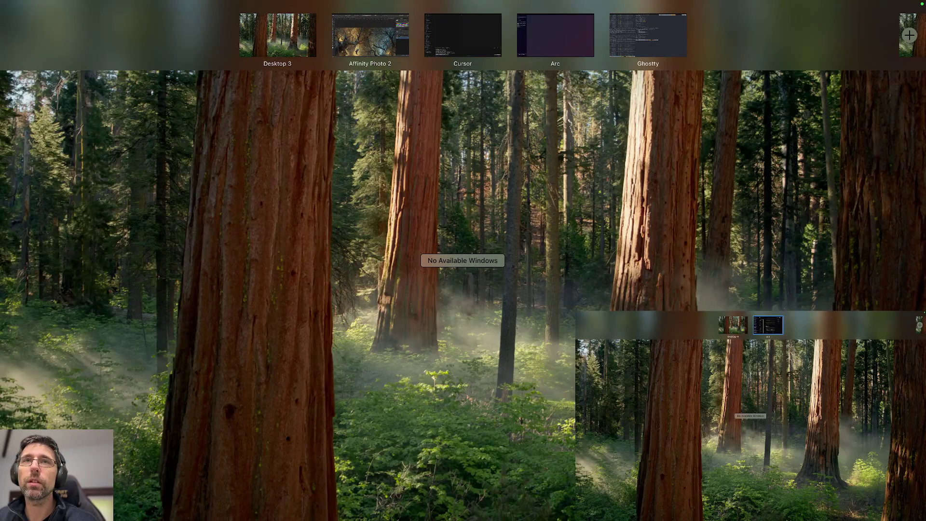
key(Escape)
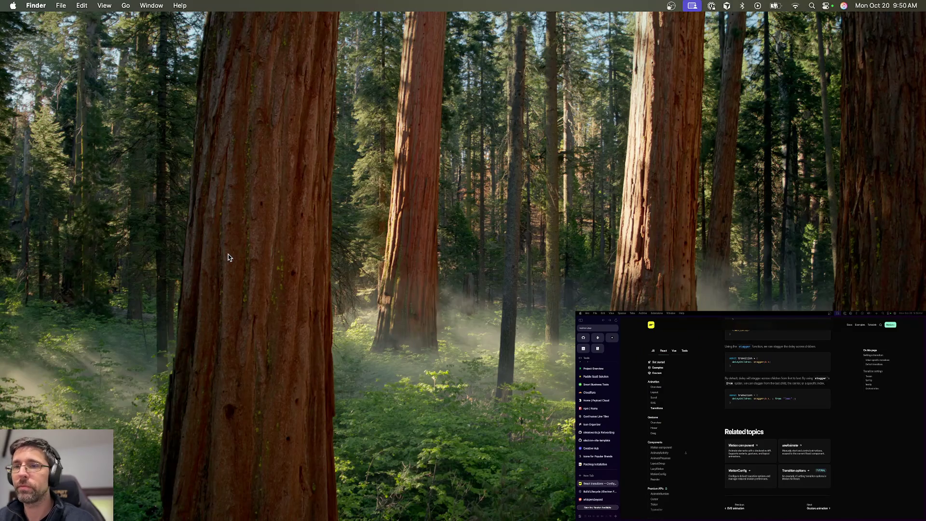
key(ctrl+Right)
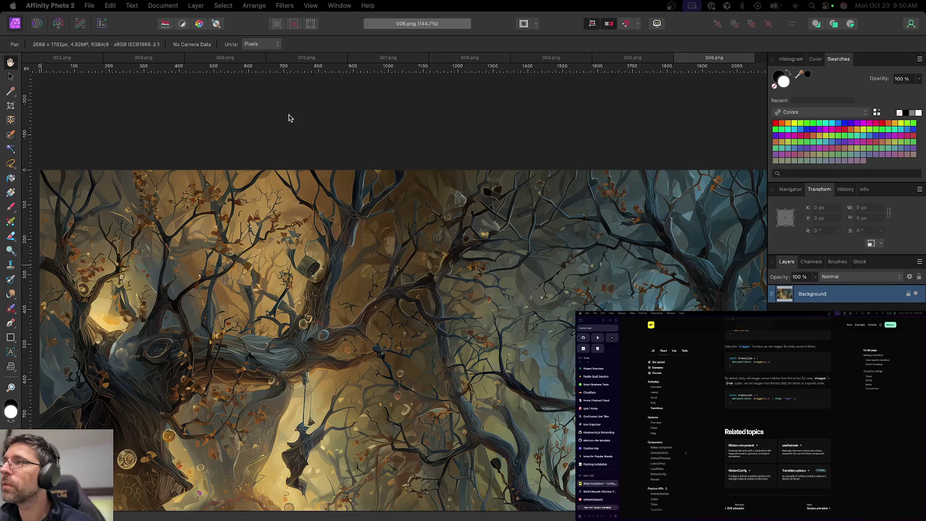
Close the 006, 005, 003 and 004.png artworks
scroll(286, 118, down, 10)
scroll(287, 117, down, 2)
scroll(286, 118, left, 1)
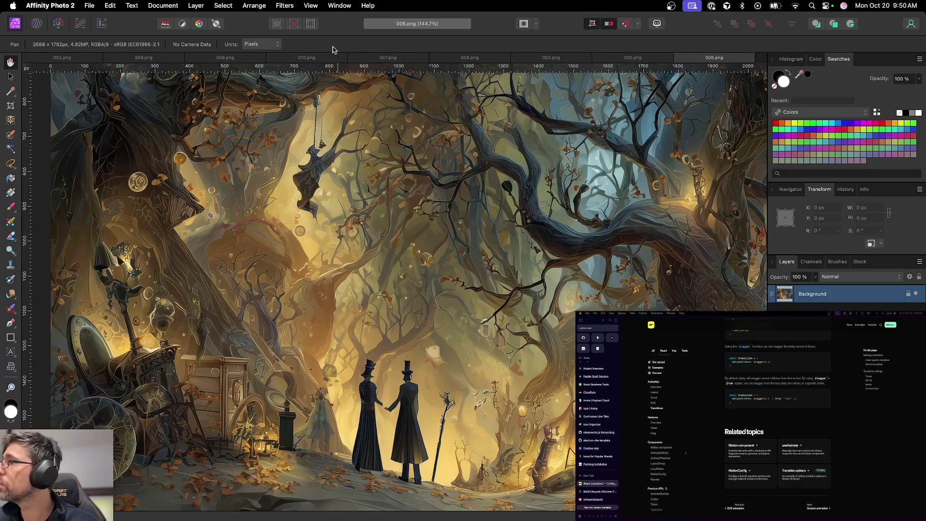
key(super+w)
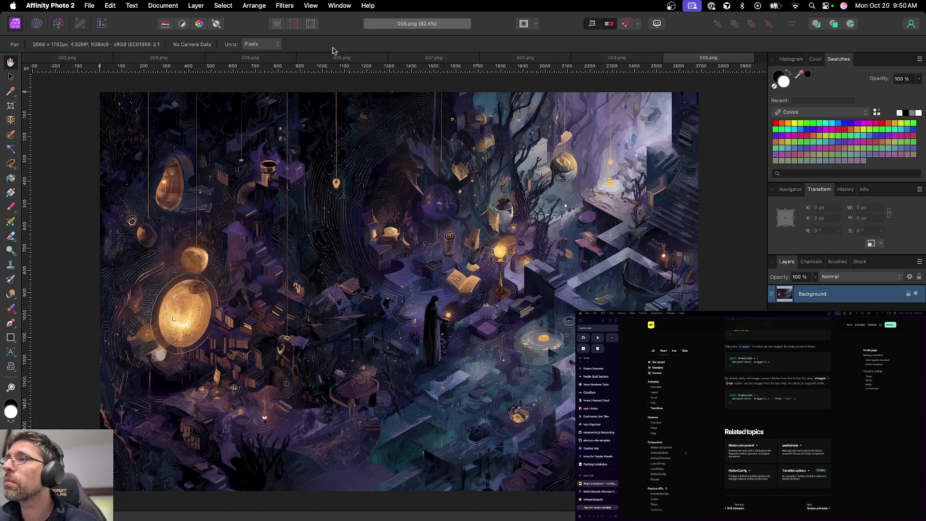
key(super+w)
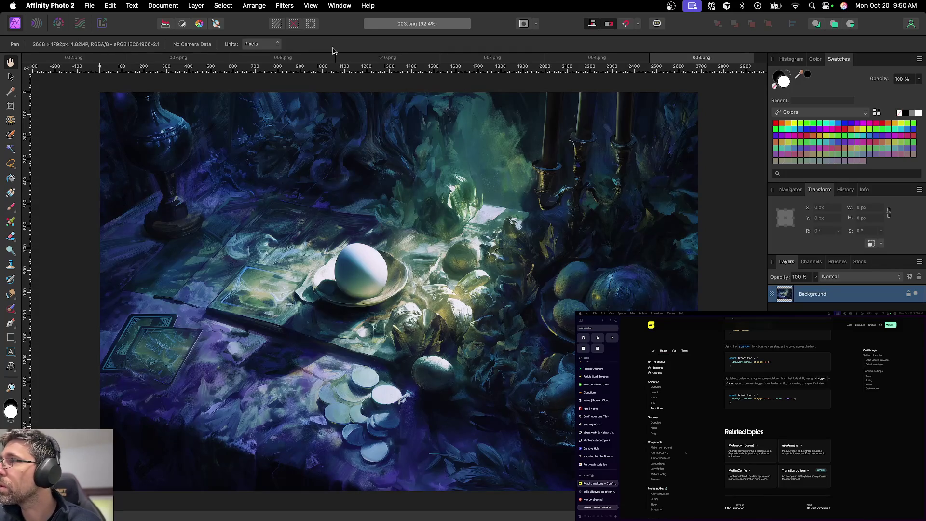
key(super+w)
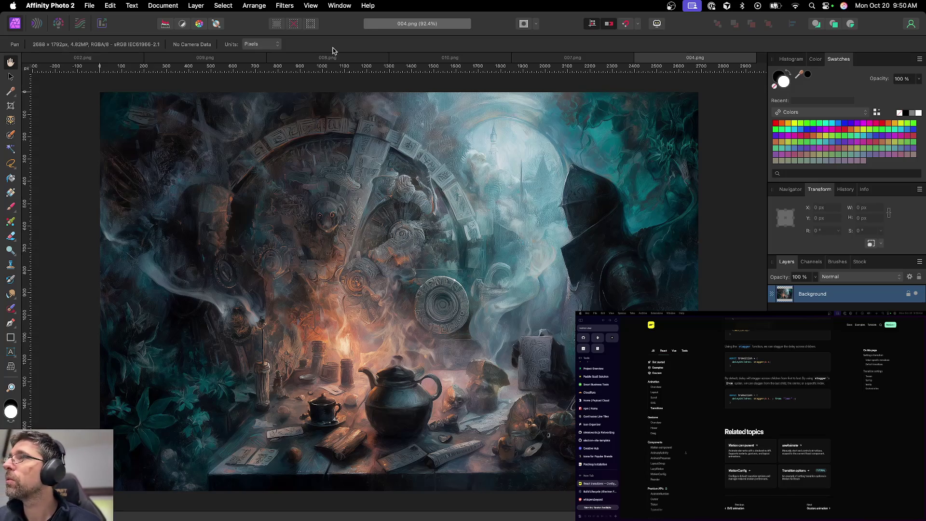
key(super+w)
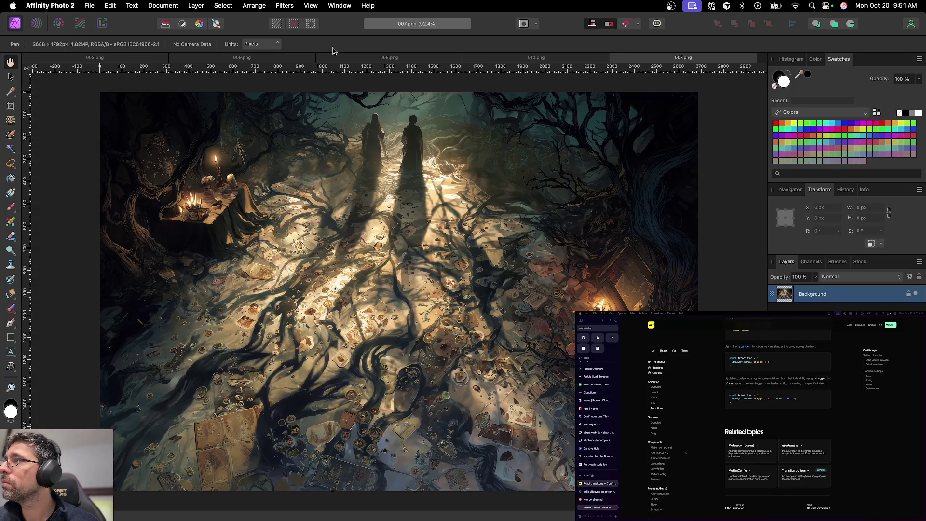
Close 007, 010, 008, 009 and 002.png, then drag in the next PNG batch
key(super+w)
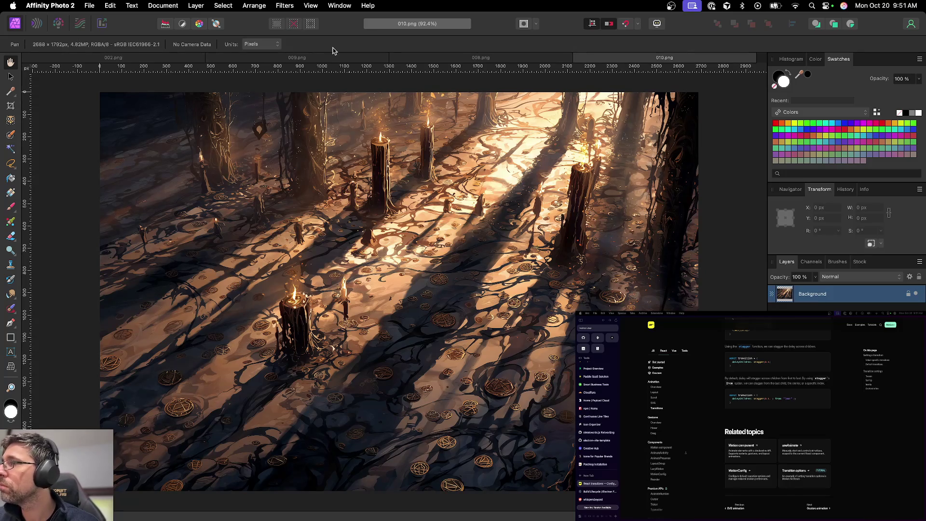
key(super+w)
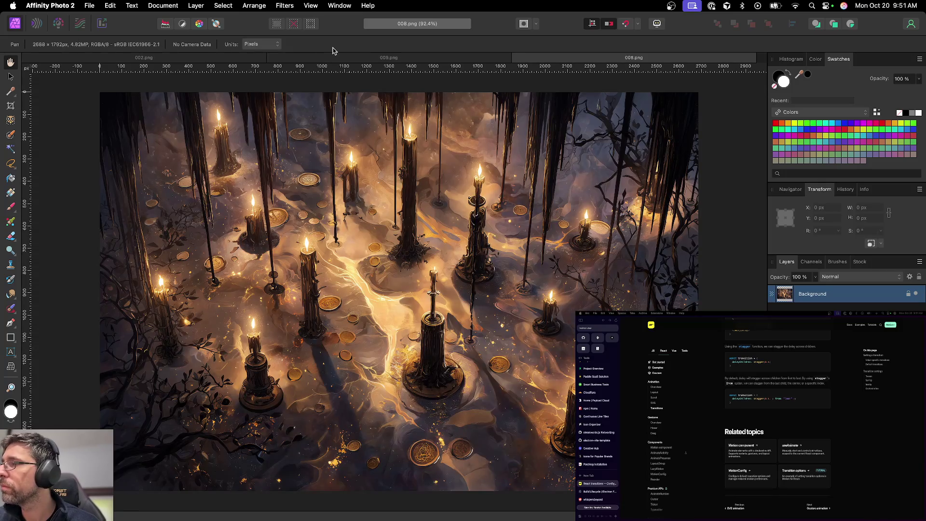
key(super+shift+t)
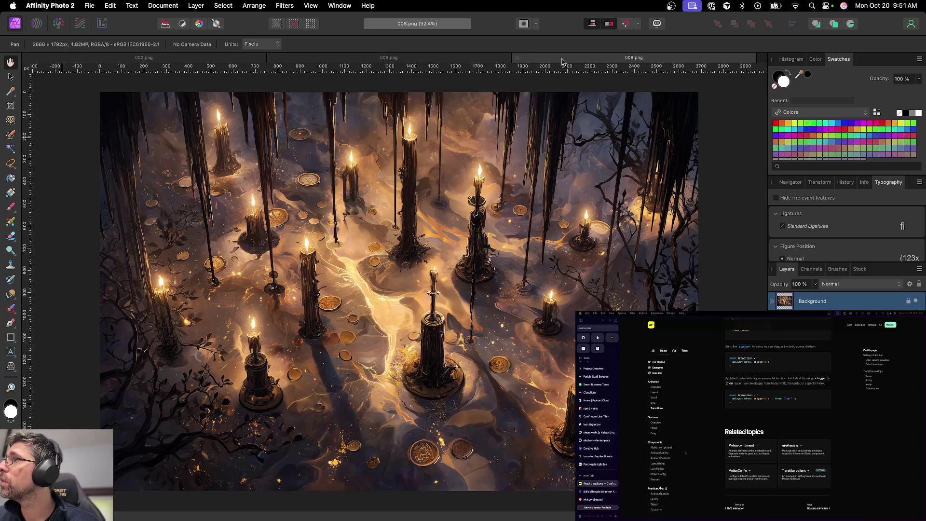
key(super+w)
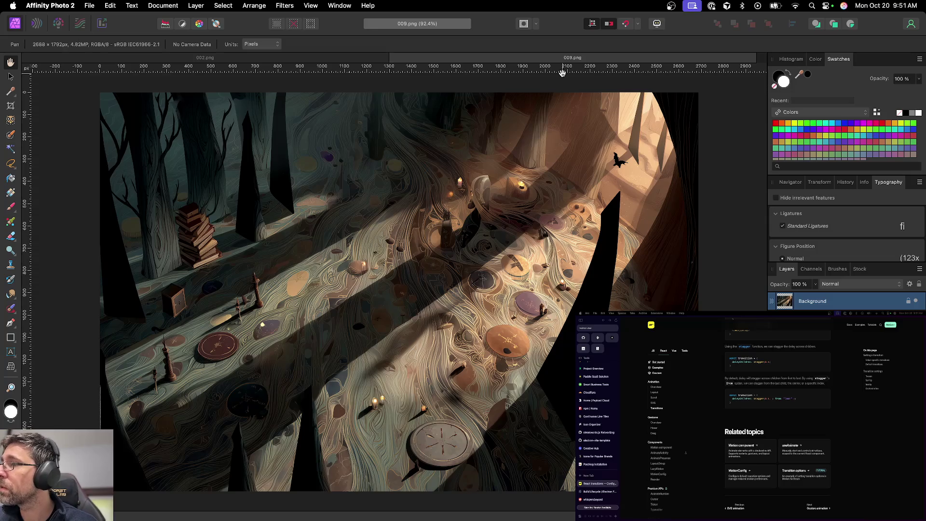
key(super+w)
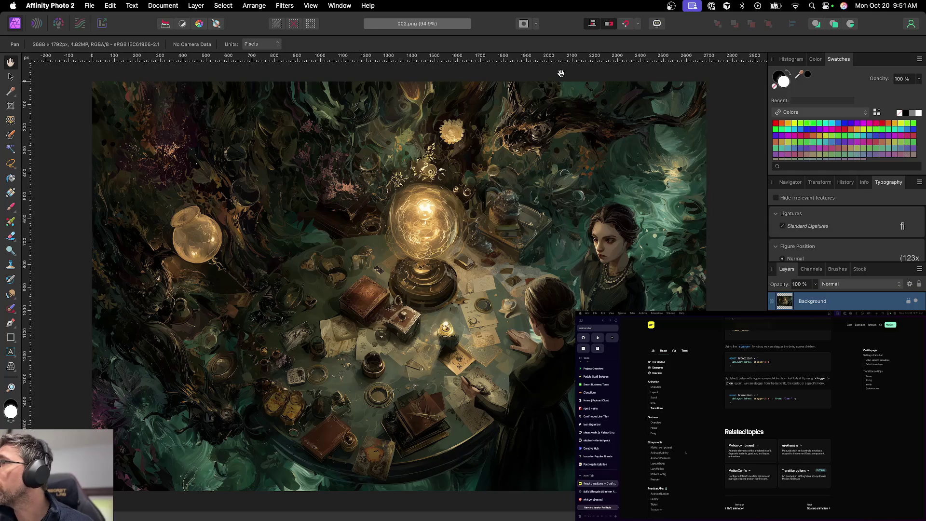
key(super+w)
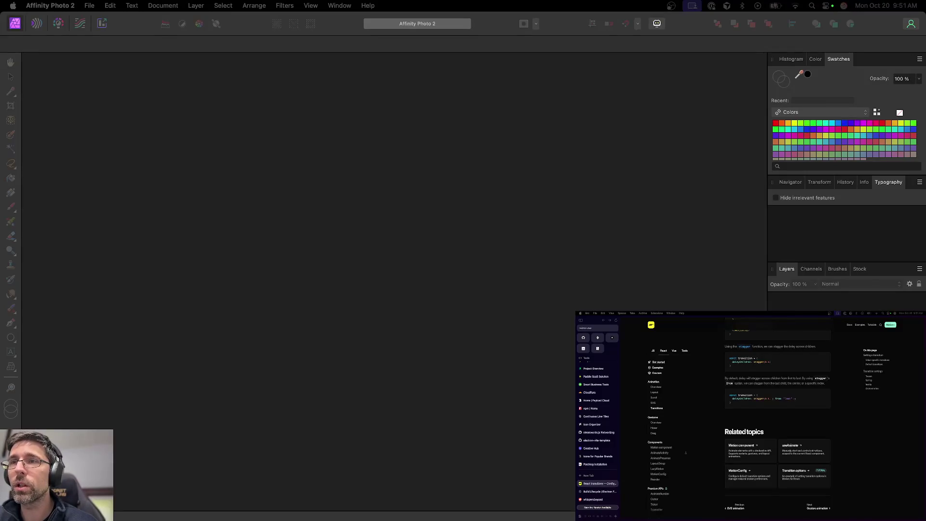
drag(2, 218, 223, 227)
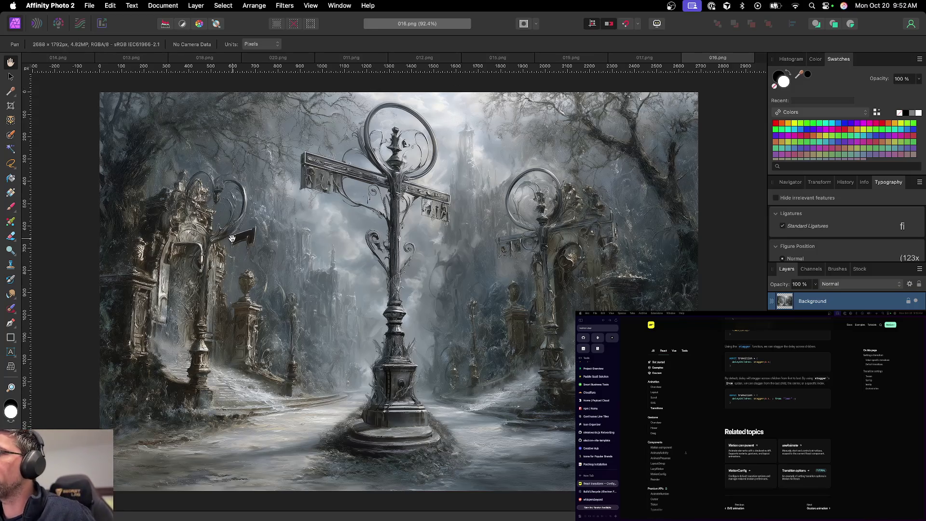
Scroll the view of 016.png, the front artwork among the opened 011–020 PNGs
scroll(250, 237, up, 3)
Paint over the dark sign on 016.png's left gate with a ~52 px brush
scroll(250, 238, up, 3)
scroll(250, 237, up, 2)
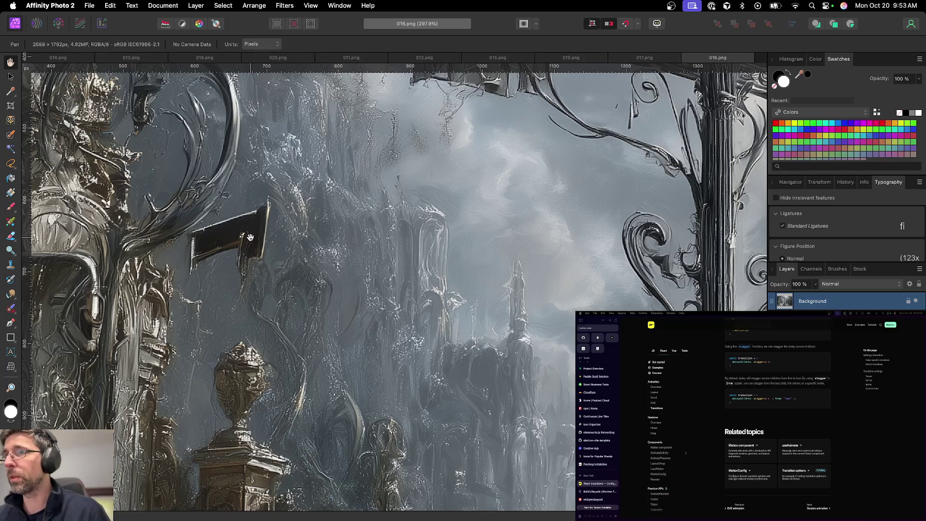
click(11, 308)
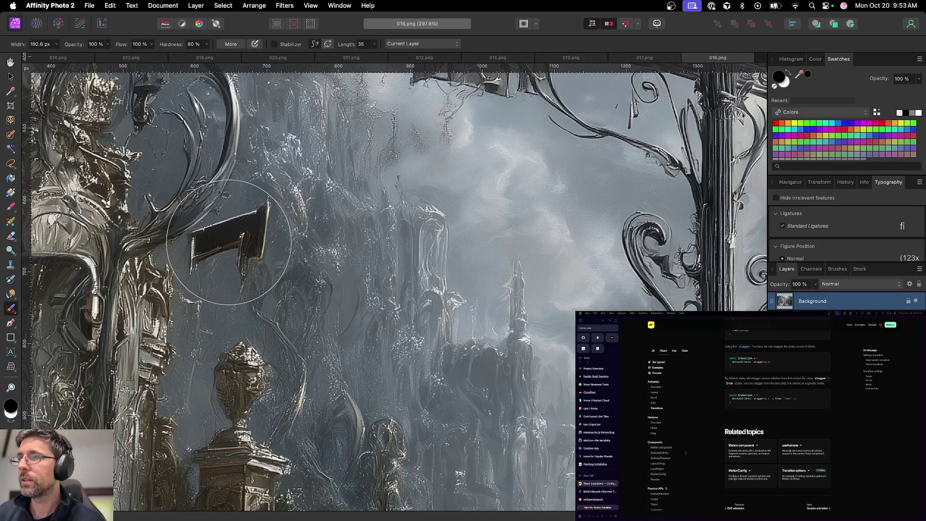
key(bracketleft)
key(bracketleft)
key(bracketleft)
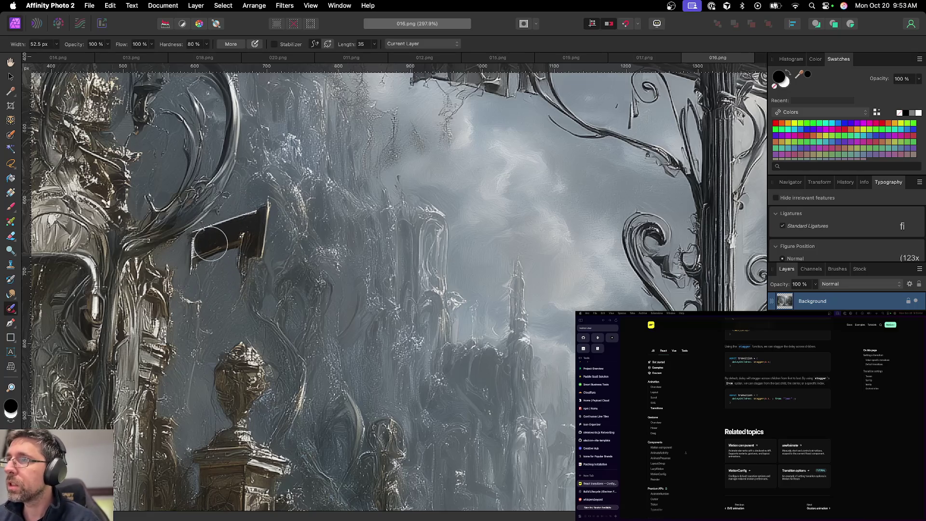
key(bracketleft)
mouse_move(212, 236)
mouse_down()
mouse_move(198, 249)
mouse_move(237, 260)
mouse_move(227, 224)
mouse_up()
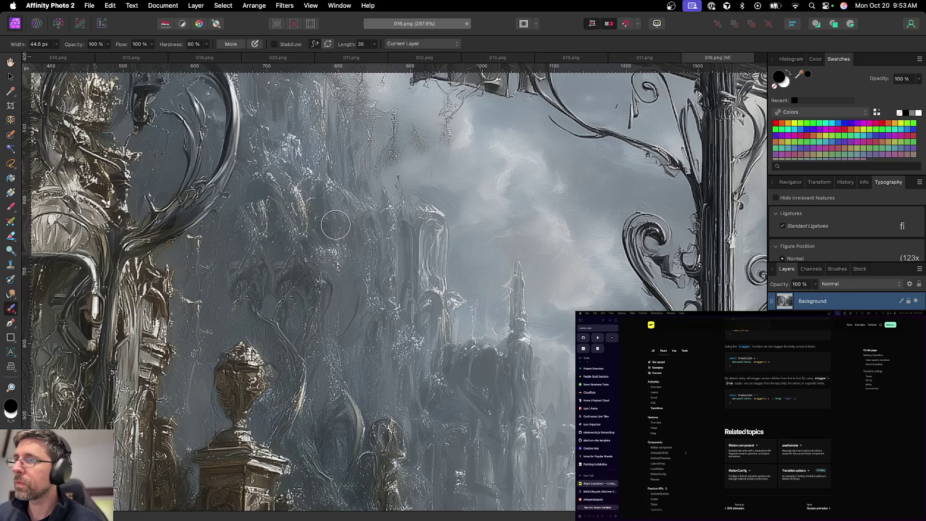
Switch back to the Move tool and save the 016 artwork
scroll(336, 225, down, 5)
scroll(336, 225, down, 5)
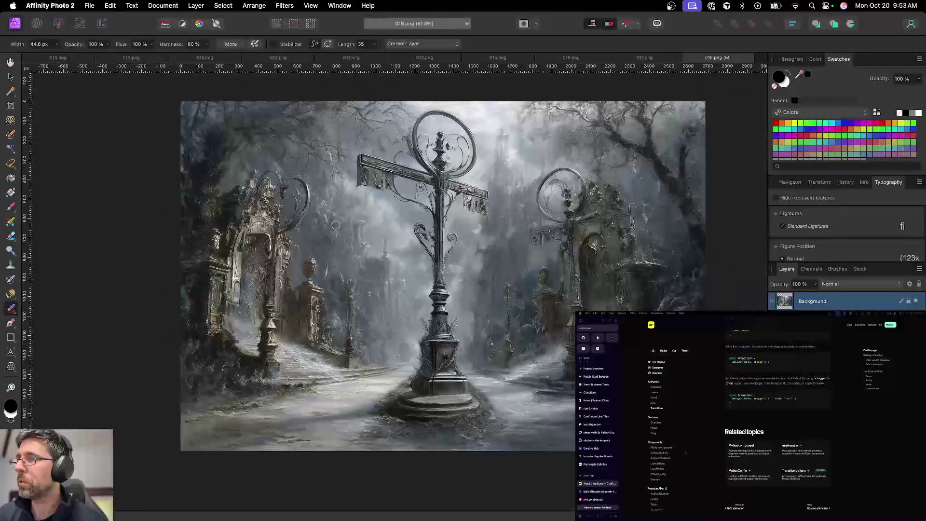
scroll(331, 285, right, 3)
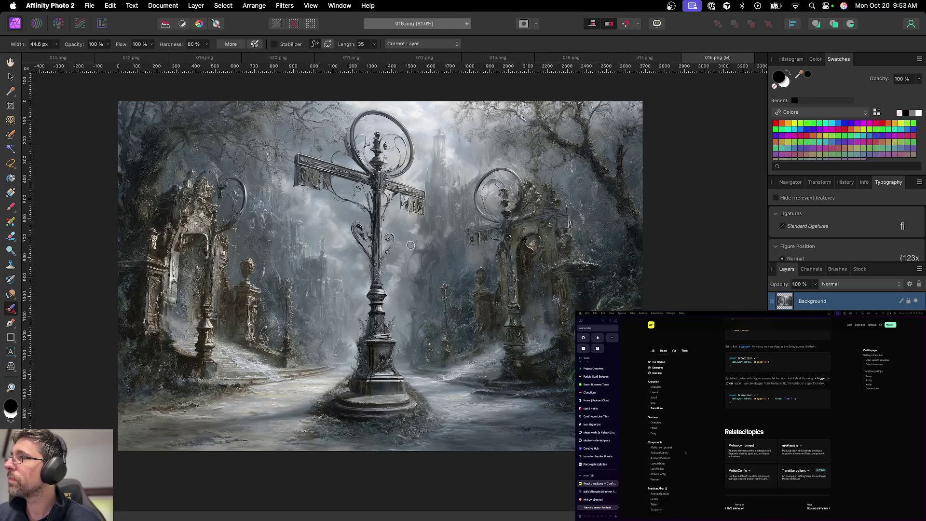
key(v)
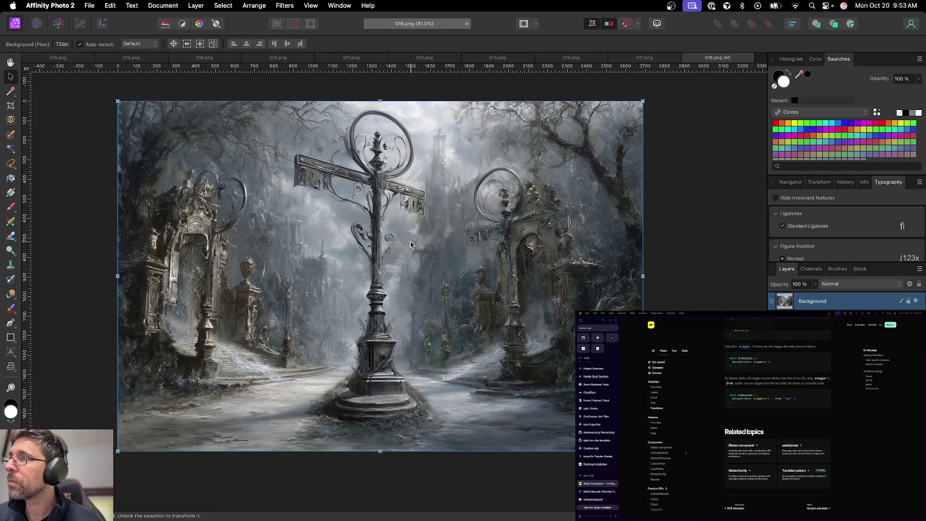
scroll(411, 245, up, 3)
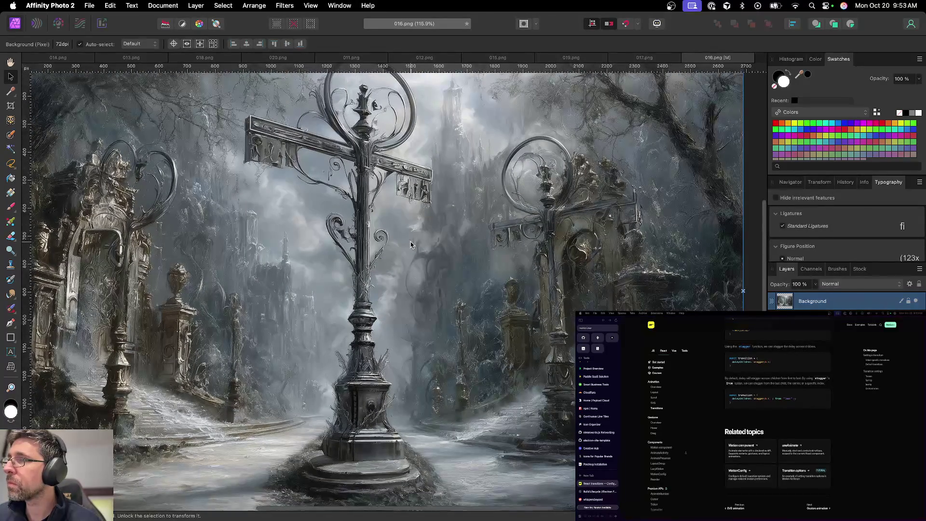
key(super+s)
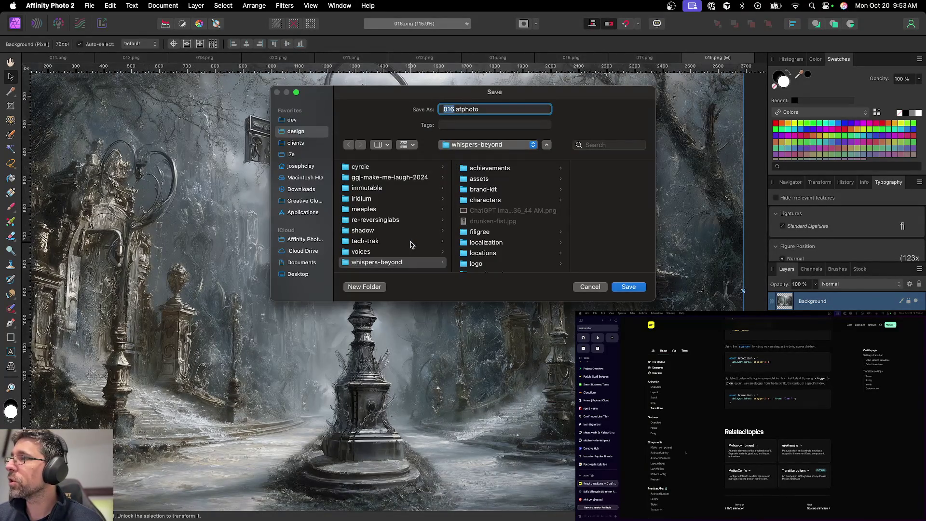
Save 016 as an Affinity file in the assets/abstracts folder
click(488, 178)
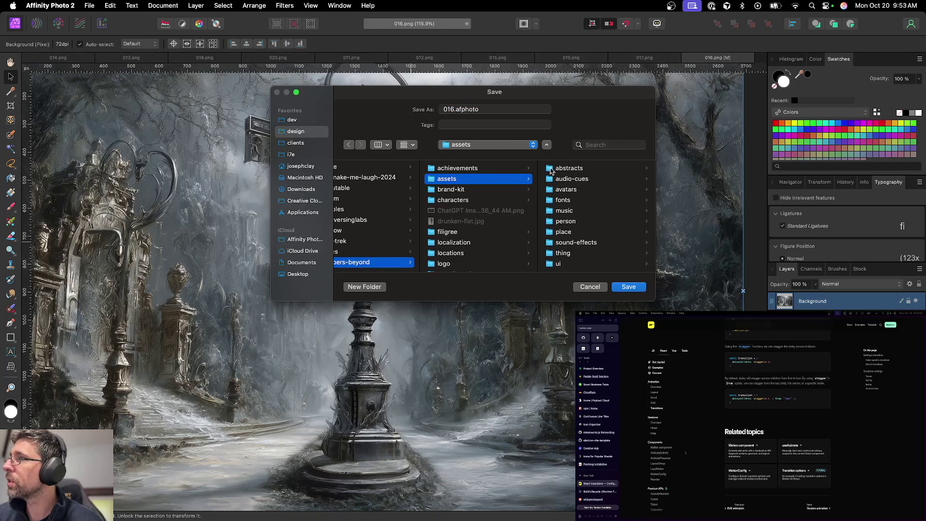
click(554, 168)
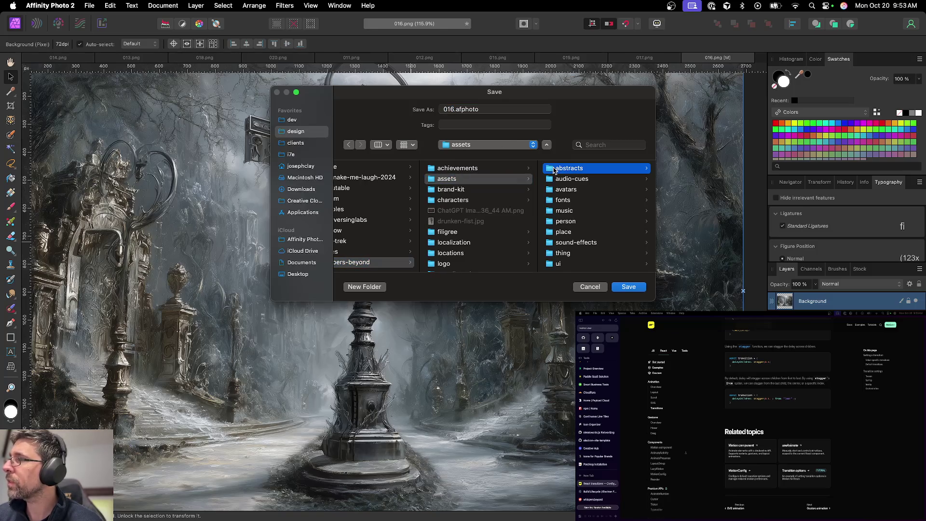
click(627, 287)
Export 016.png into assets/abstracts and close the 016 document
key(super+alt+shift+w)
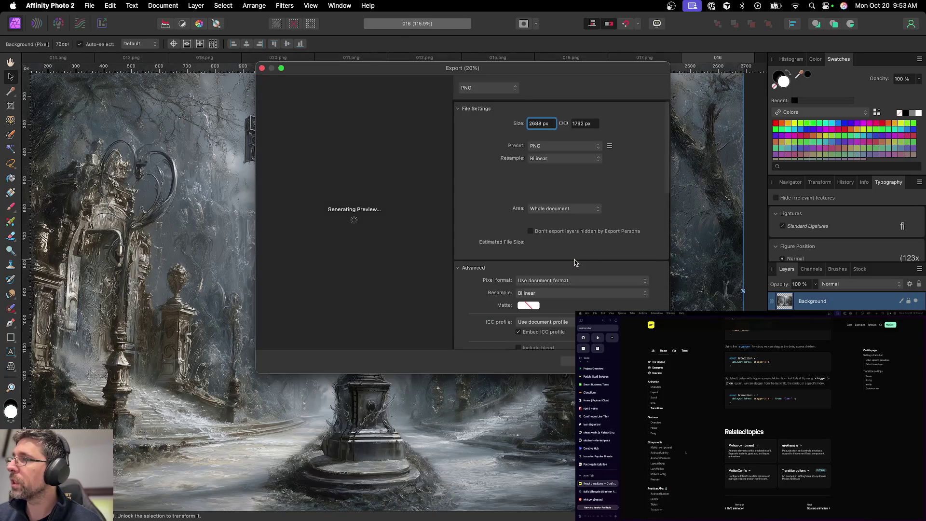
key(Escape)
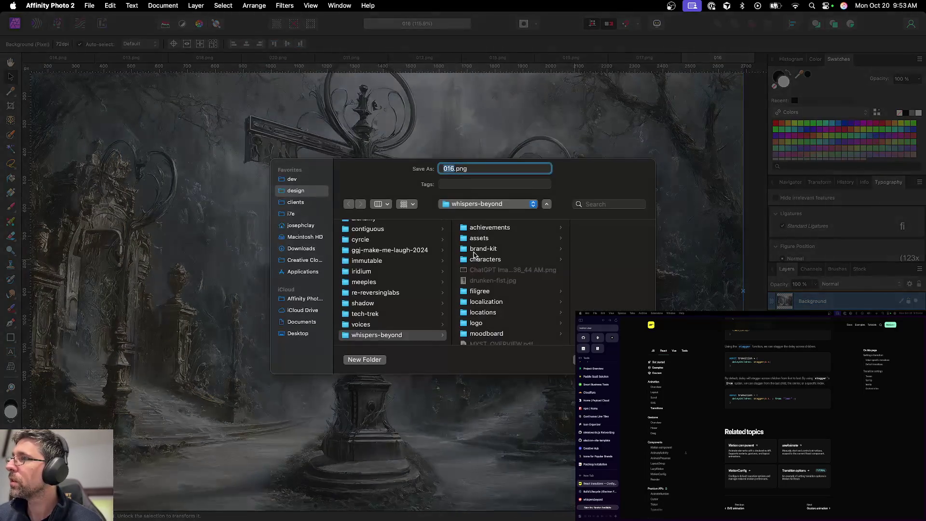
click(482, 240)
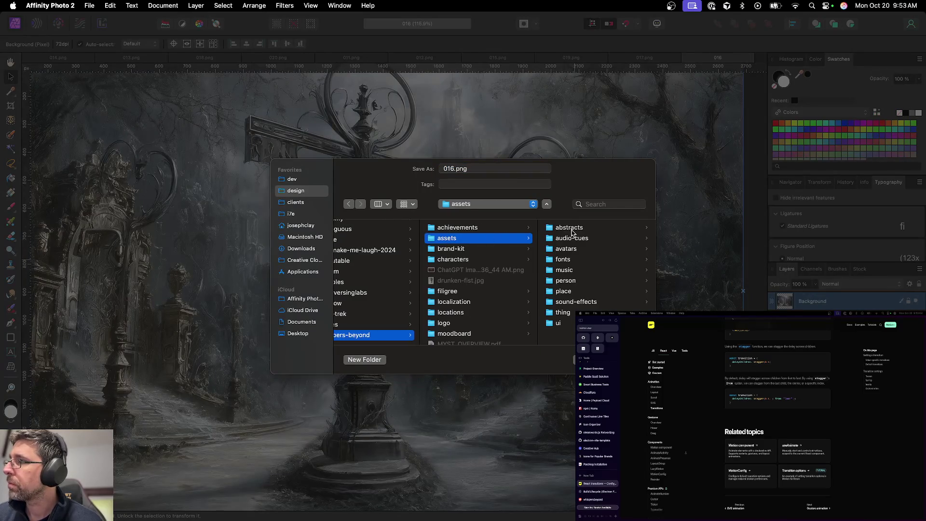
click(563, 229)
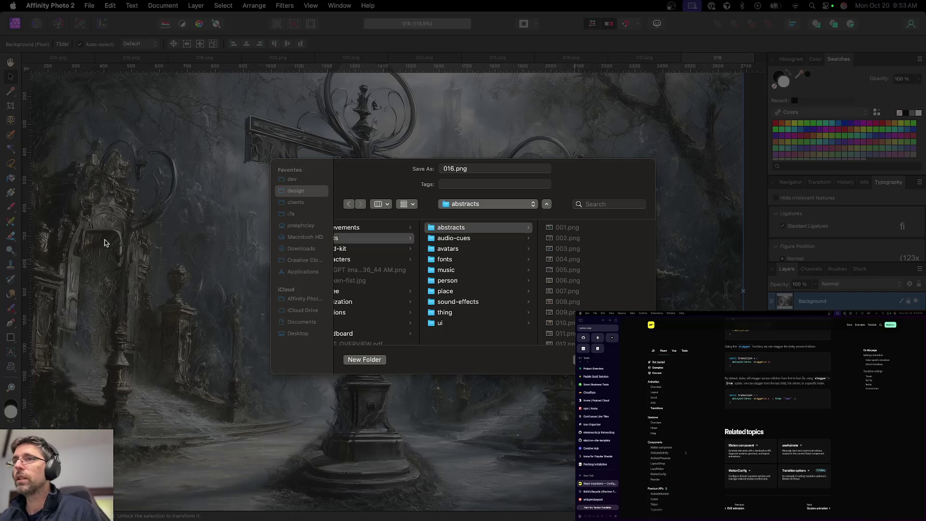
key(Return)
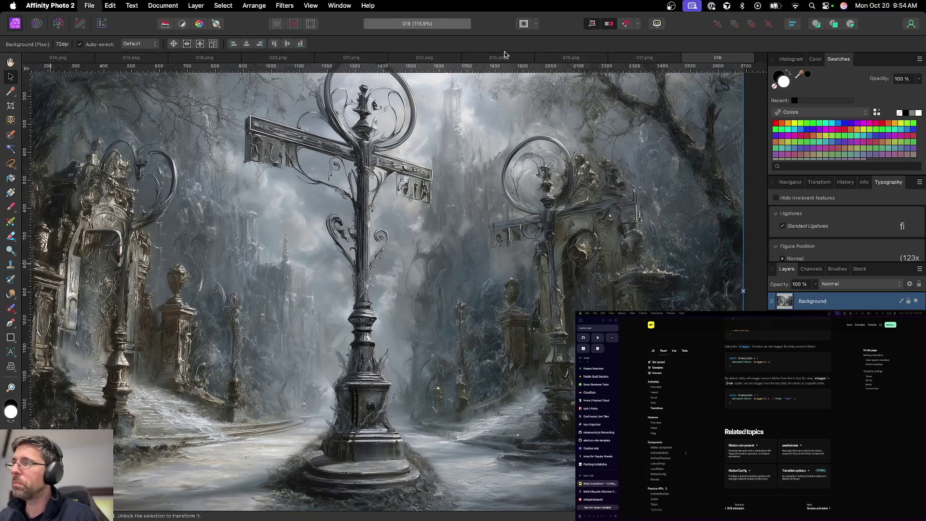
key(super+w)
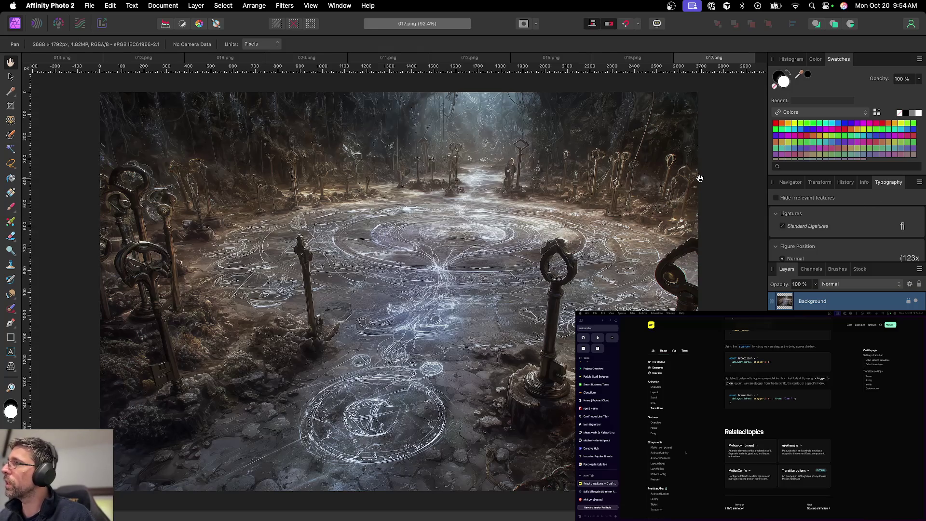
Zoom in and paint out the stray rod above the key with a smaller Inpainting Brush
scroll(624, 148, right, 5)
scroll(577, 148, up, 3)
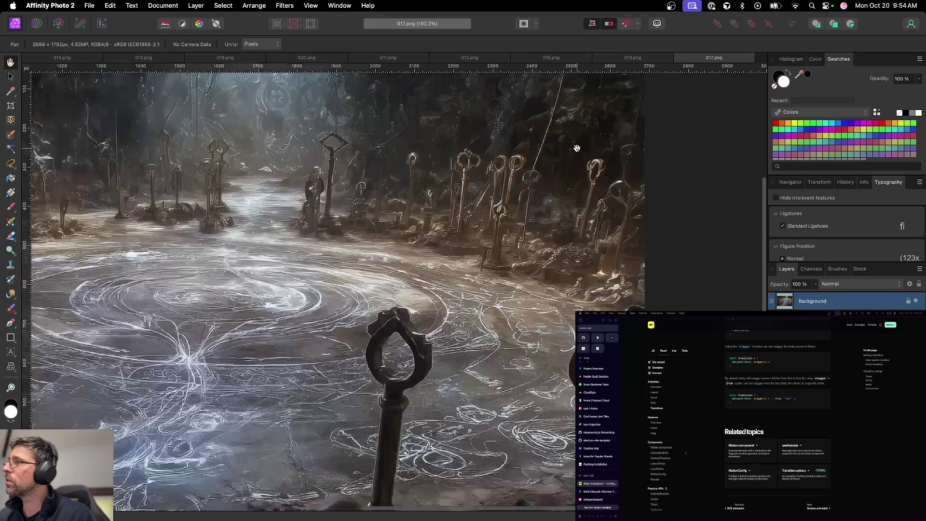
scroll(554, 164, up, 6)
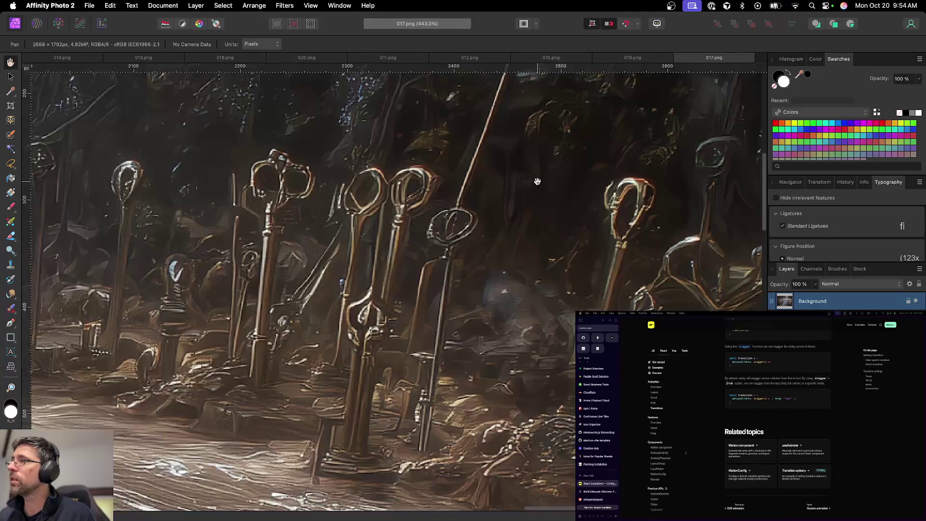
click(10, 310)
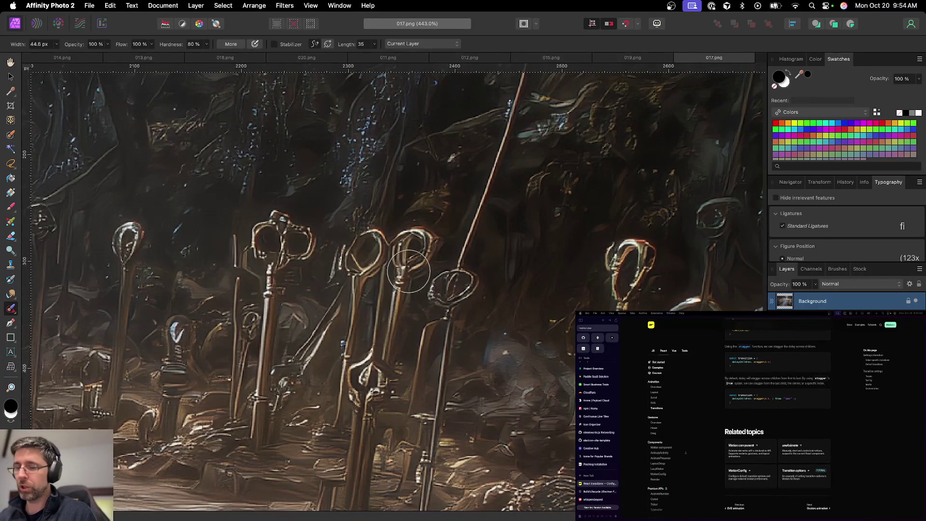
key(bracketleft)
key(bracketleft)
key(bracketleft)
key(bracketleft)
key(bracketleft)
key(bracketleft)
key(bracketleft)
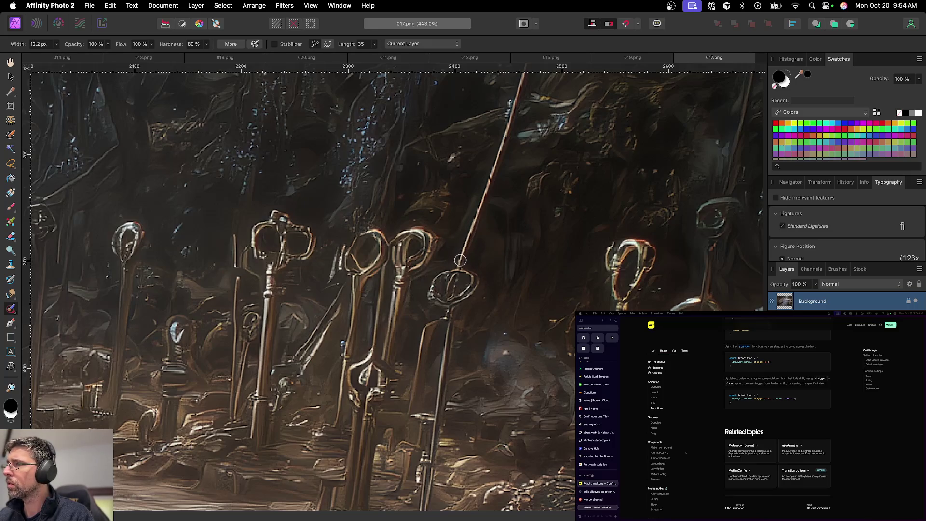
drag(461, 262, 523, 76)
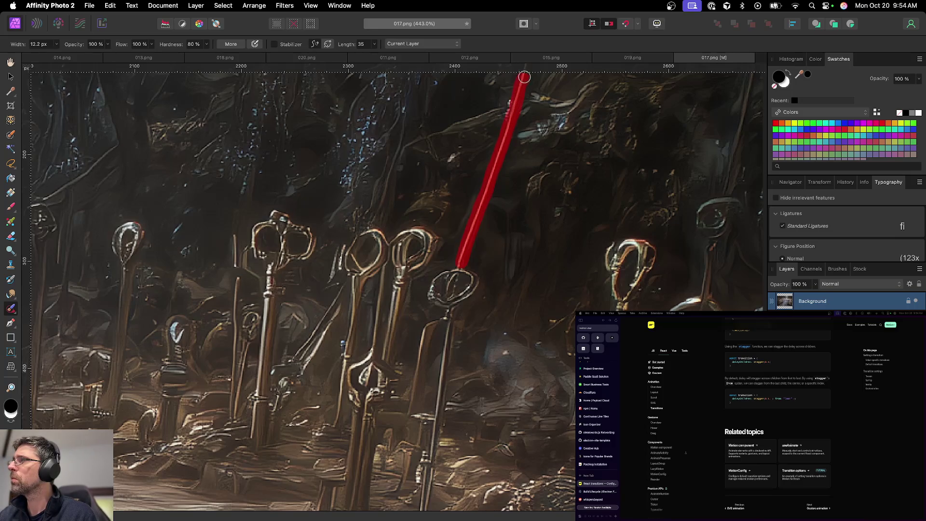
Inpaint the remaining top of the rod, zoom back out and return to the Move tool
scroll(527, 225, up, 10)
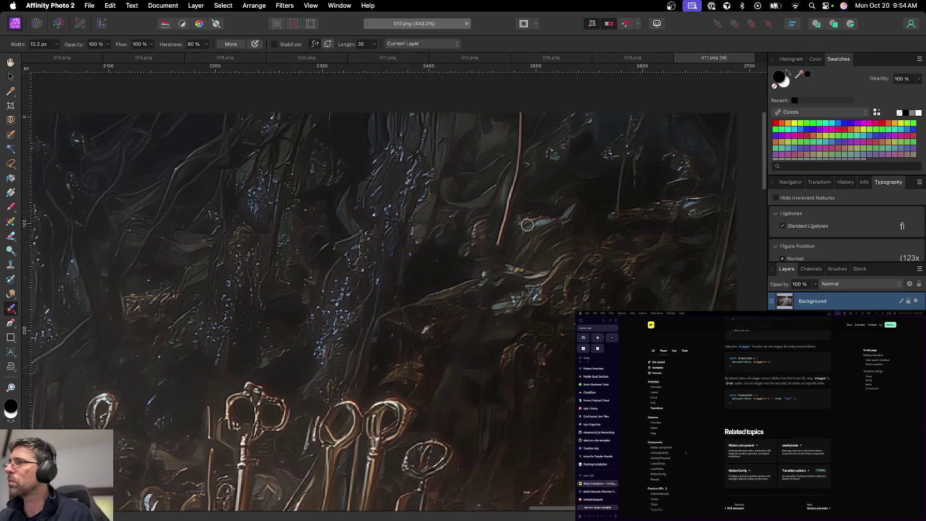
scroll(528, 224, up, 3)
drag(500, 274, 519, 159)
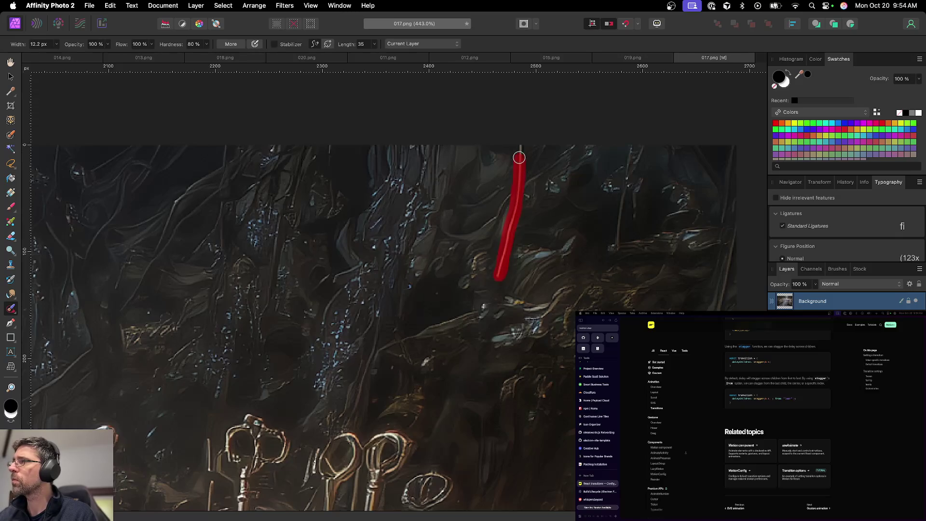
scroll(521, 349, down, 10)
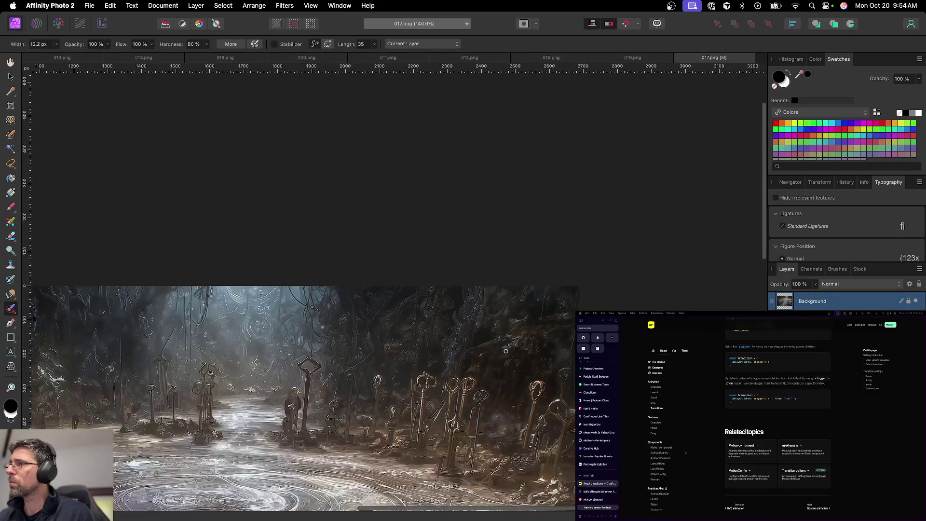
scroll(506, 351, down, 10)
scroll(515, 354, left, 5)
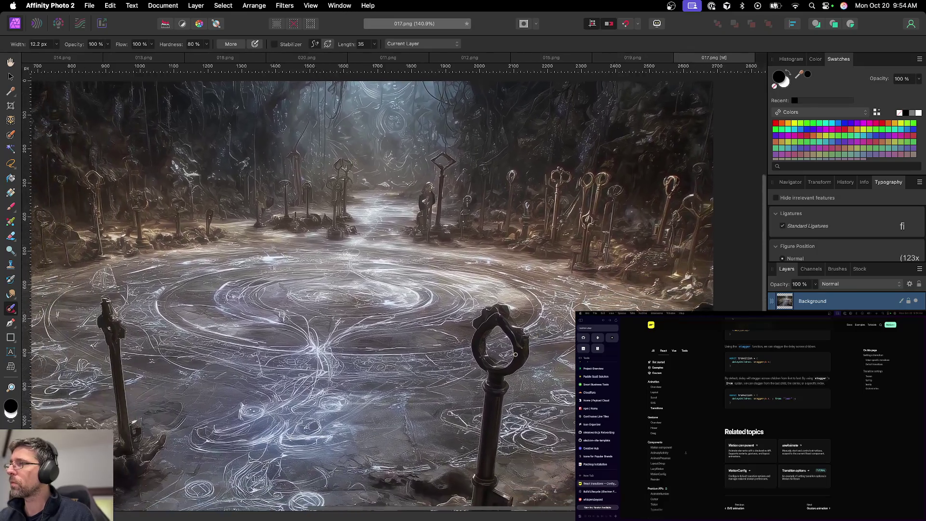
scroll(515, 354, down, 3)
key(v)
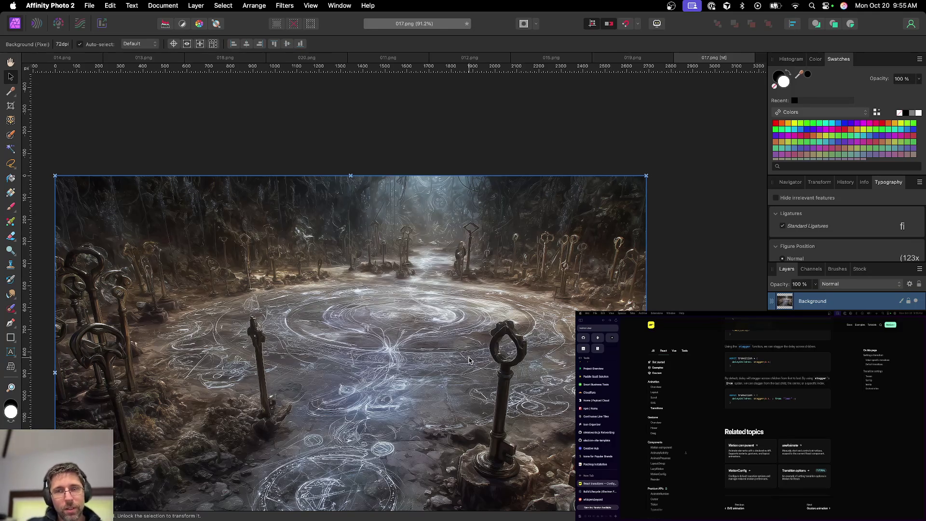
Save the retouched image as 017.afphoto without overwriting the existing file, then close 017
scroll(389, 349, down, 3)
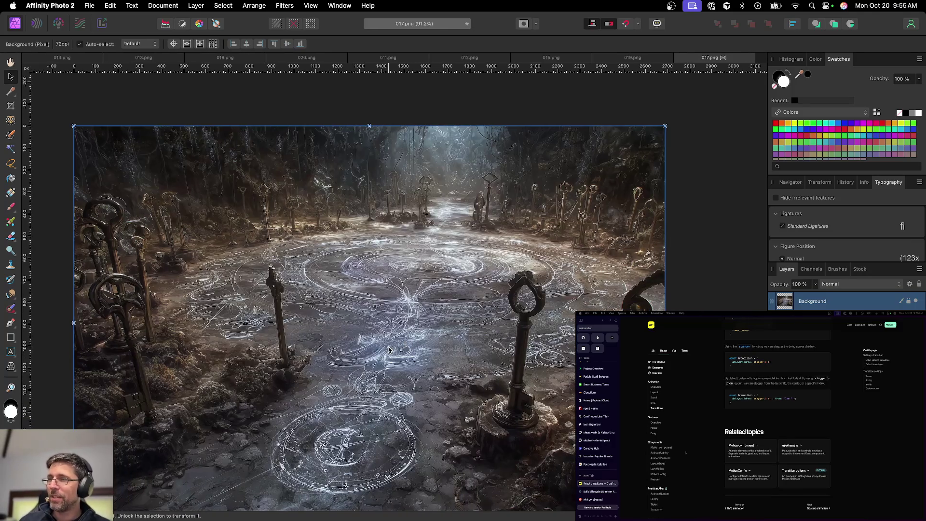
key(super+s)
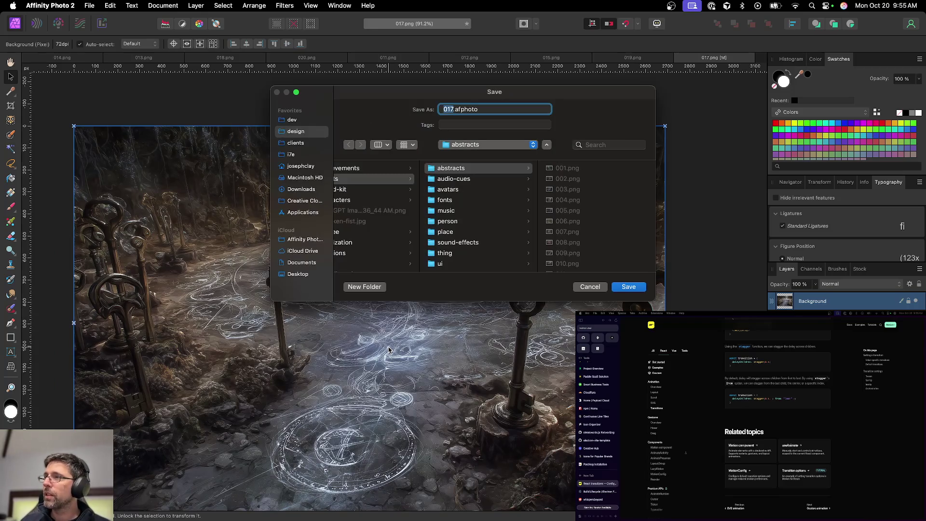
key(Return)
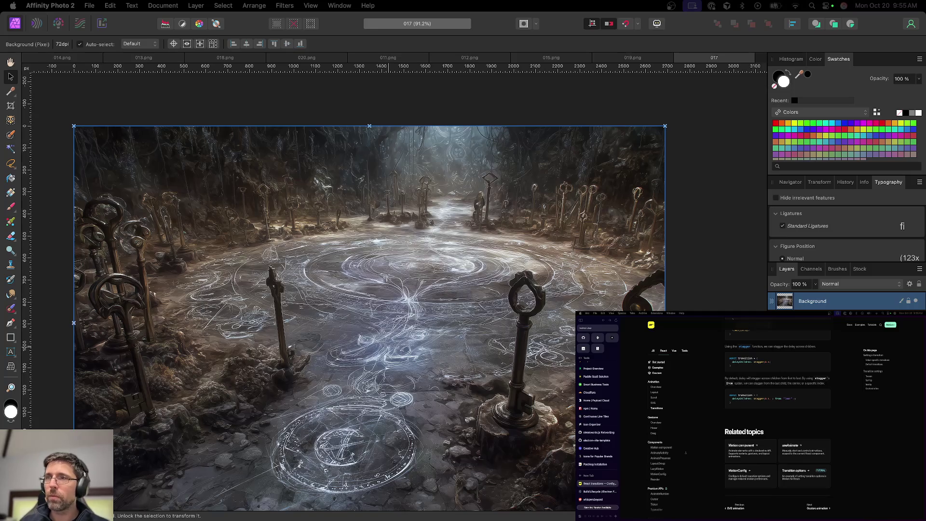
key(super+shift+s)
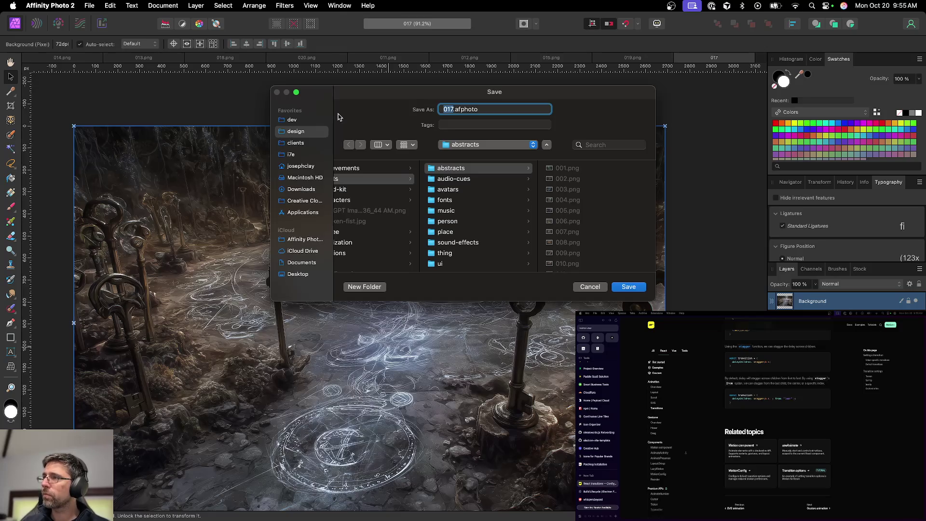
key(Return)
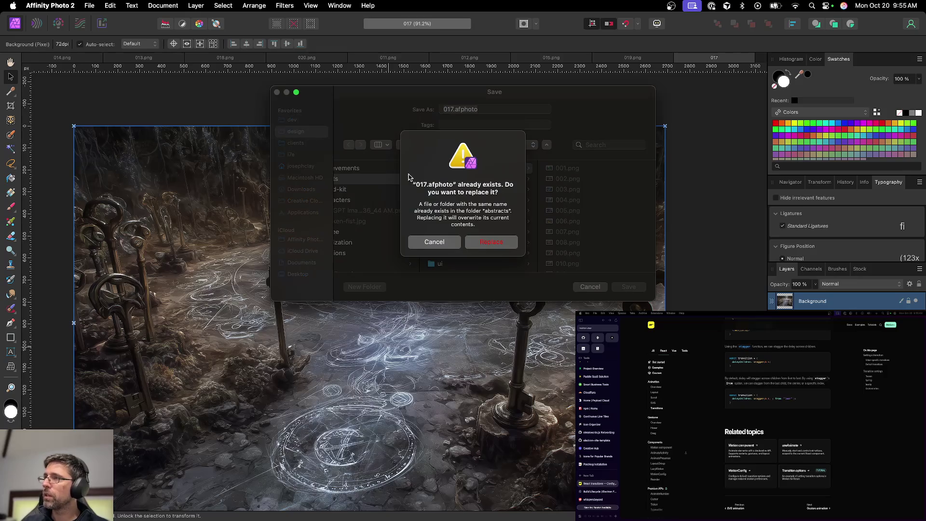
click(440, 242)
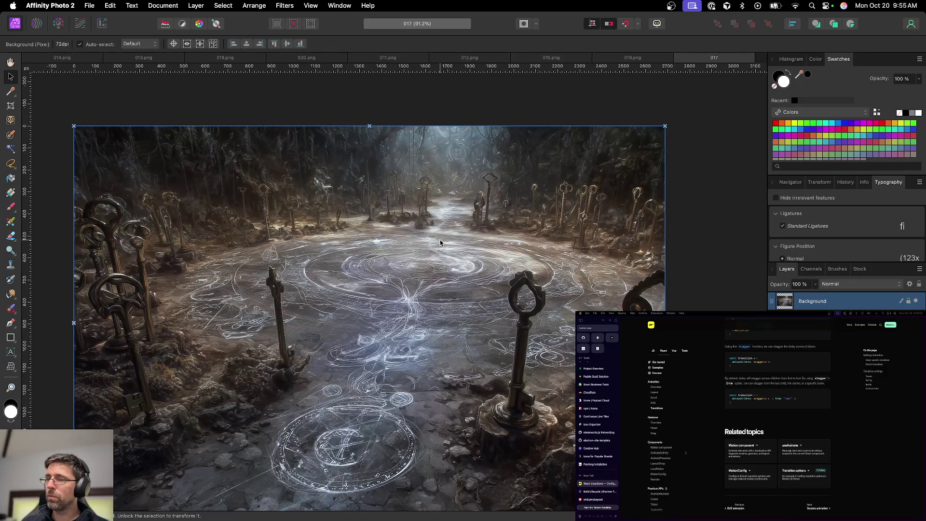
key(super+shift+s)
key(Return)
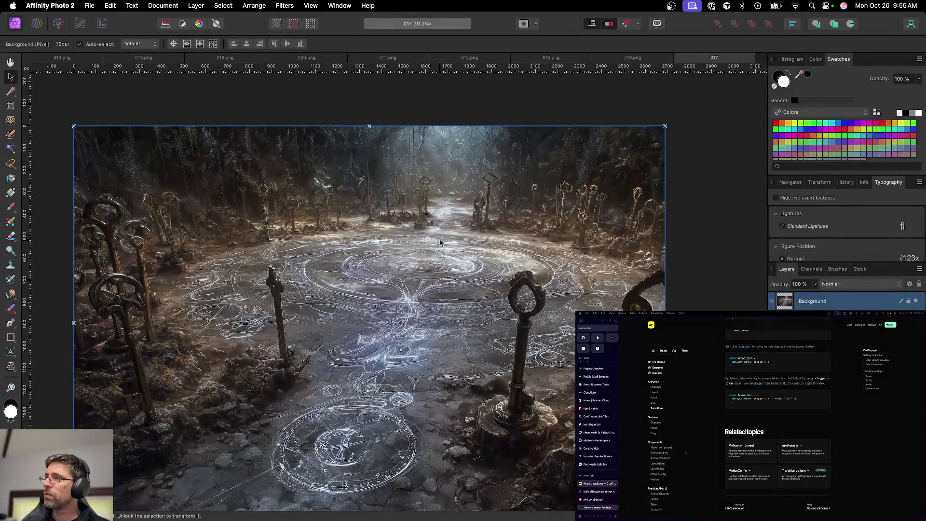
key(super+w)
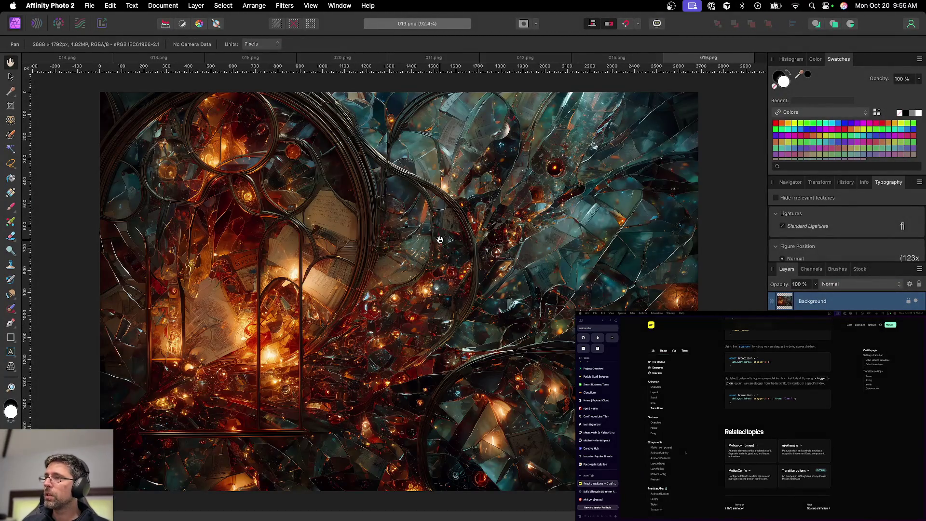
Close 019.png, 015.png and 012.png, then close the 011.png tab
scroll(430, 240, right, 2)
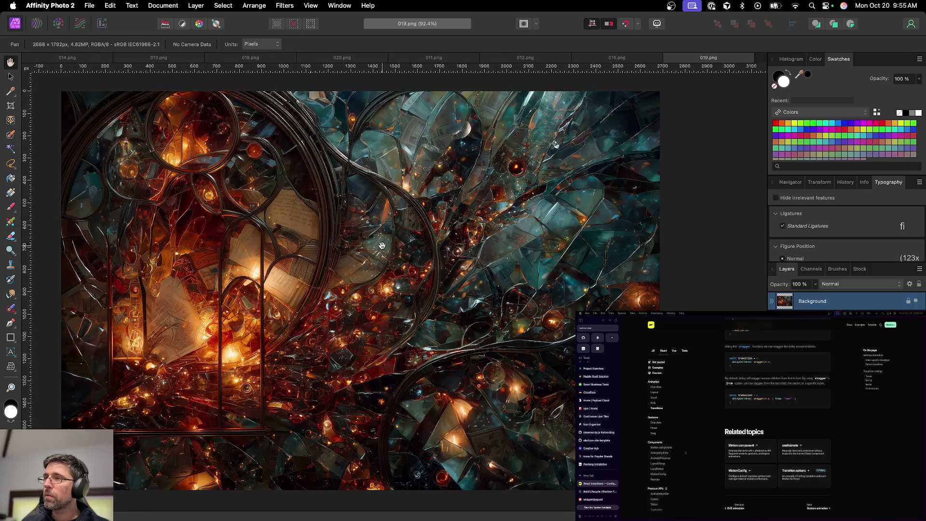
key(super+w)
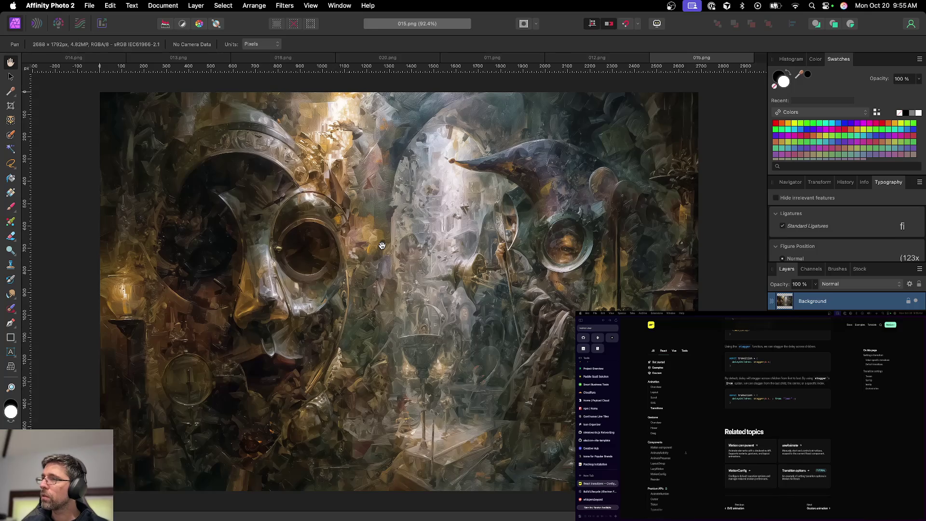
key(super+w)
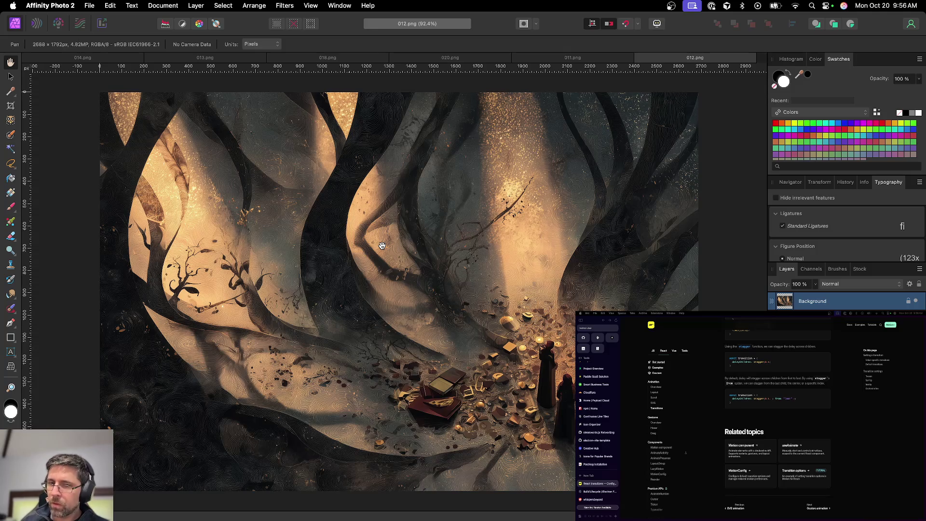
key(super+w)
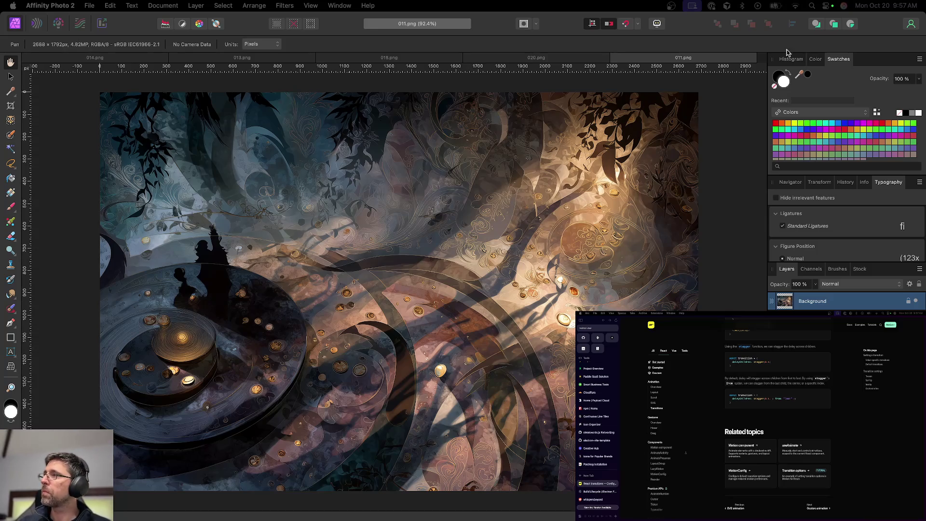
click(618, 58)
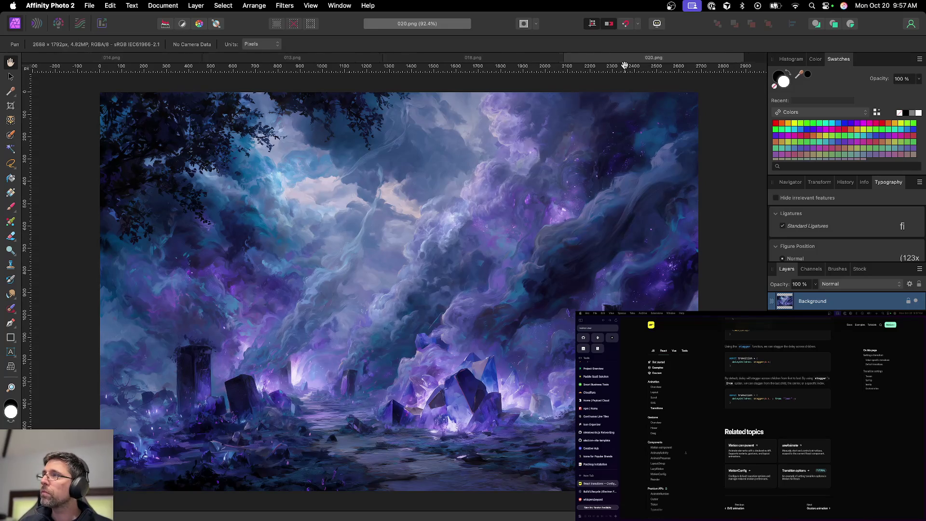
Close the 020, 018, 013 and 014 artworks
key(super+w)
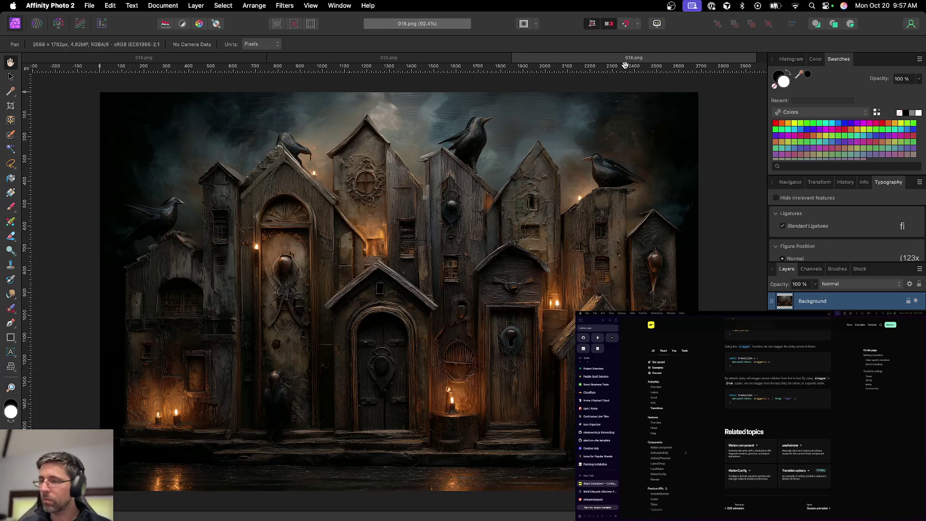
key(super+w)
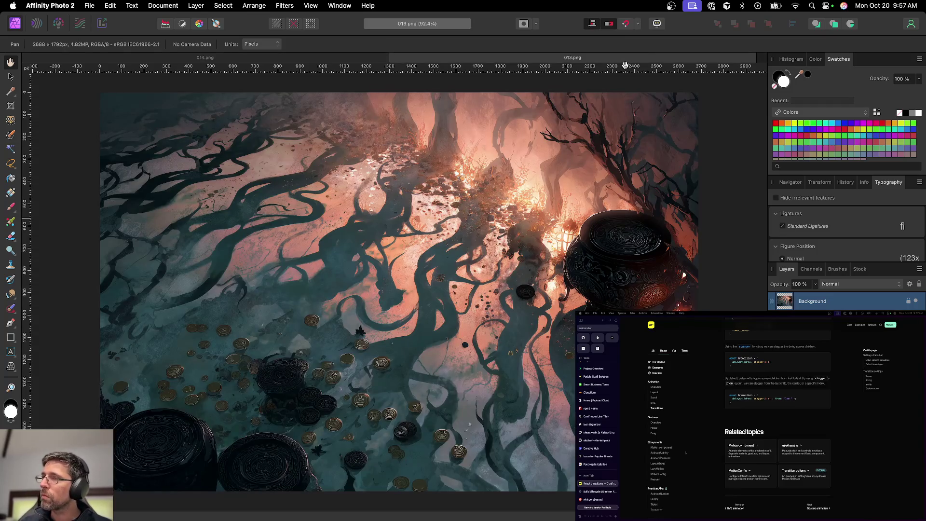
key(super+w)
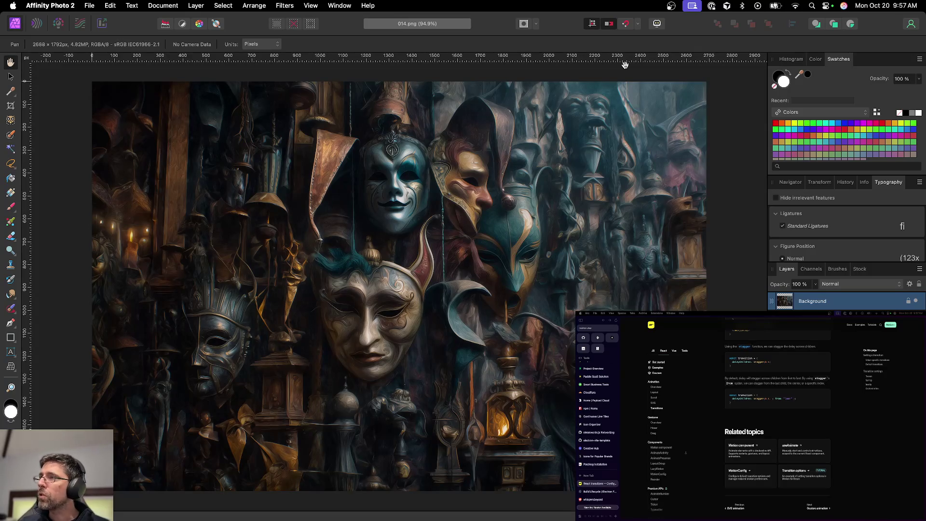
key(super+w)
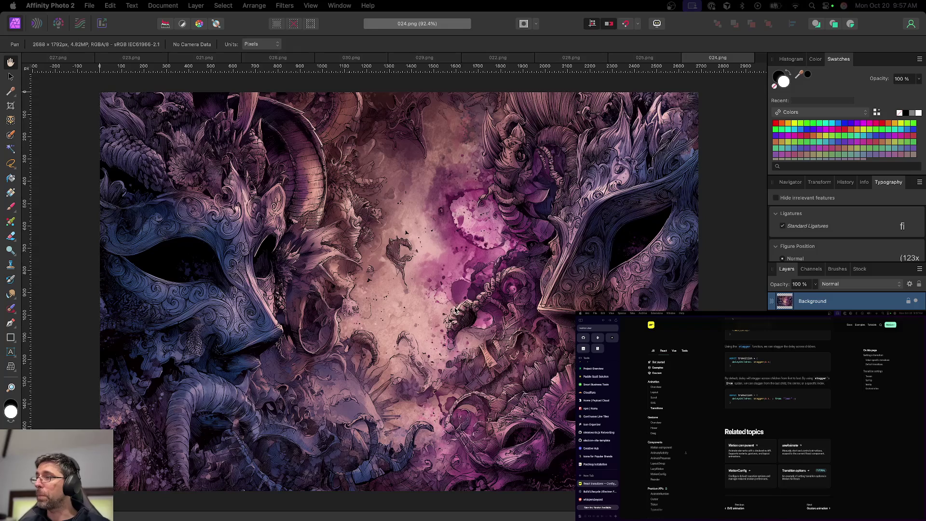
Zoom and pan around the purple masks in 024.png, then close it
scroll(454, 308, up, 3)
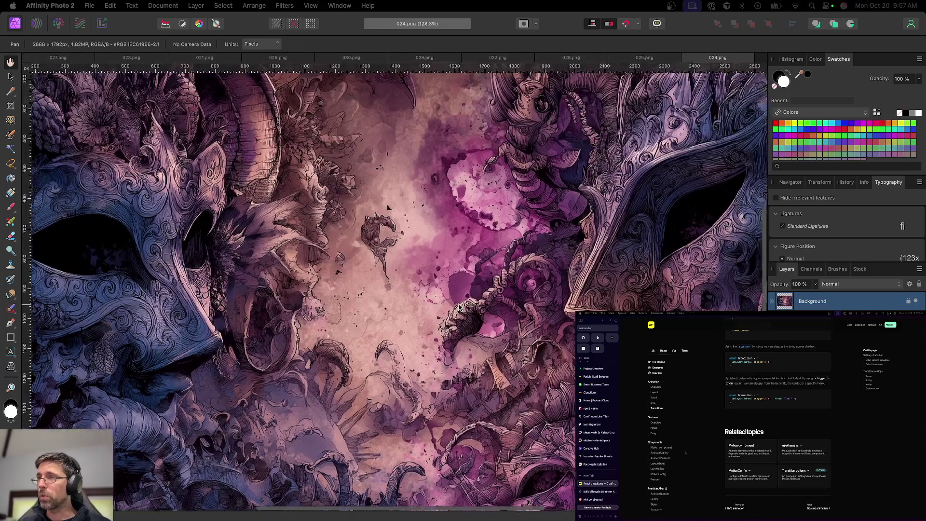
scroll(460, 307, down, 5)
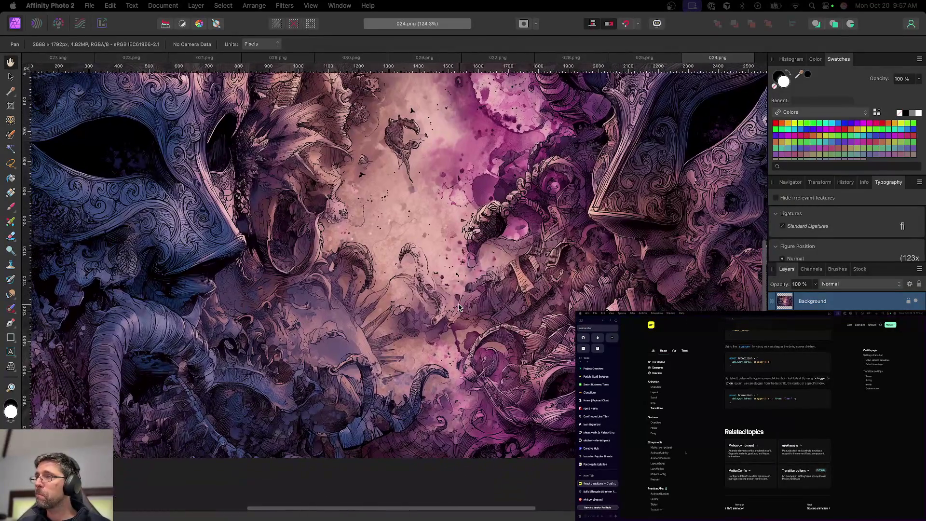
scroll(459, 308, left, 2)
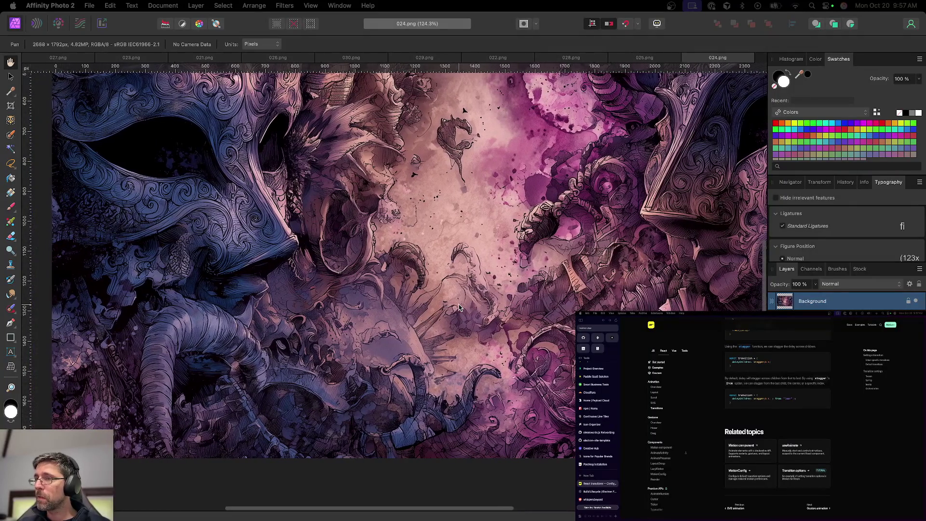
scroll(459, 308, left, 2)
scroll(459, 307, up, 3)
scroll(459, 308, up, 2)
scroll(459, 307, up, 3)
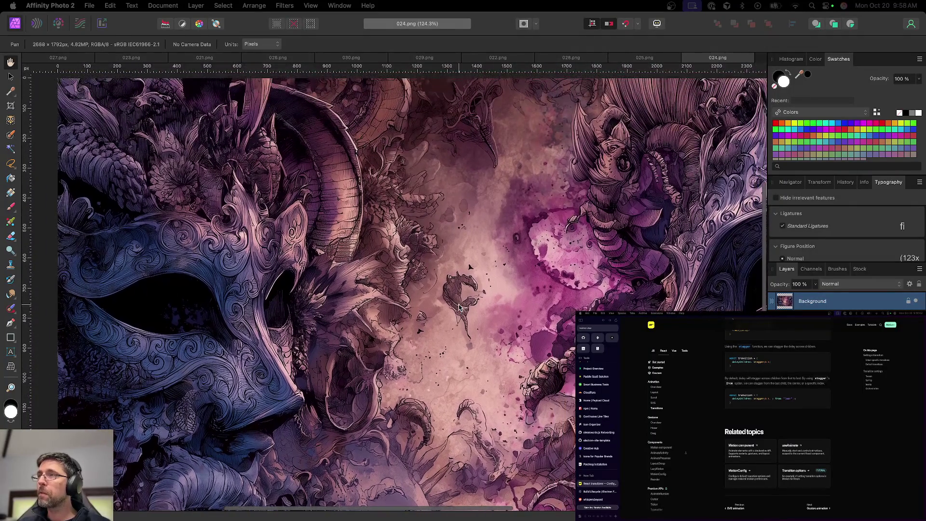
scroll(459, 308, up, 2)
scroll(459, 308, right, 10)
scroll(460, 308, down, 7)
scroll(460, 307, up, 5)
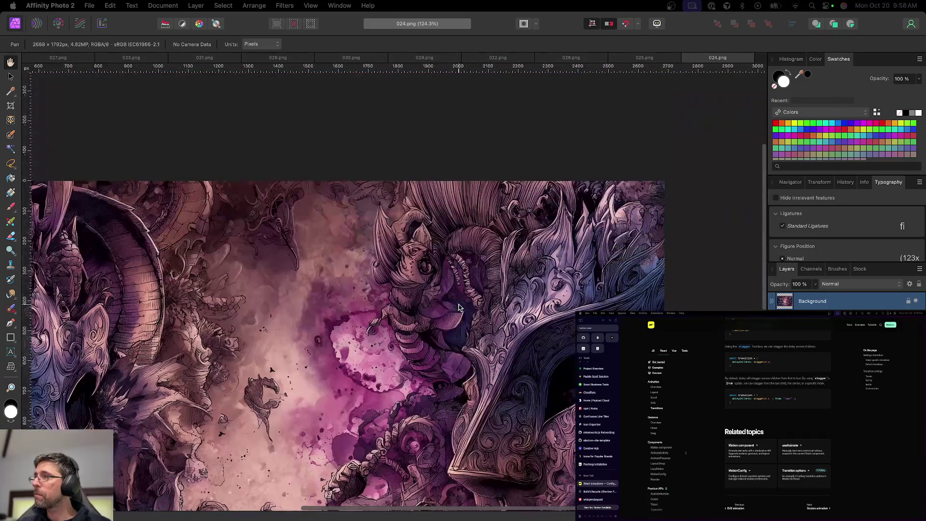
scroll(459, 308, down, 10)
scroll(459, 308, down, 3)
scroll(459, 308, left, 1)
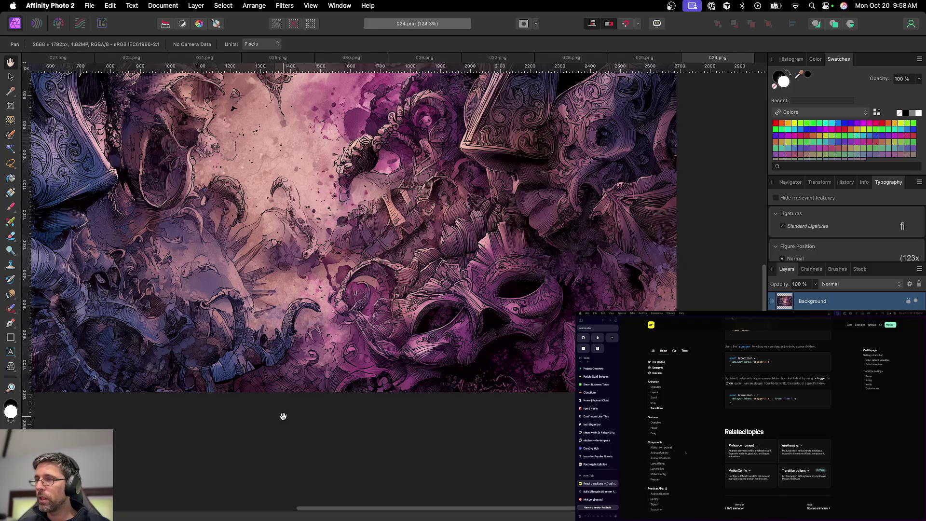
scroll(250, 414, up, 5)
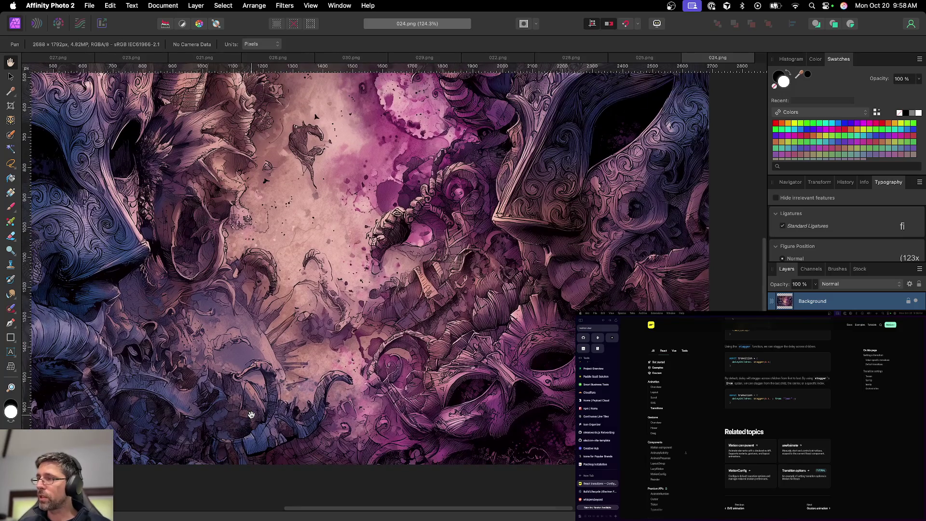
key(super+w)
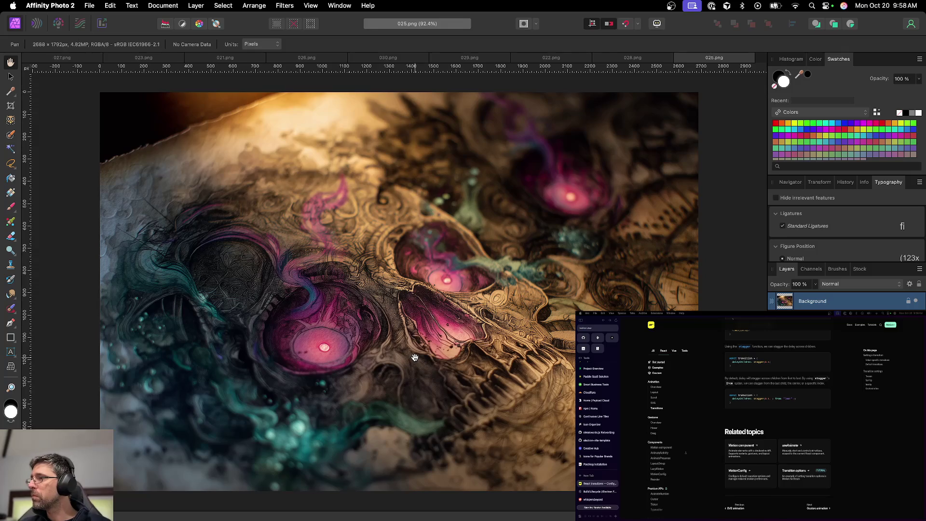
Close 025.png and inpaint away the dark scribbled patch and small bird in 028.png
key(super+w)
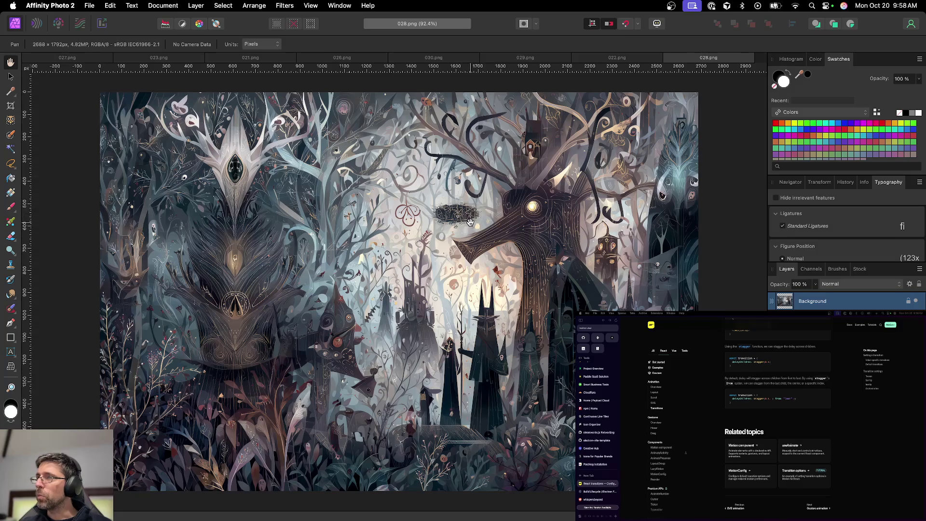
scroll(468, 222, up, 5)
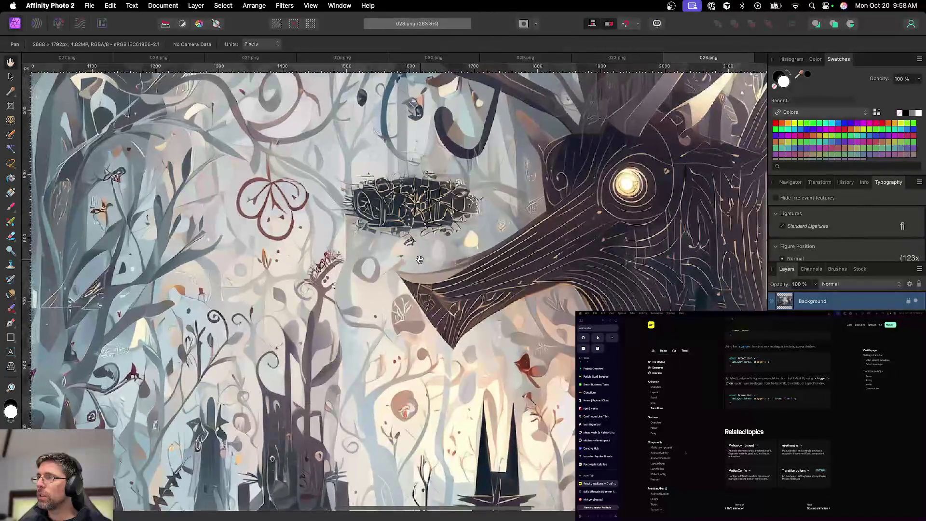
scroll(419, 259, up, 3)
click(10, 308)
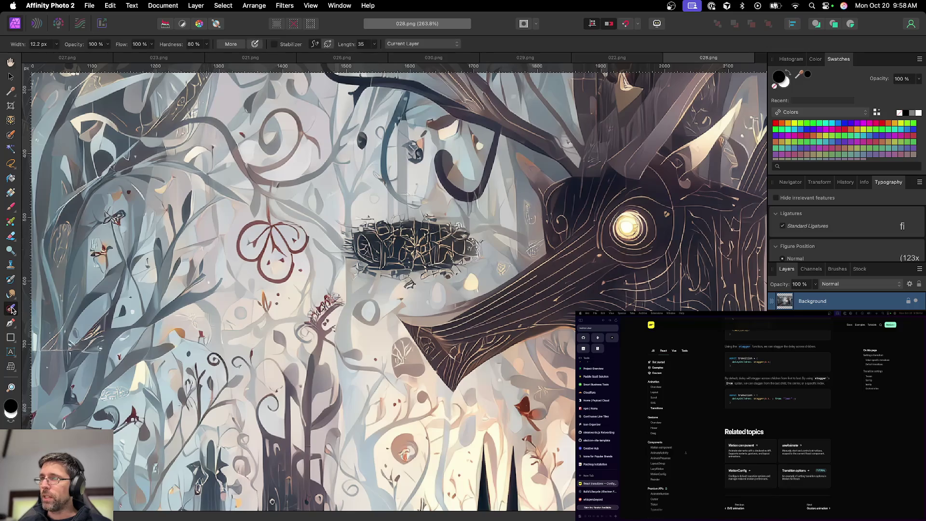
key(bracketright)
key(bracketright)
key(bracketright)
key(bracketright)
mouse_move(344, 227)
mouse_down()
mouse_move(477, 247)
mouse_move(406, 278)
mouse_move(357, 244)
mouse_move(427, 263)
mouse_up()
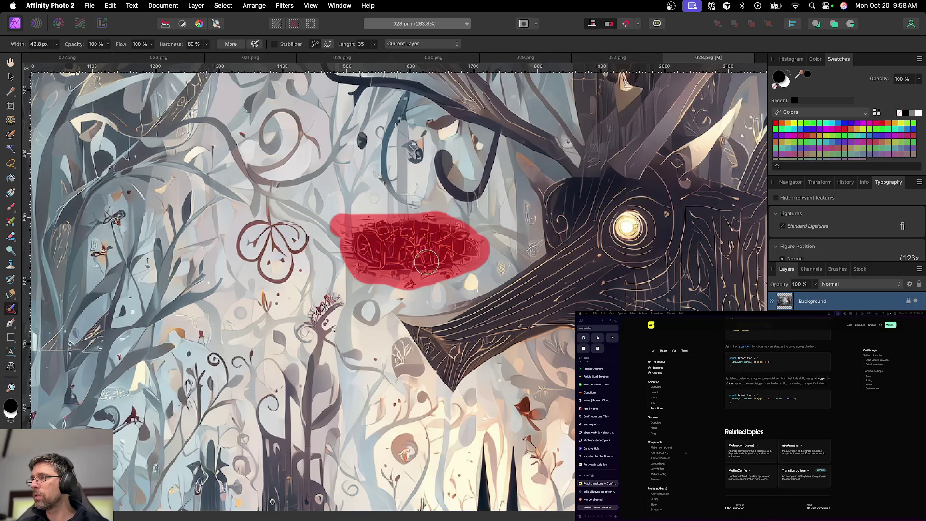
mouse_move(395, 221)
mouse_down()
mouse_move(394, 256)
mouse_move(431, 256)
mouse_up()
drag(422, 220, 439, 238)
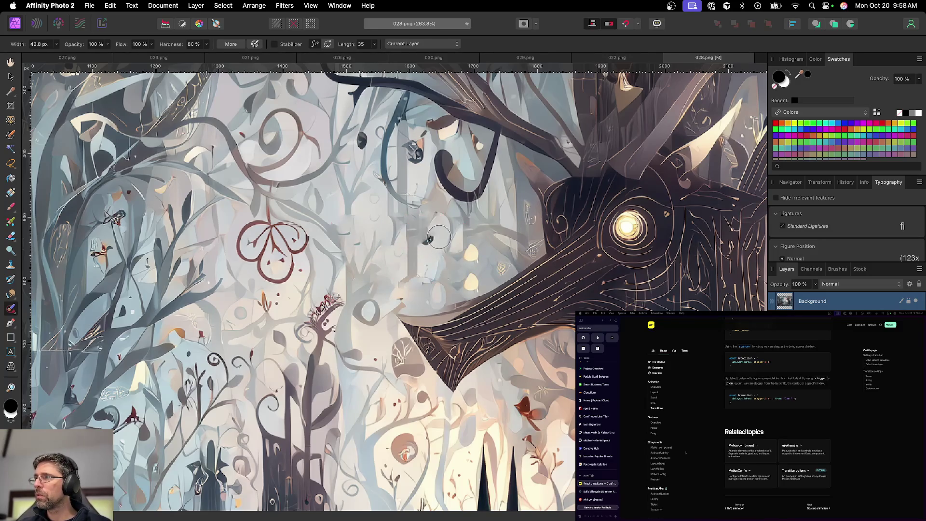
scroll(414, 280, down, 5)
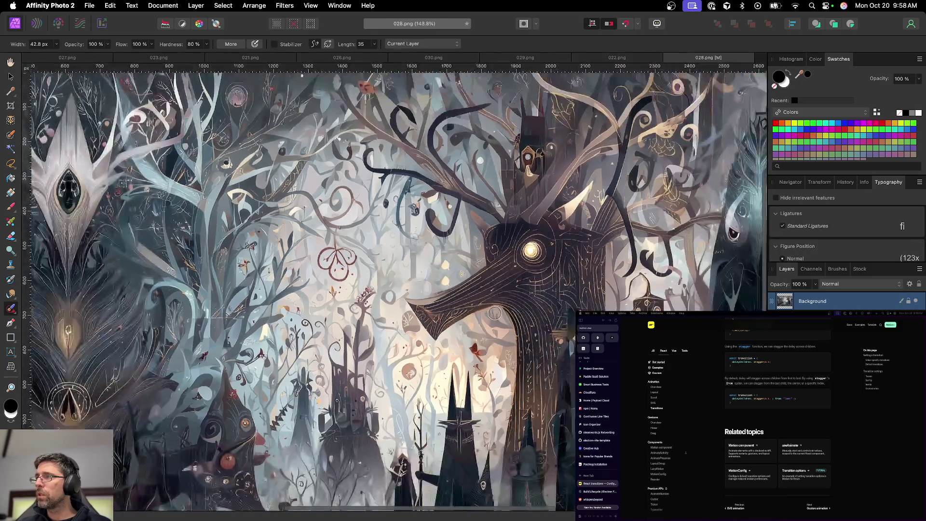
scroll(495, 314, down, 8)
scroll(494, 313, down, 2)
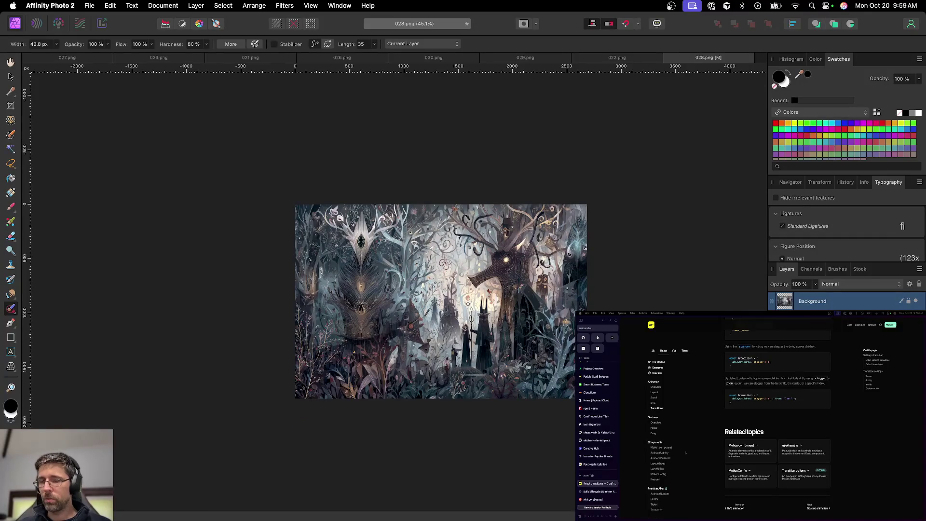
Save the retouched forest artwork as 028.afphoto in abstracts
key(v)
key(super+s)
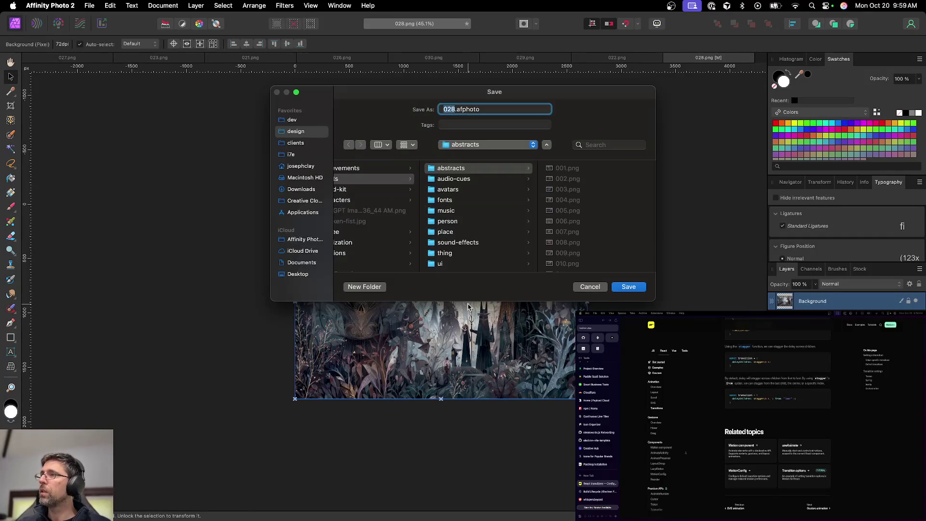
key(Return)
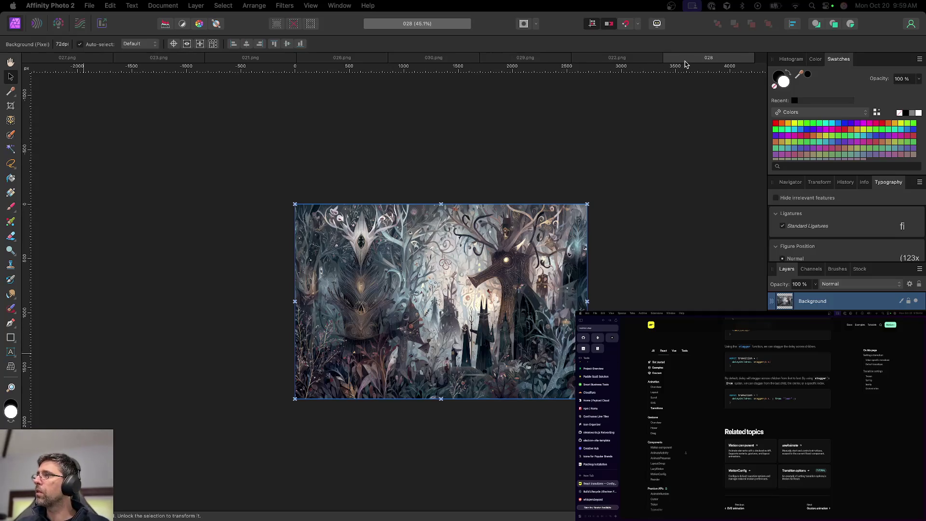
Export the 028 artwork and close its document
key(super+alt+shift+s)
key(Return)
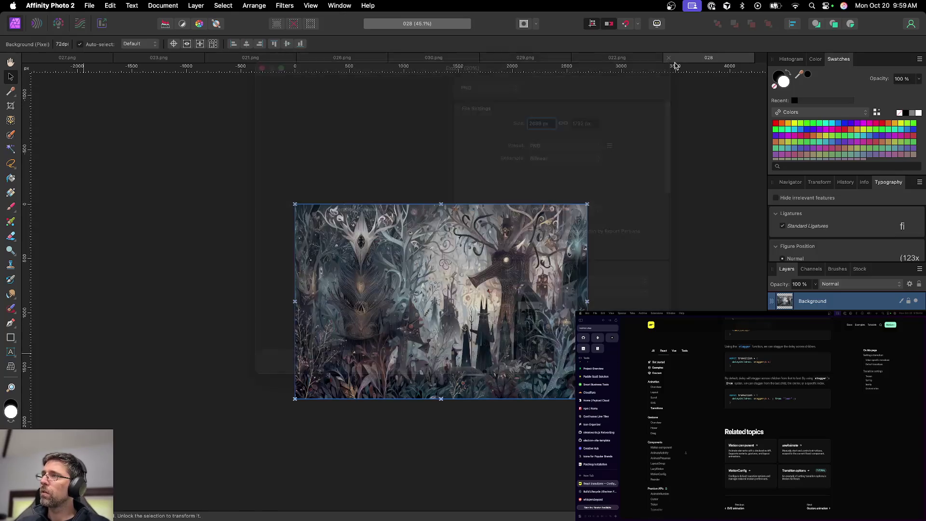
key(Return)
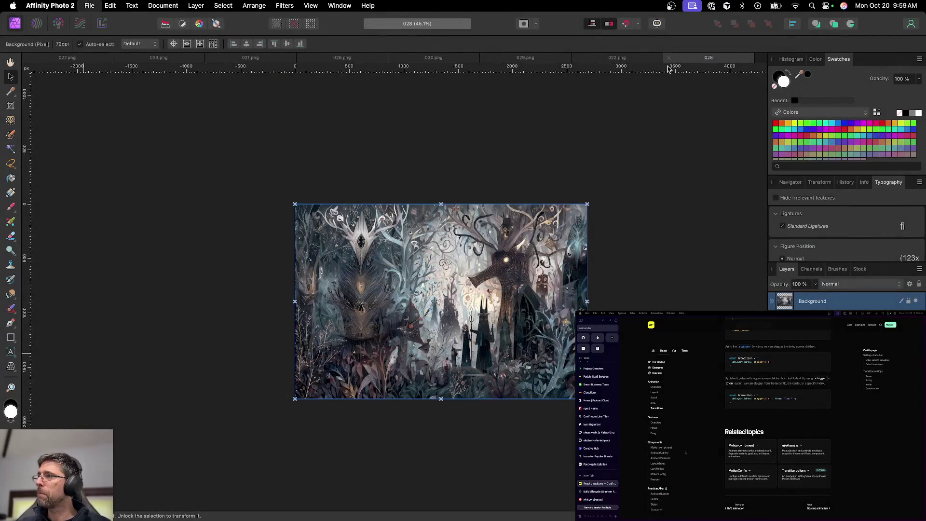
click(668, 57)
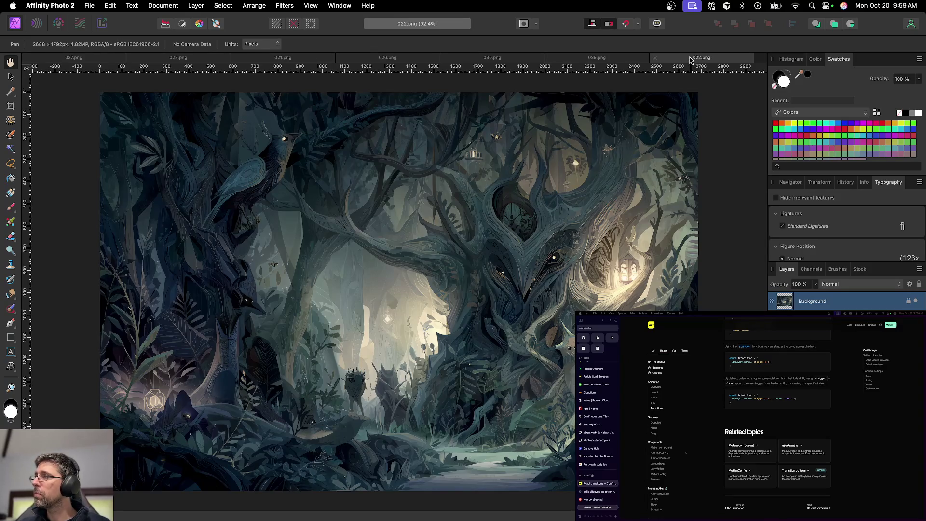
Close the 022, 029, 030, 026, 021, 023 and 027 artworks
key(super+w)
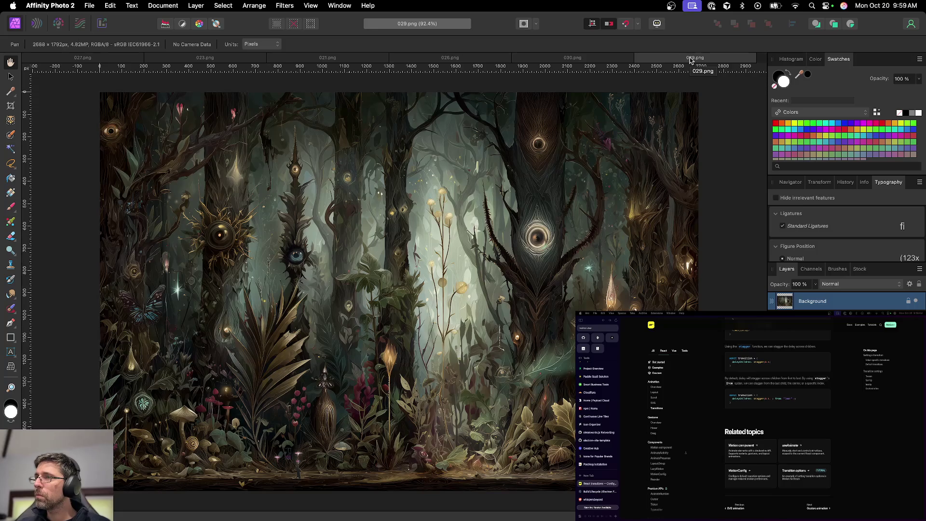
key(super+w)
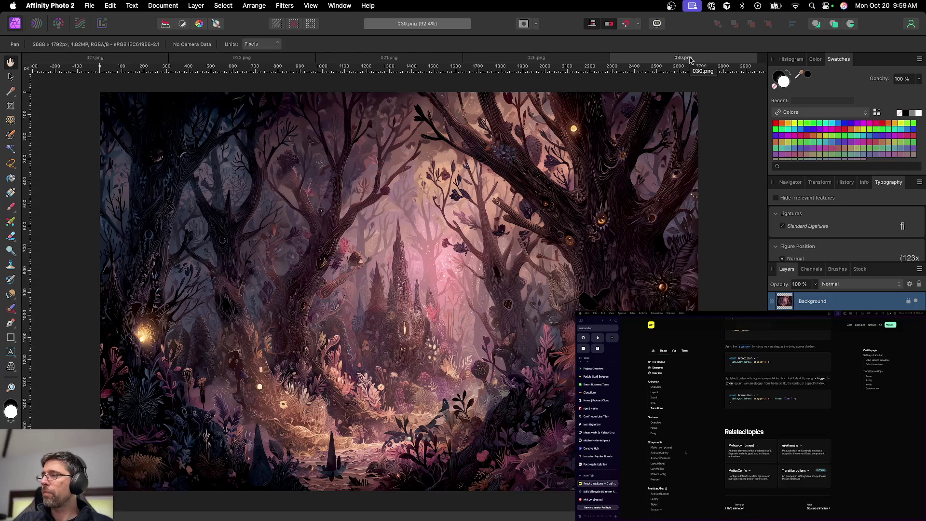
key(super+w)
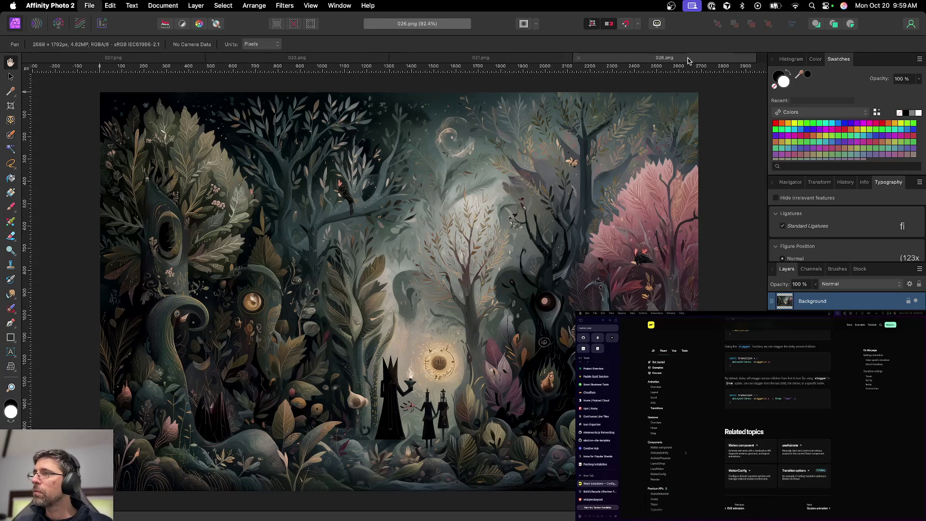
key(super+w)
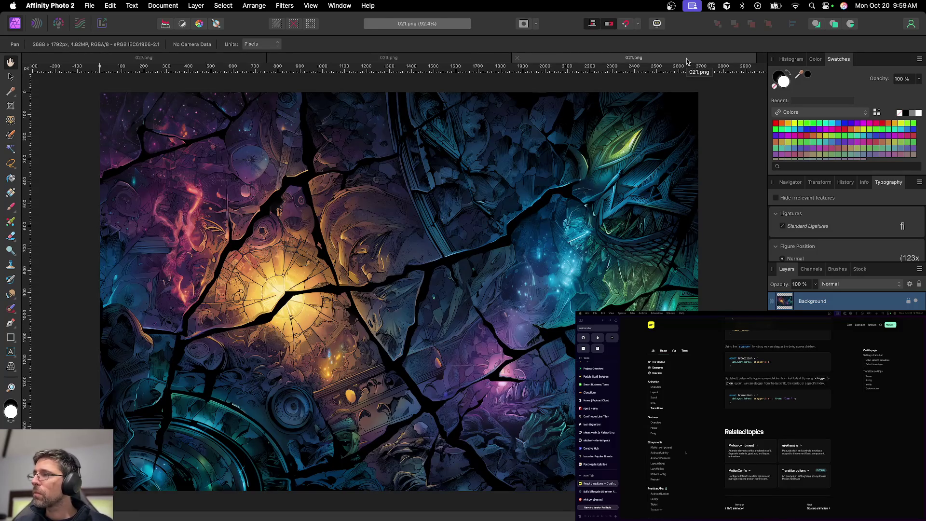
key(super+w)
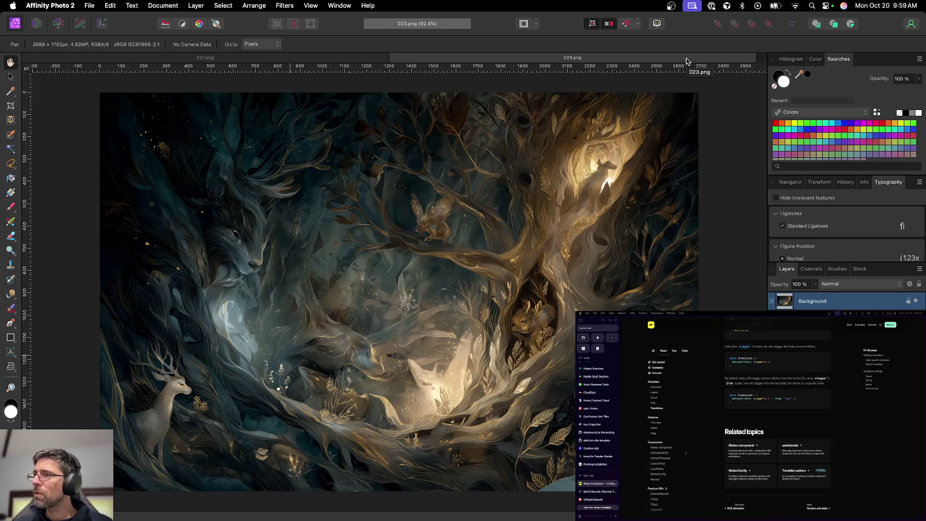
key(super+w)
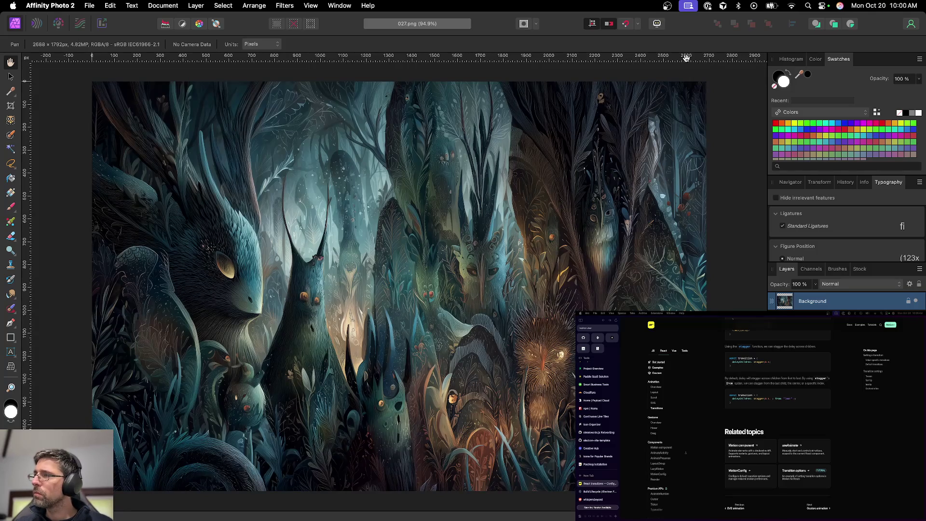
key(super+w)
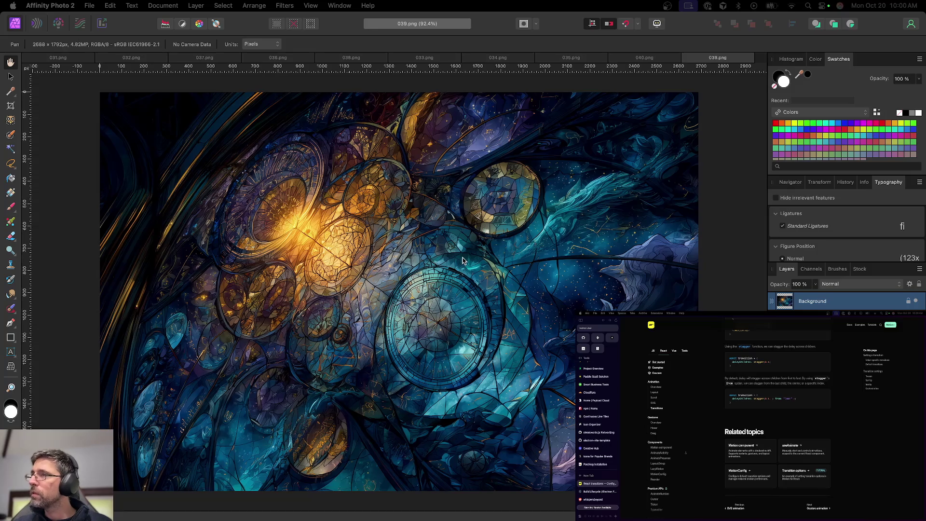
Close 039, 040, 035, 034, 033, 038 and 036 so 037.png is showing
scroll(462, 260, right, 3)
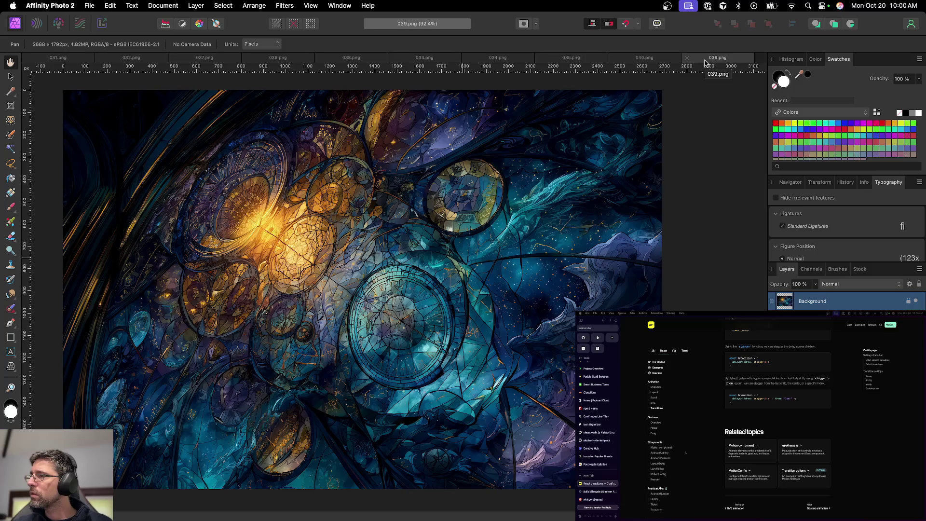
key(super+w)
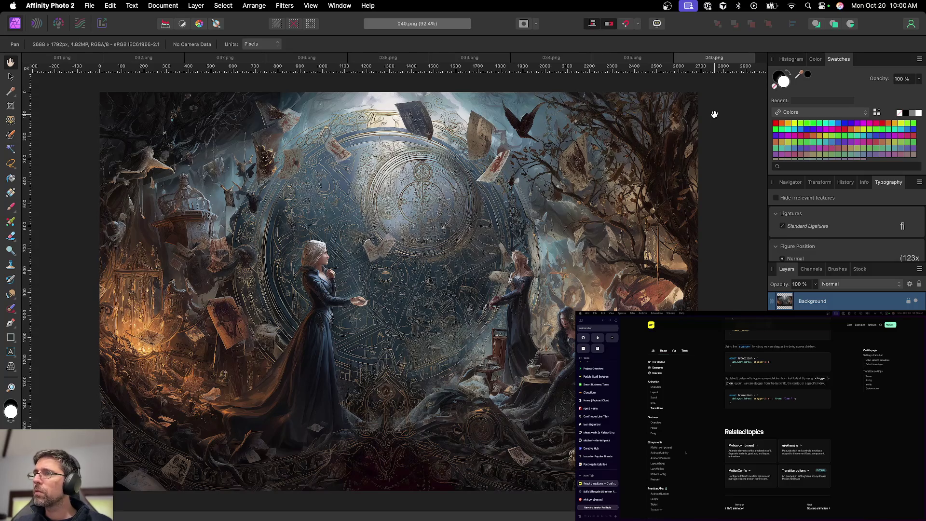
key(super+w)
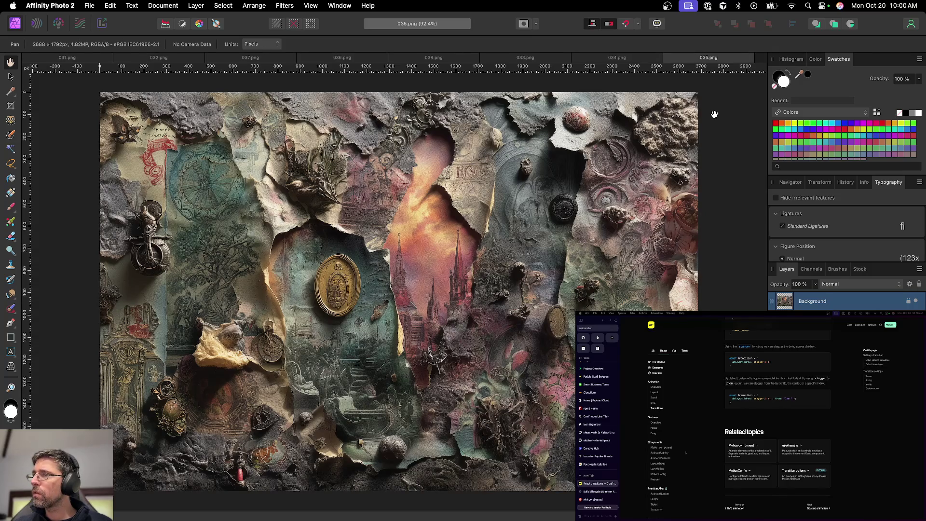
key(super+w)
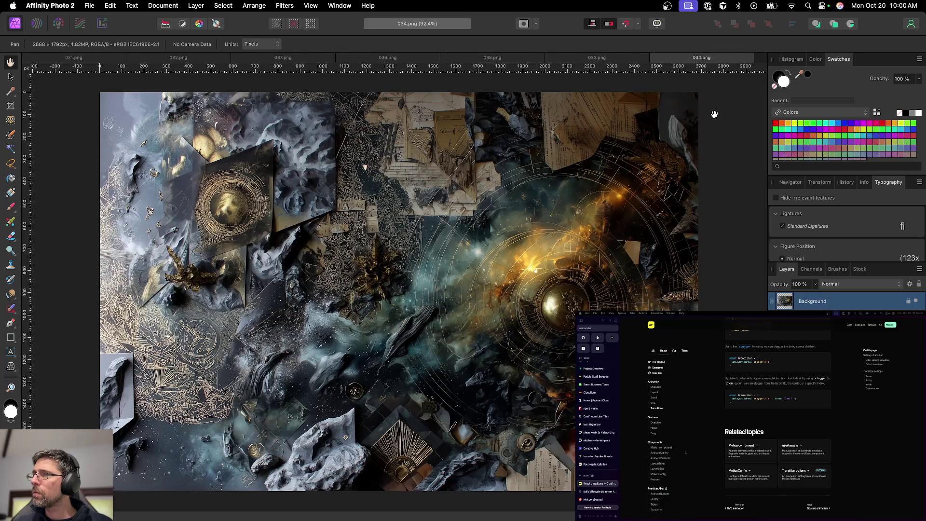
key(super+w)
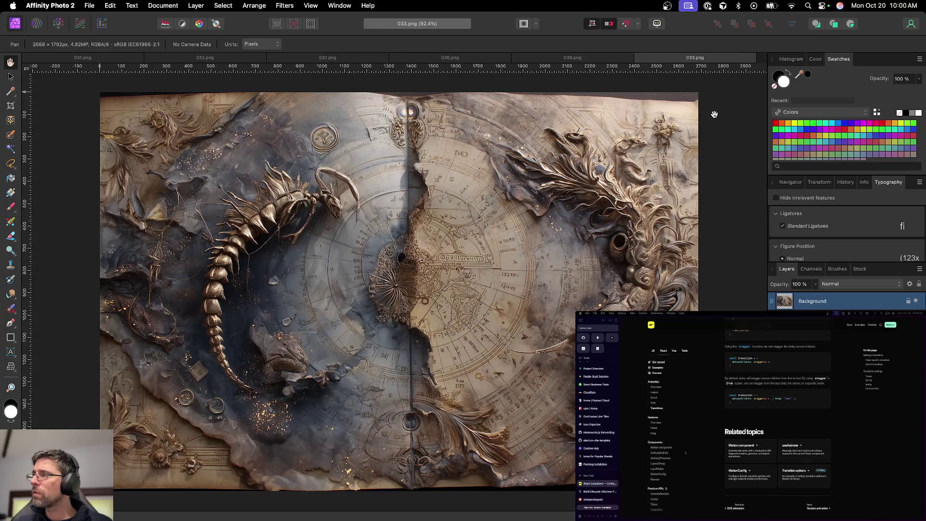
key(super+w)
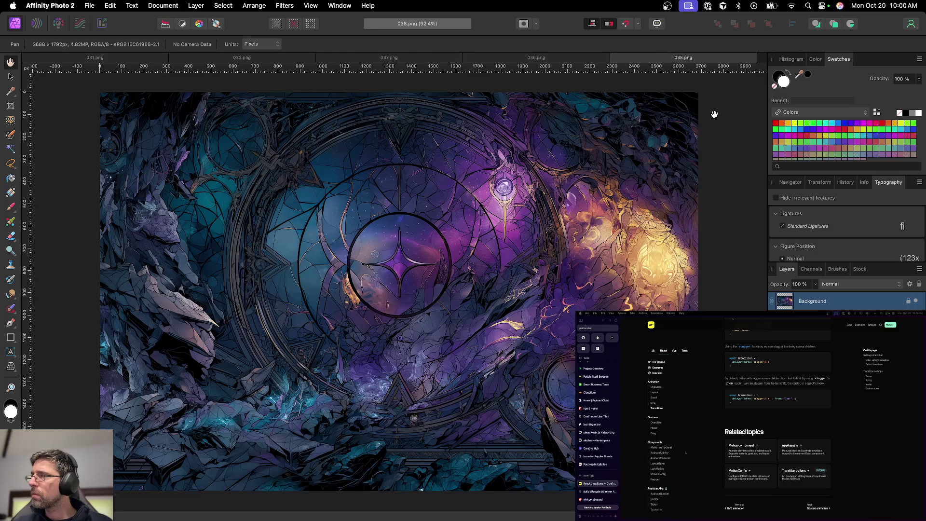
key(super+w)
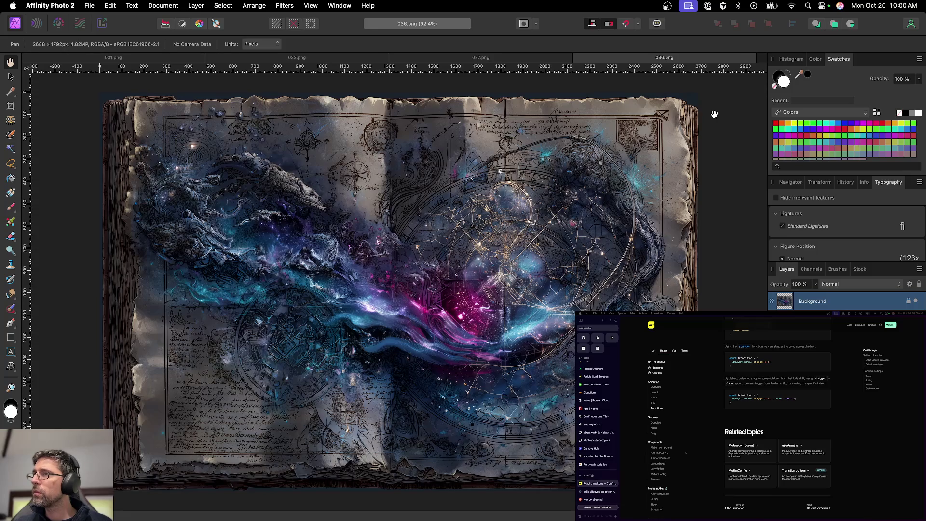
key(super+w)
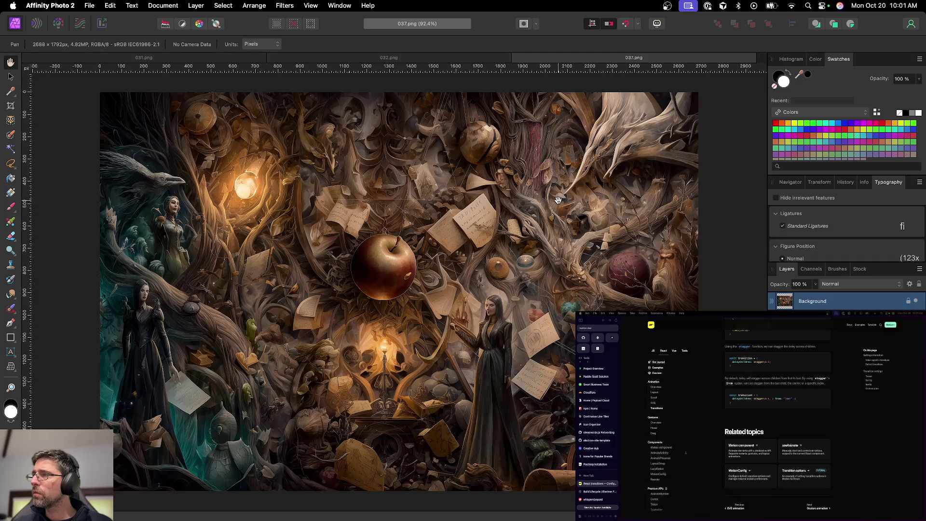
scroll(405, 270, up, 5)
Zoom onto the apple and paint over its golden spot with a roughly 17 px brush
scroll(405, 270, up, 3)
click(10, 279)
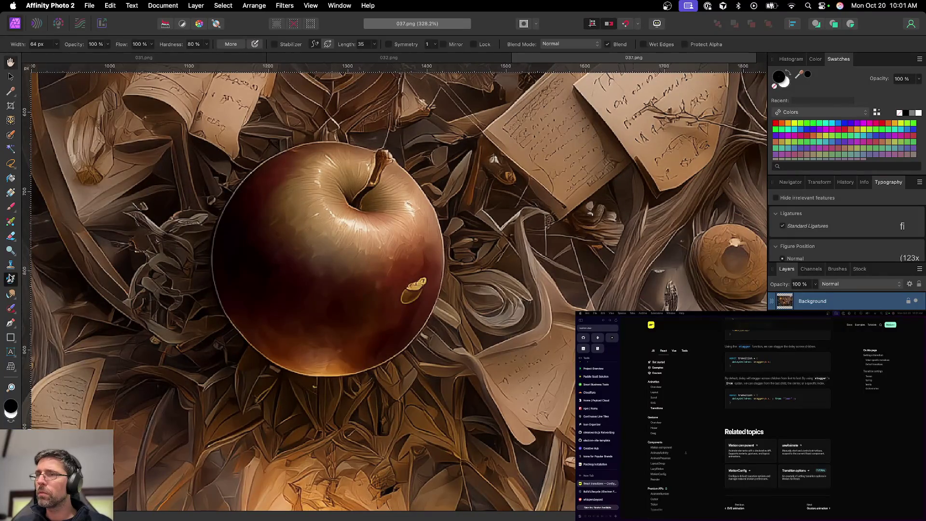
key(bracketleft)
key(bracketleft)
key(bracketleft)
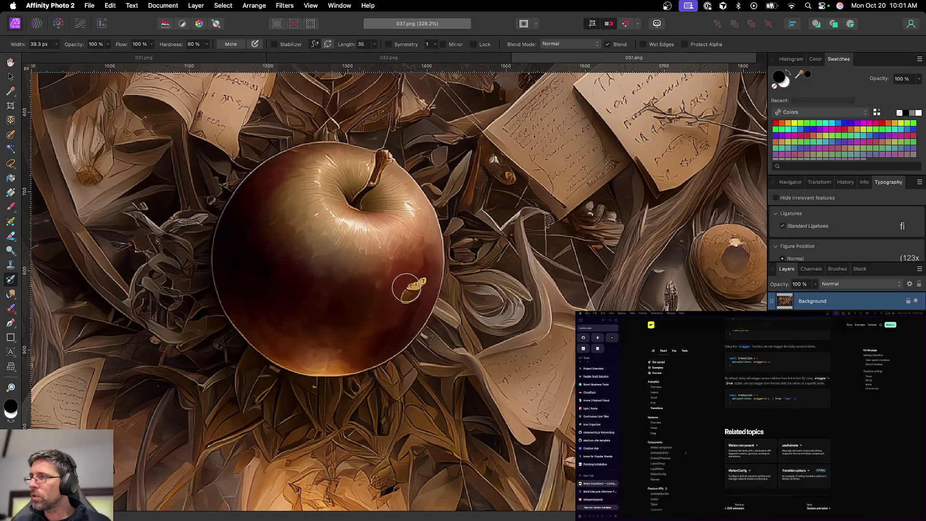
drag(423, 281, 421, 288)
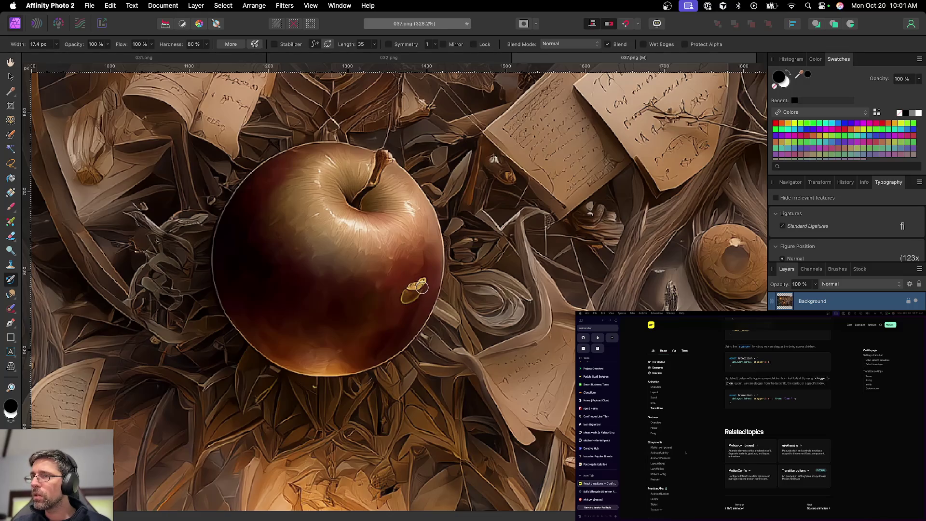
Inpaint the golden spot away with a 19 px Inpainting Brush
click(11, 309)
key(bracketleft)
key(bracketleft)
key(bracketleft)
drag(421, 282, 415, 295)
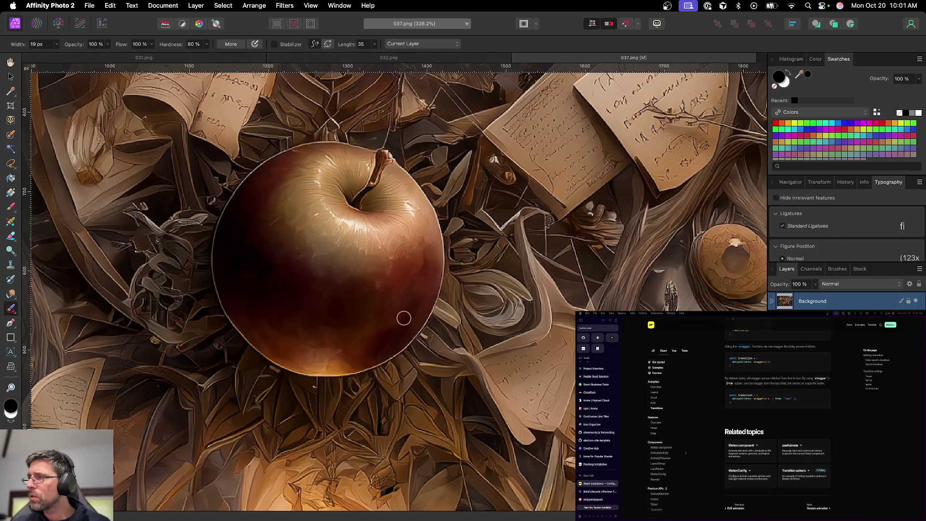
scroll(400, 318, down, 10)
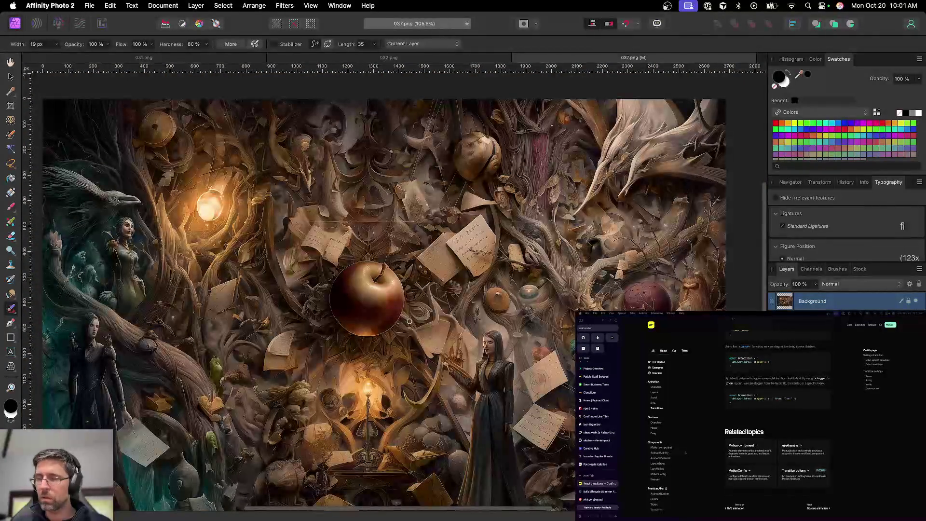
Save the retouched apple artwork as 037.afphoto
key(v)
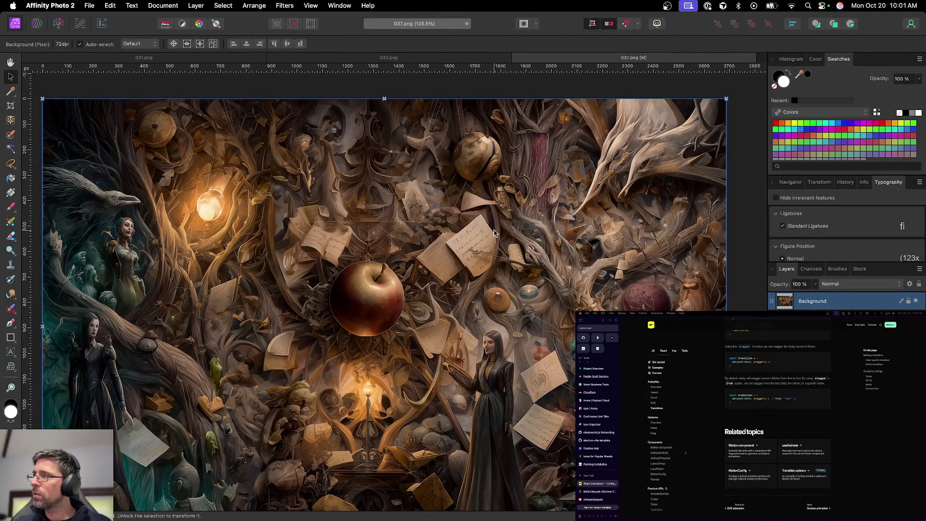
scroll(482, 230, up, 5)
scroll(494, 234, down, 5)
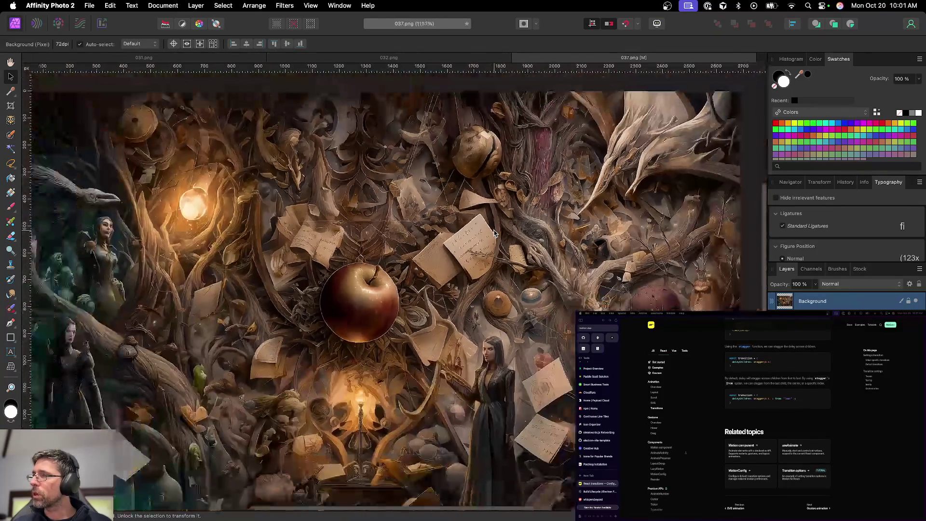
key(super+s)
key(Return)
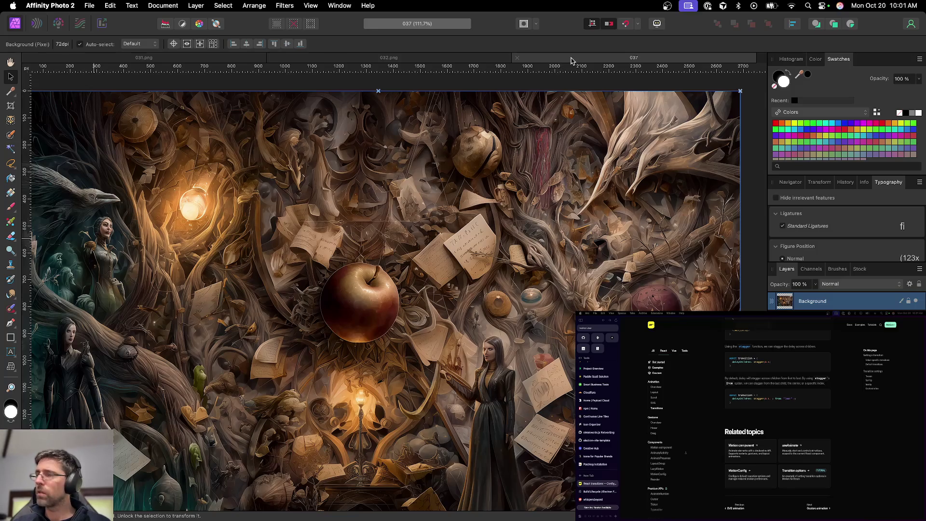
Export the retouched image back out as 037.png
key(super+alt+shift+w)
key(Return)
key(Return)
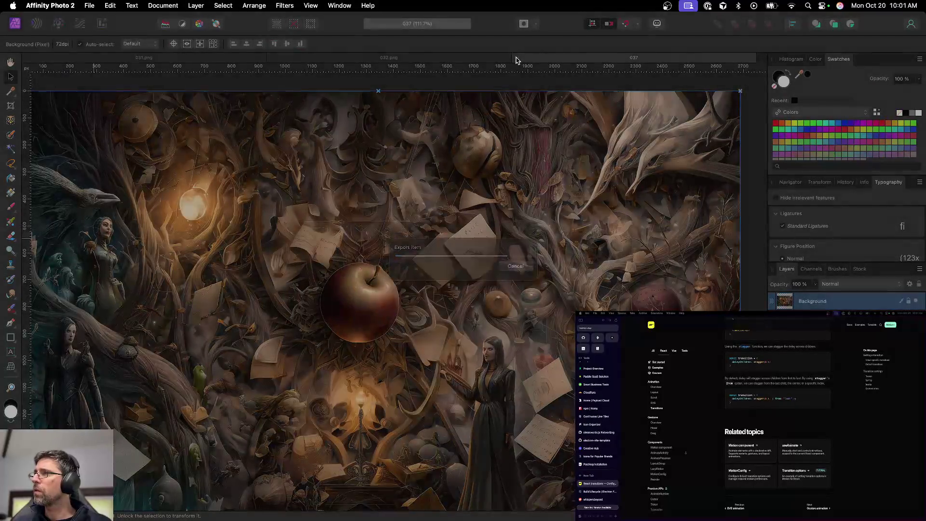
click(515, 60)
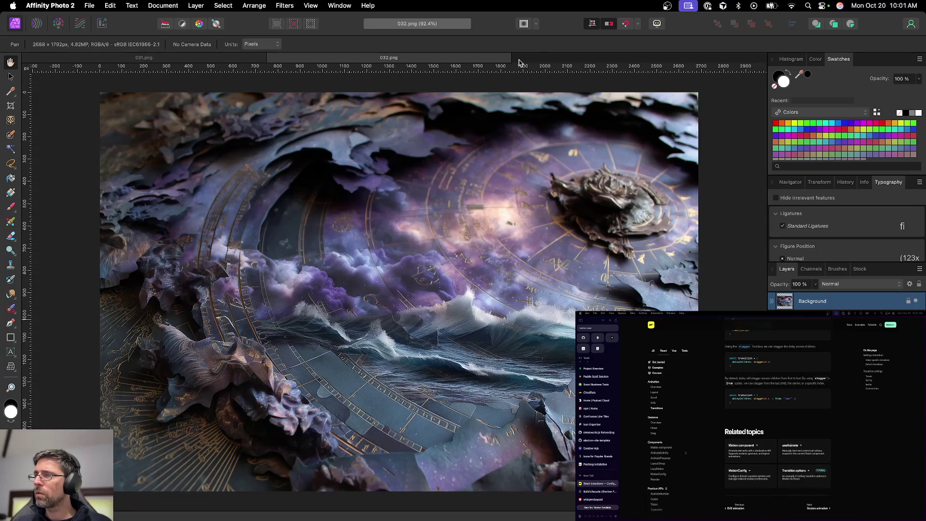
Close 032.png and 031.png, then open artworks 041.png through 050.png
key(super+w)
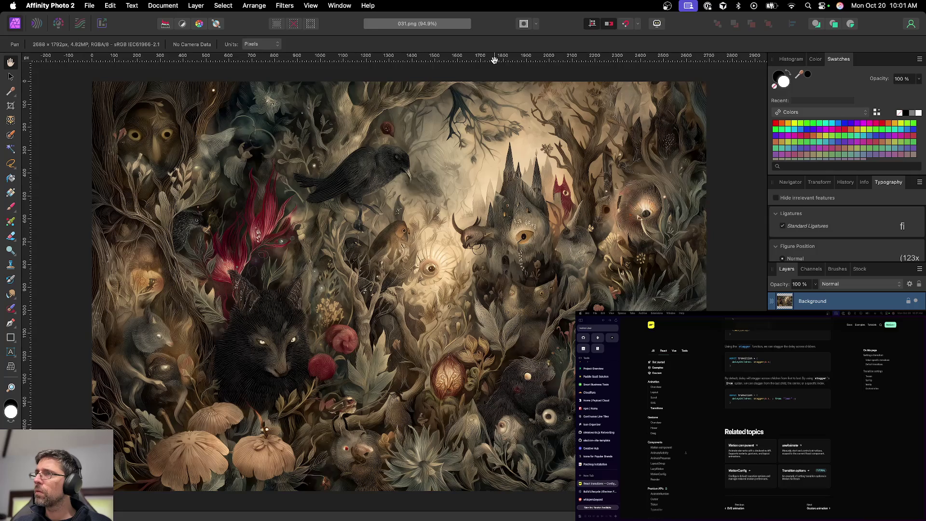
key(super+w)
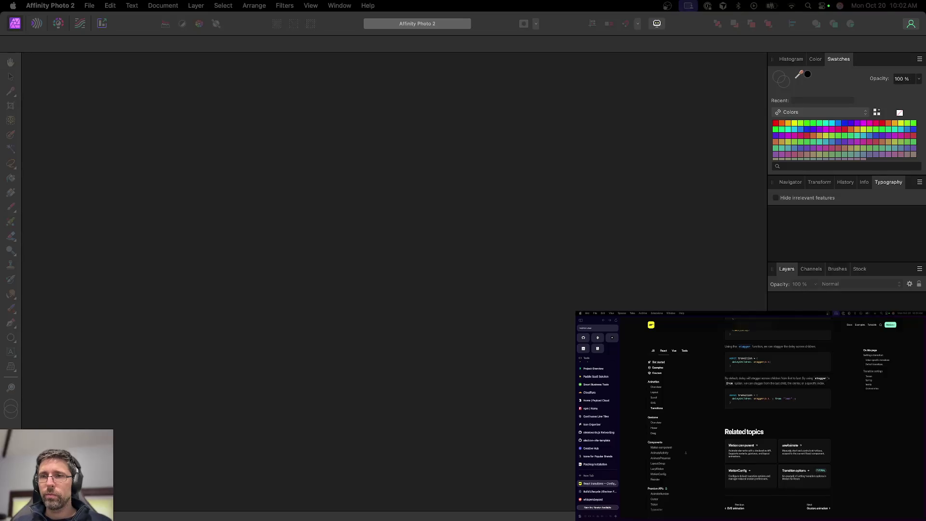
drag(249, 362, 289, 393)
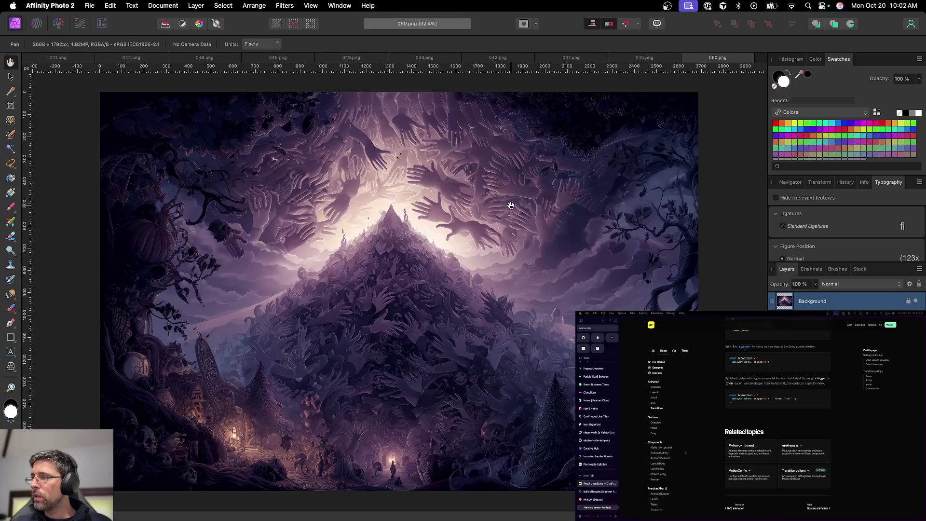
Close 050, 045, 047, 042, 043 and 049 so the teal mirror hall 046.png is in front
key(super+w)
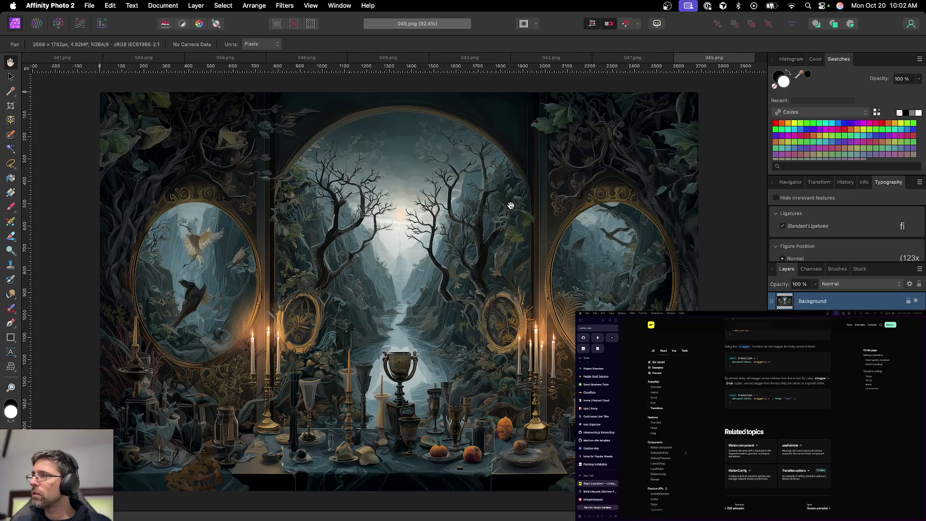
key(super+w)
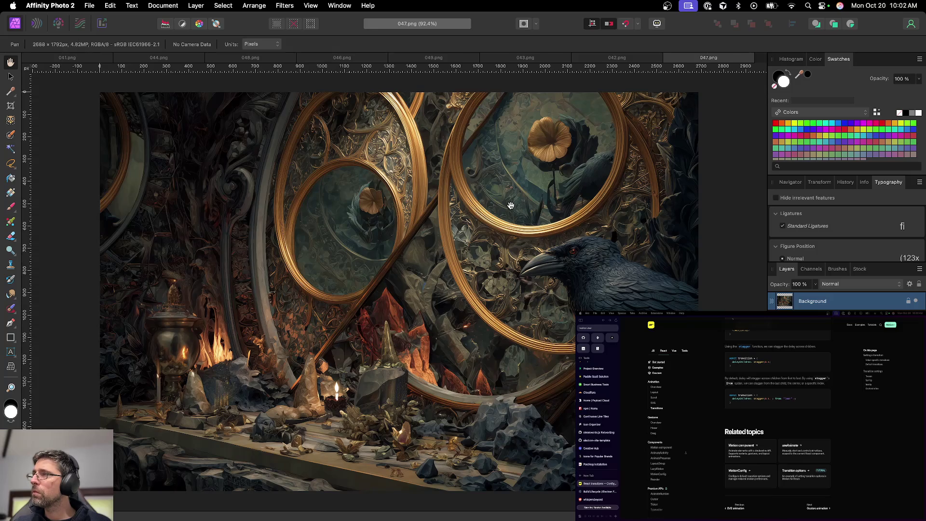
key(super+w)
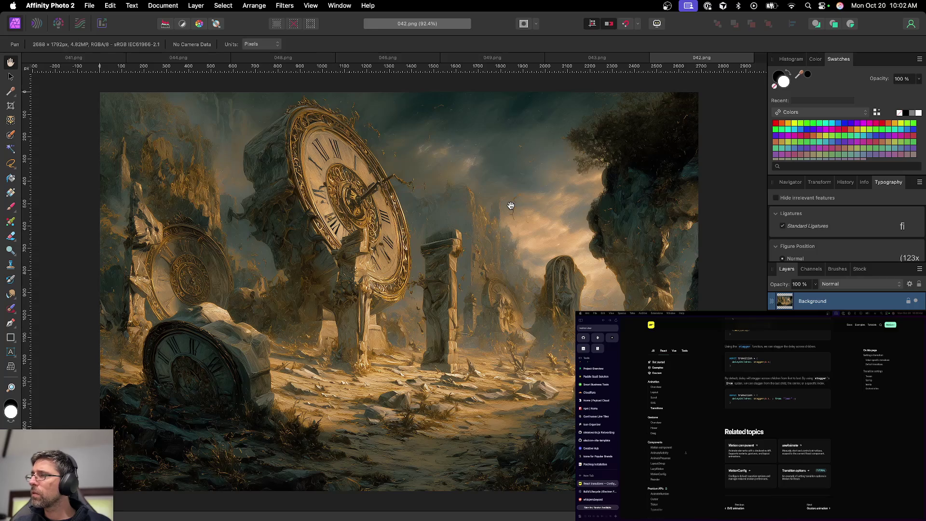
key(super+w)
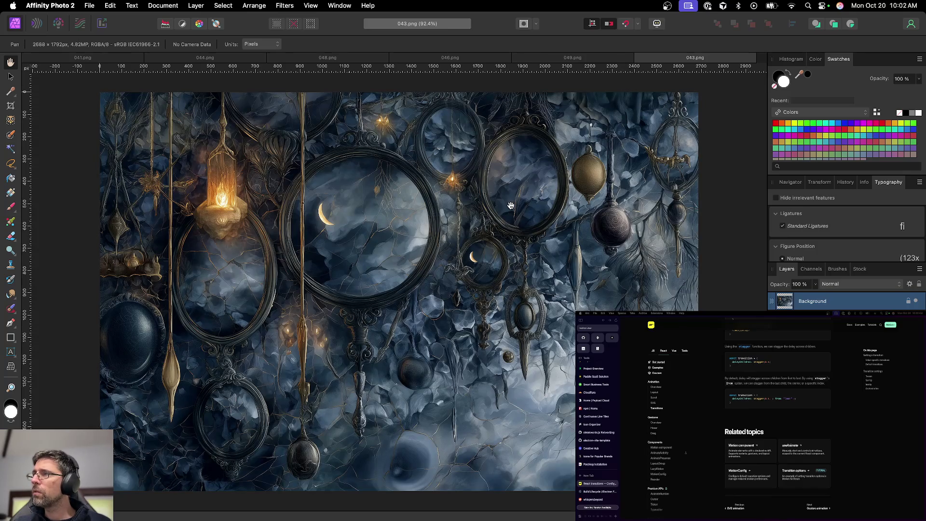
key(super+w)
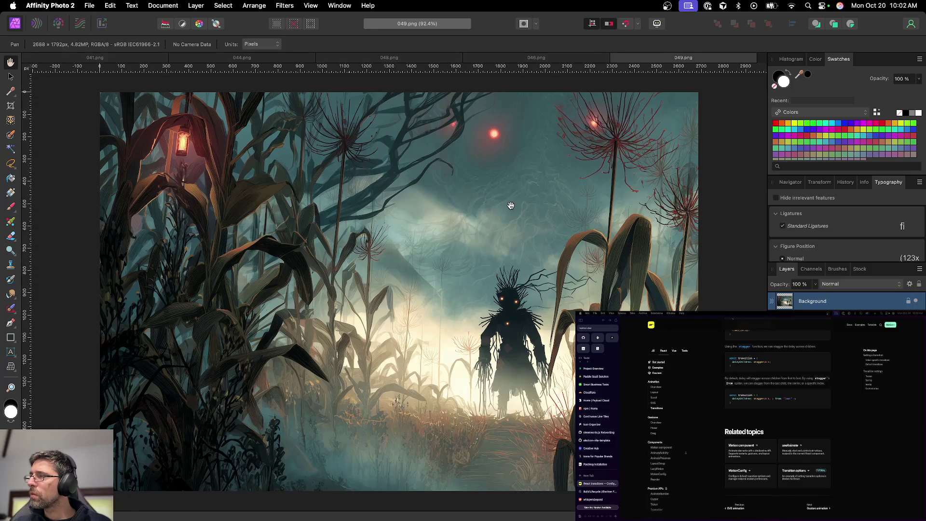
key(super+w)
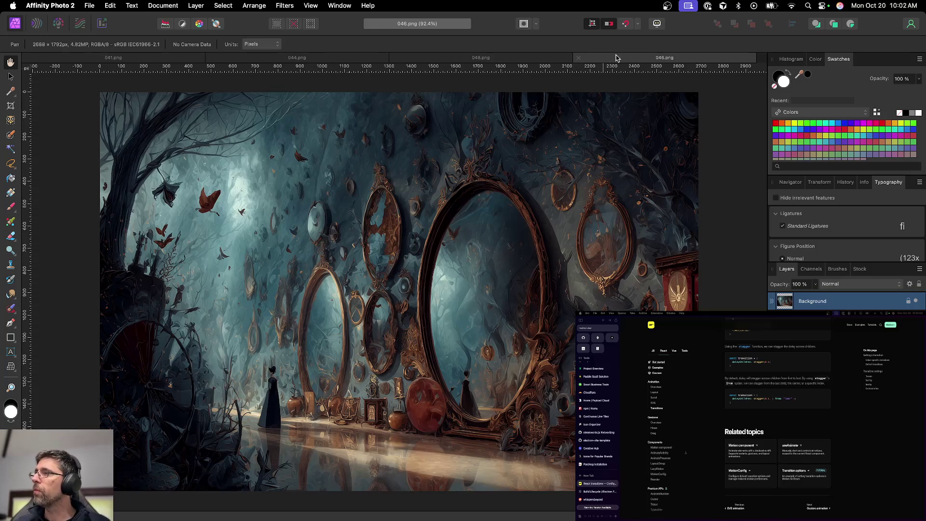
Close the last artworks of the batch: 046, 048, 044 and 041
click(578, 57)
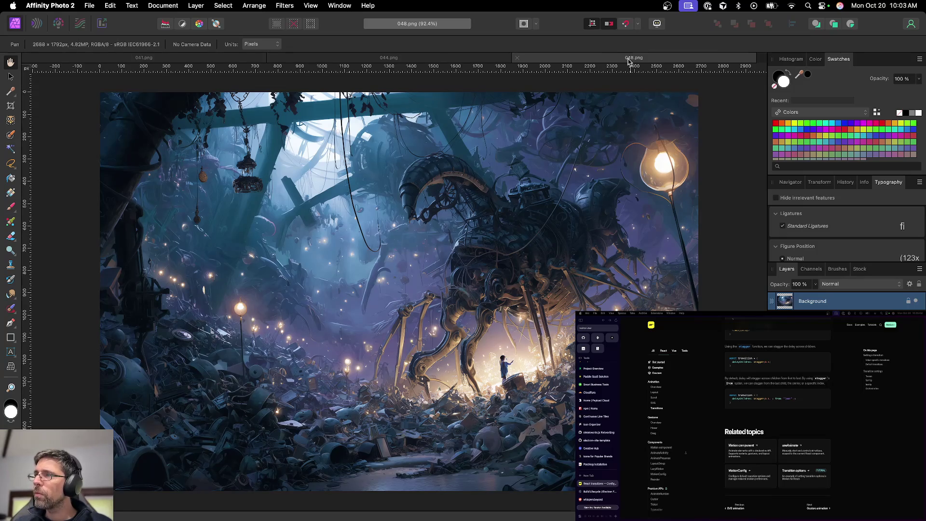
key(super+w)
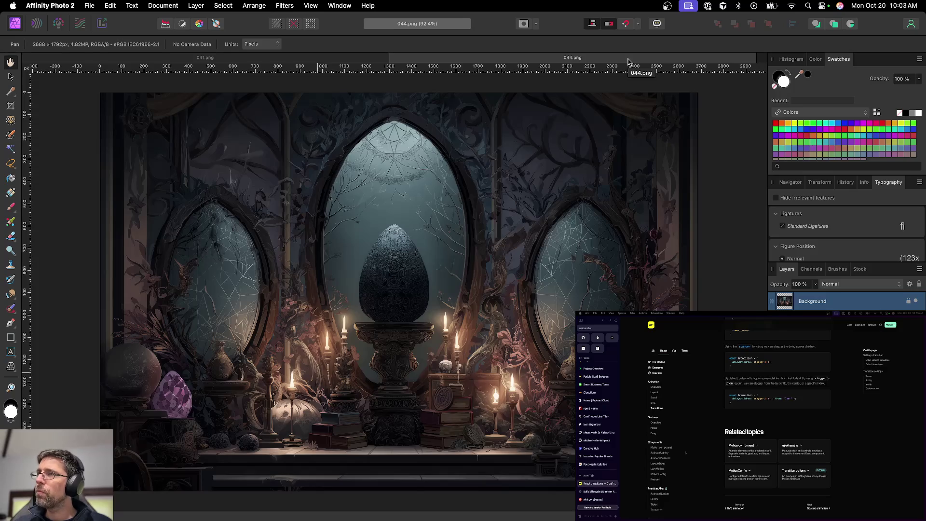
key(super+w)
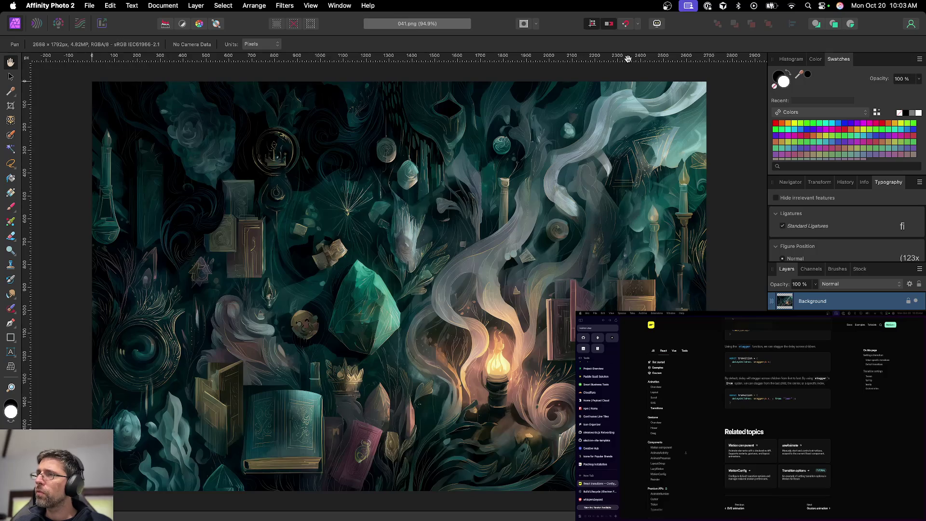
key(super+w)
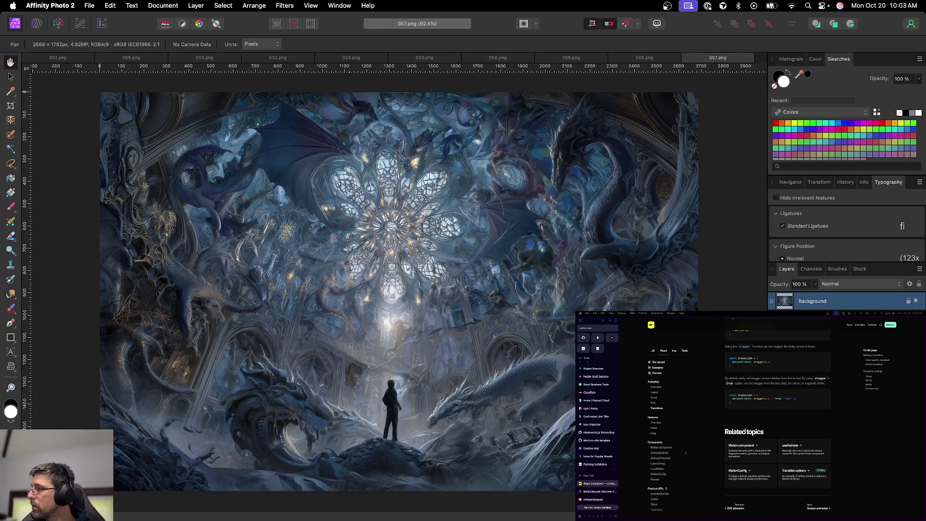
Add a Brightness / Contrast adjustment layer above the dragon cathedral in 057.png
click(863, 317)
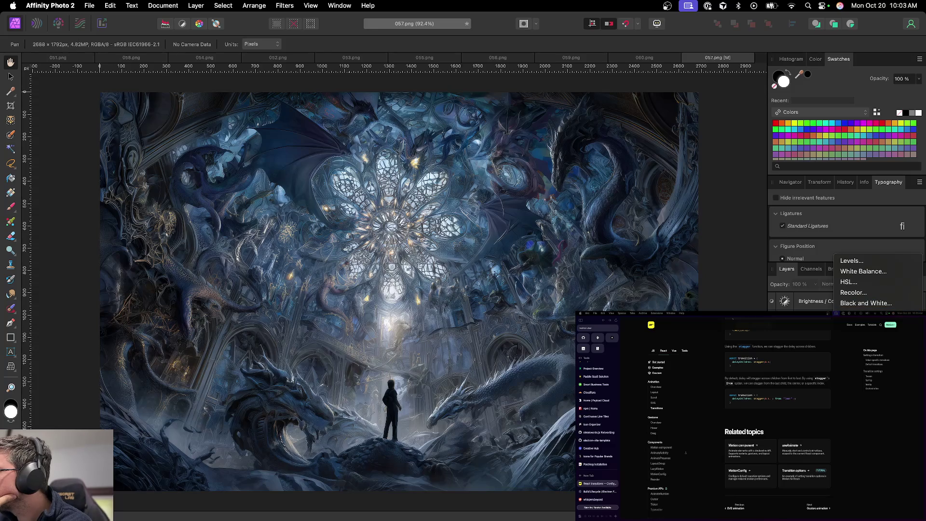
Add an HSL Shift adjustment to 057 and save it as 057.afphoto
click(849, 282)
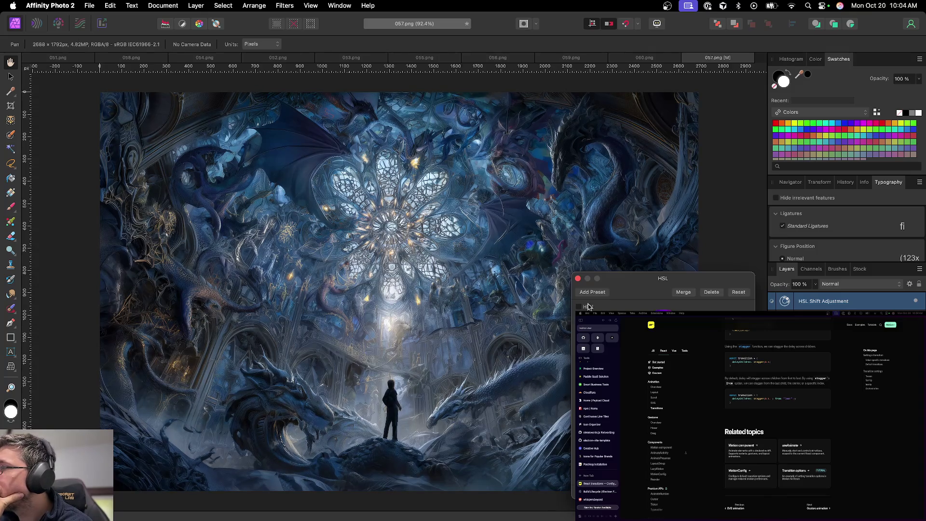
click(579, 279)
key(super+s)
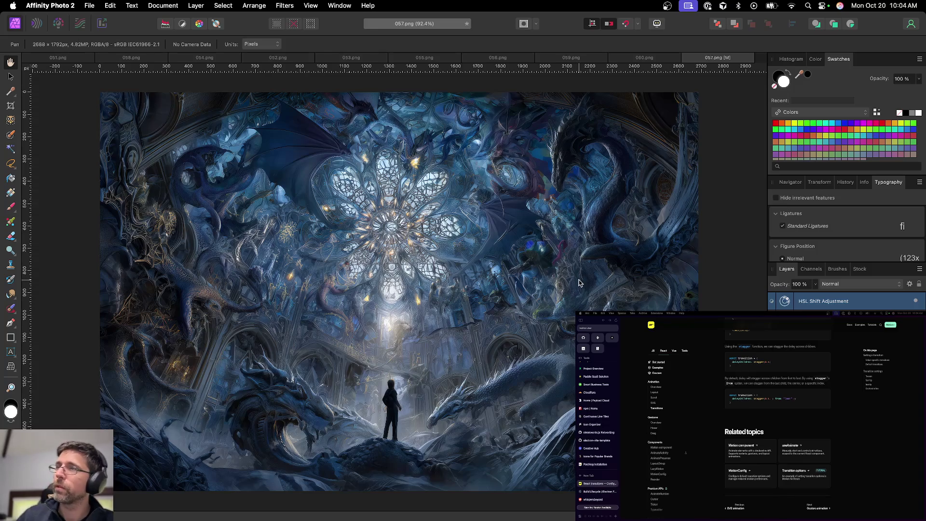
key(Return)
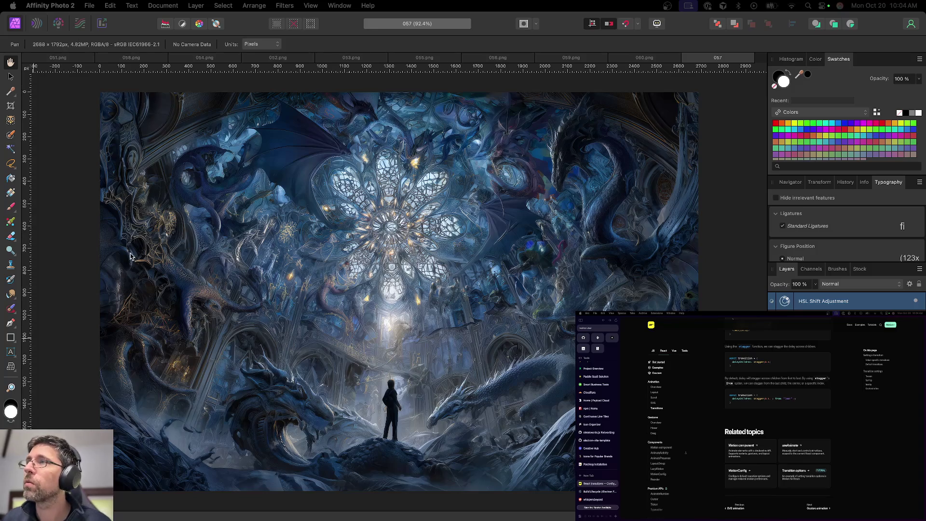
Export 057.png into the abstracts folder and close the 057 document
key(super+alt+shift+s)
key(Return)
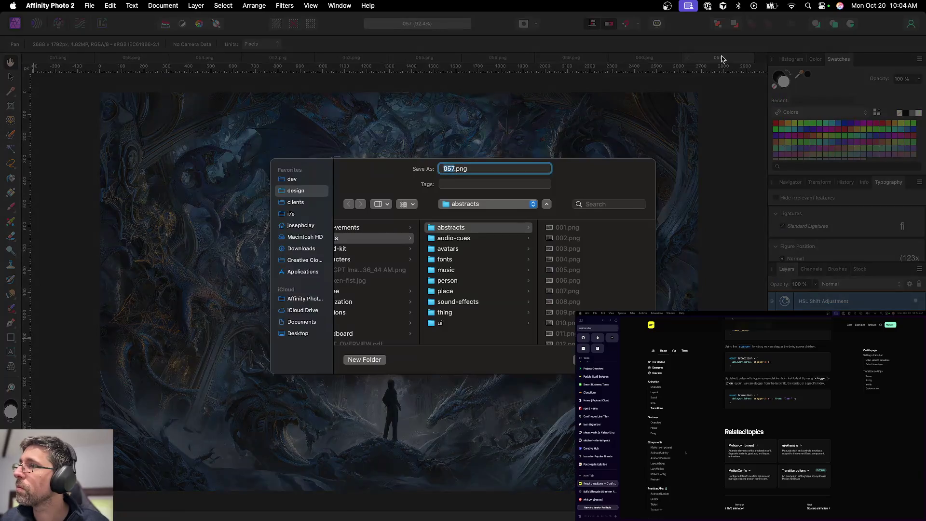
key(Return)
click(688, 58)
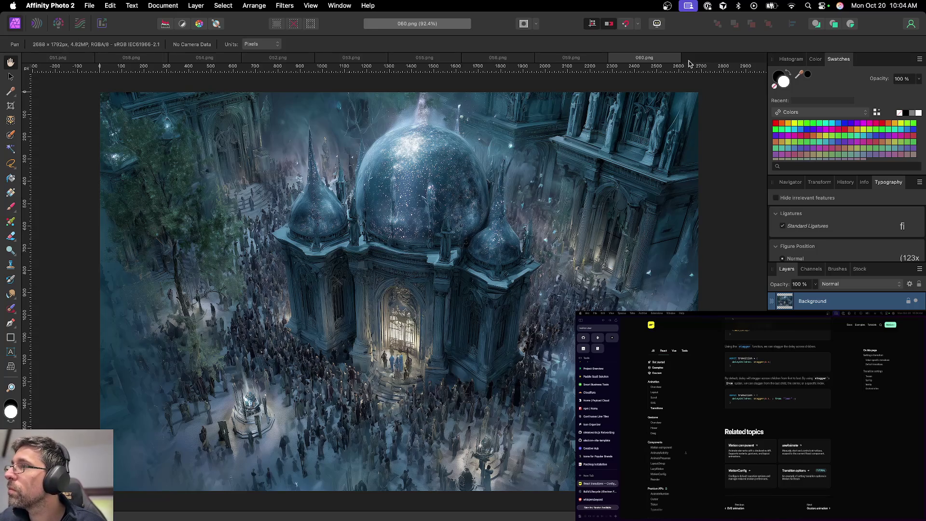
Close 060, 059, 056, 055, 053, 052 and 054 so the dreamcatcher 058.png is active
key(super+w)
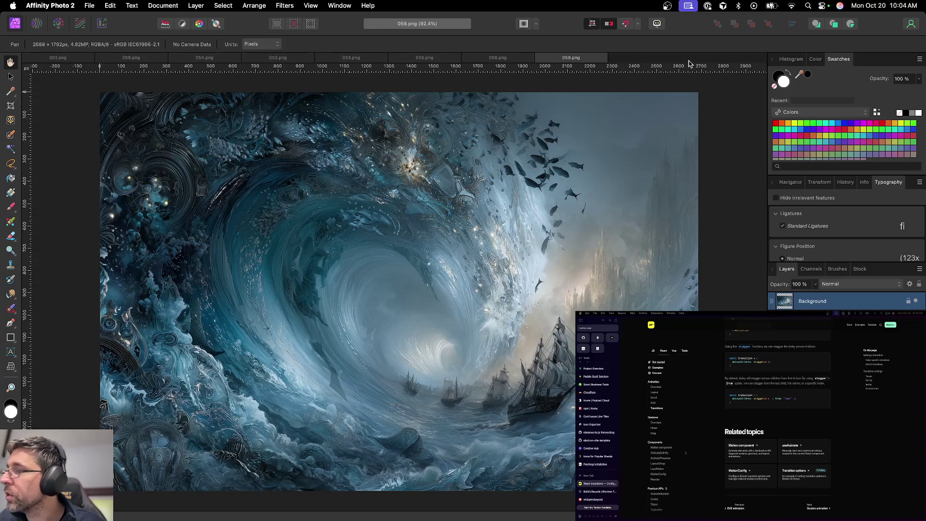
key(super+w)
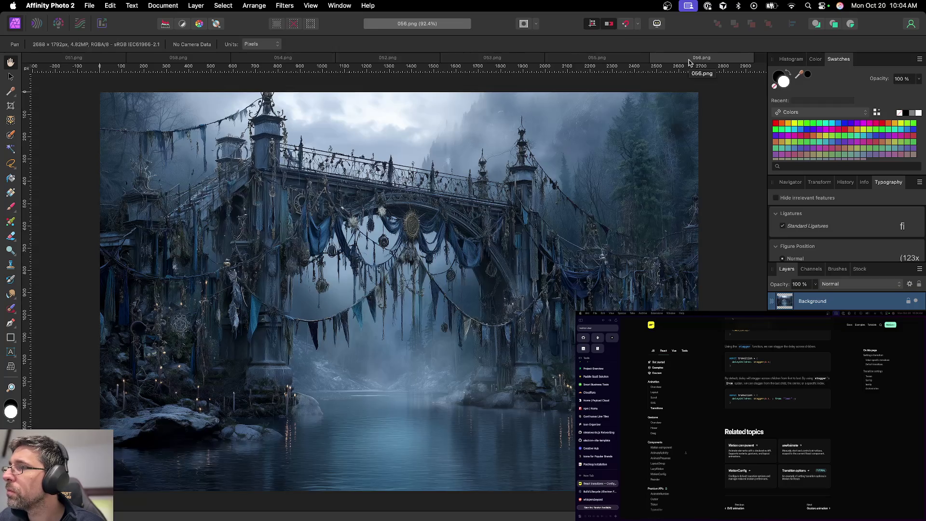
key(super+w)
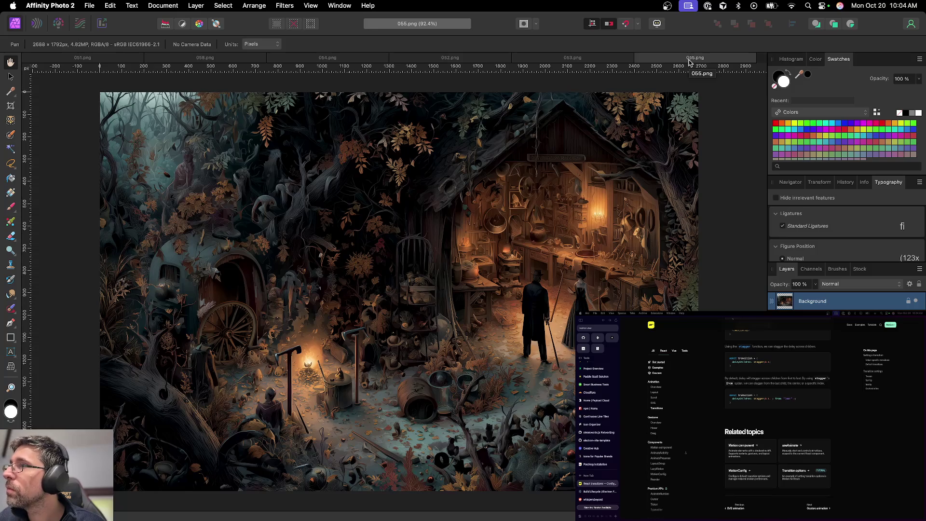
key(super+w)
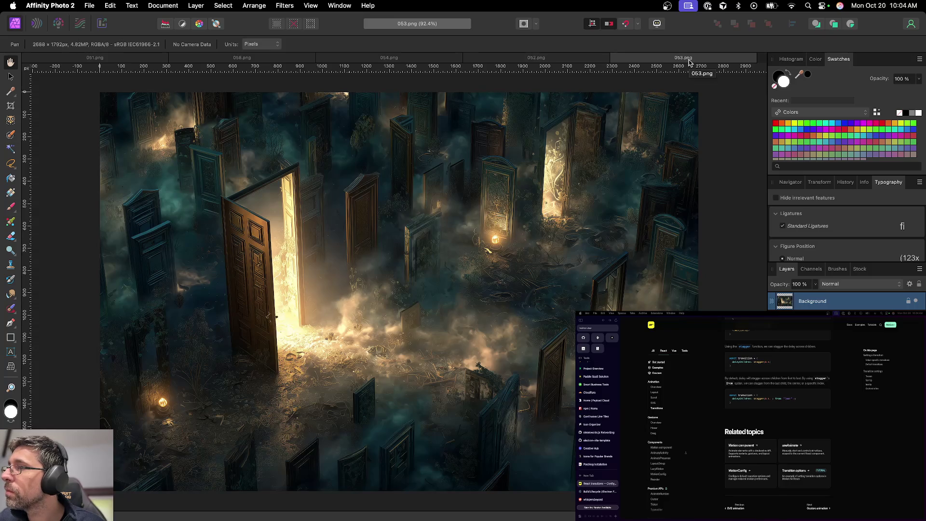
key(super+w)
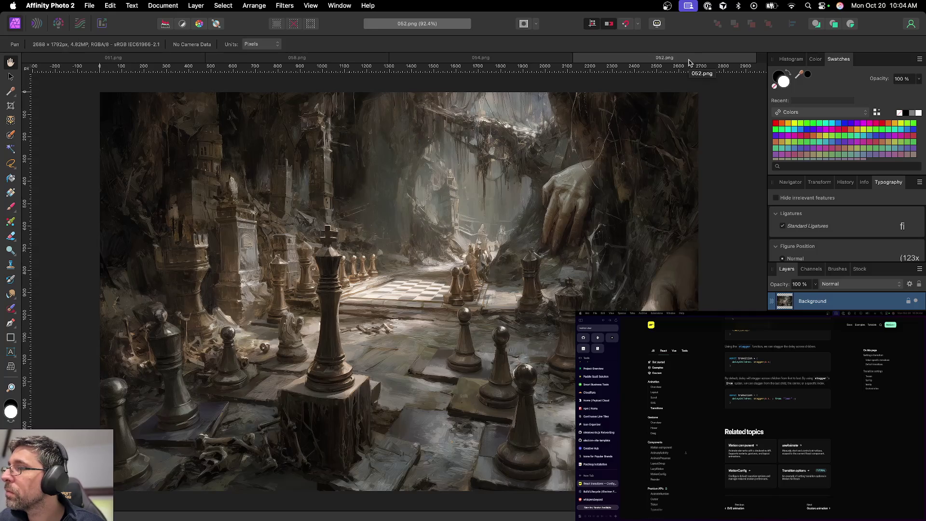
key(super+w)
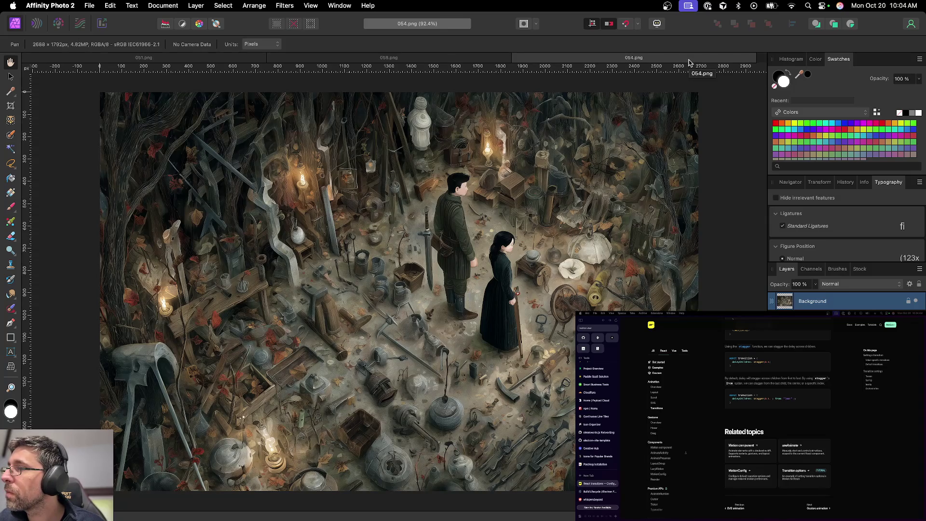
key(super+w)
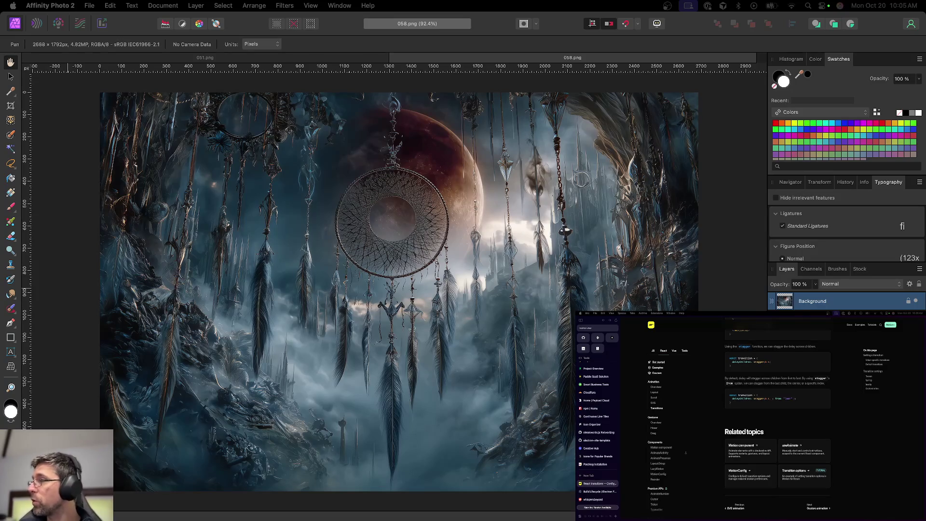
Deselect all layers and add an HSL Shift adjustment layer to 058 with default settings
key(super+d)
click(836, 509)
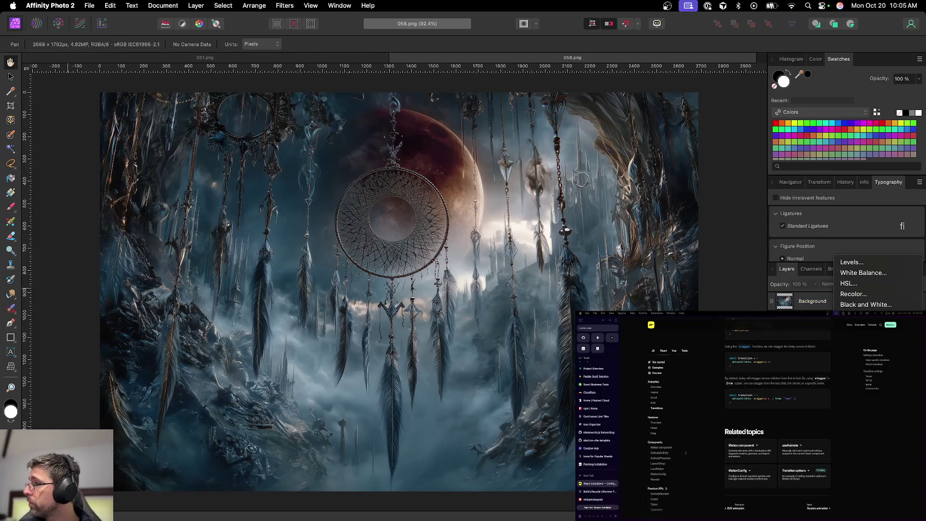
click(848, 283)
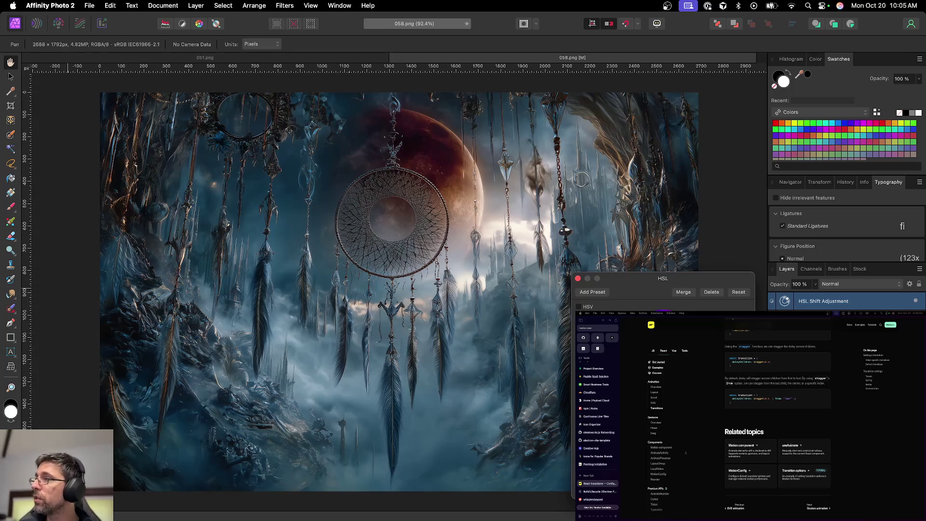
click(578, 279)
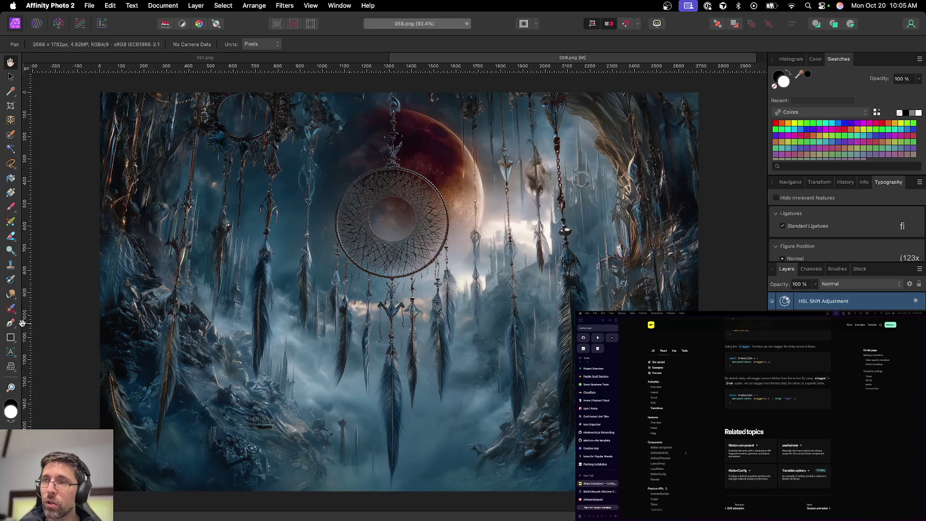
click(10, 310)
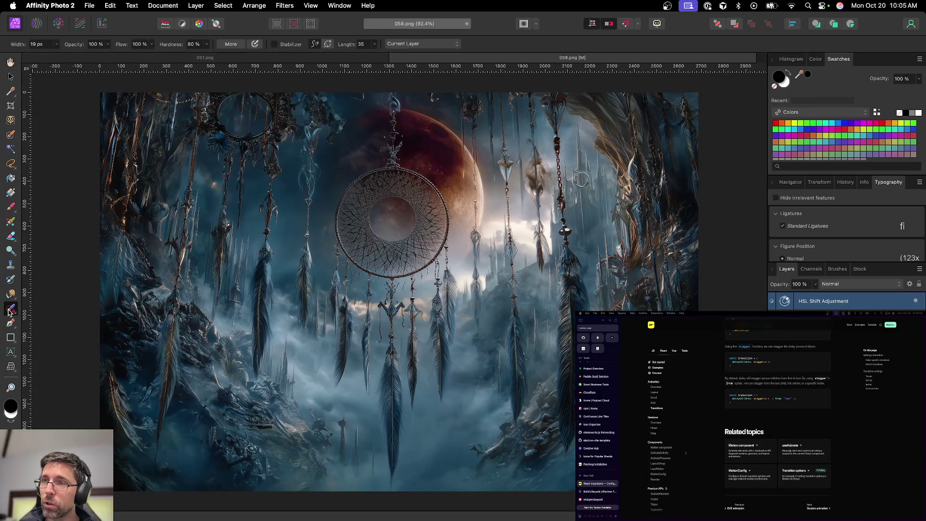
Add a Brightness / Contrast adjustment layer to the dreamcatcher artwork
click(10, 311)
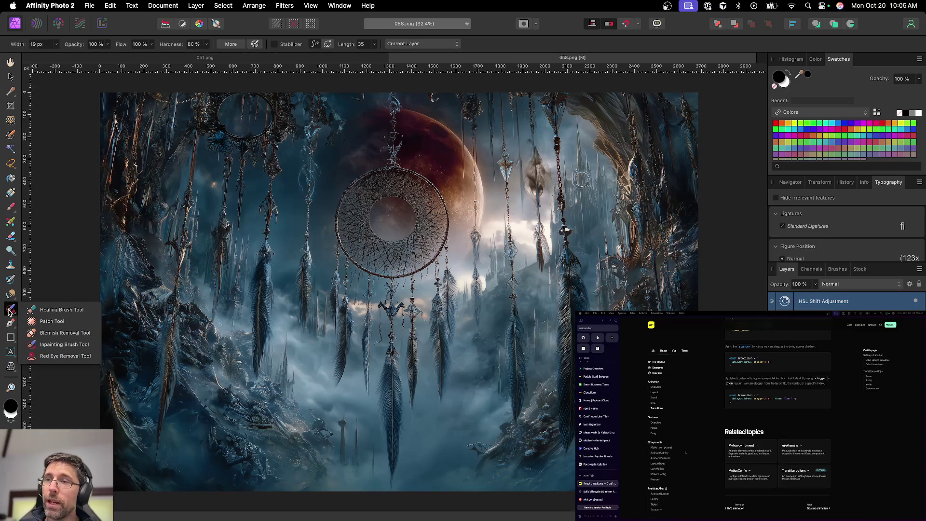
click(9, 311)
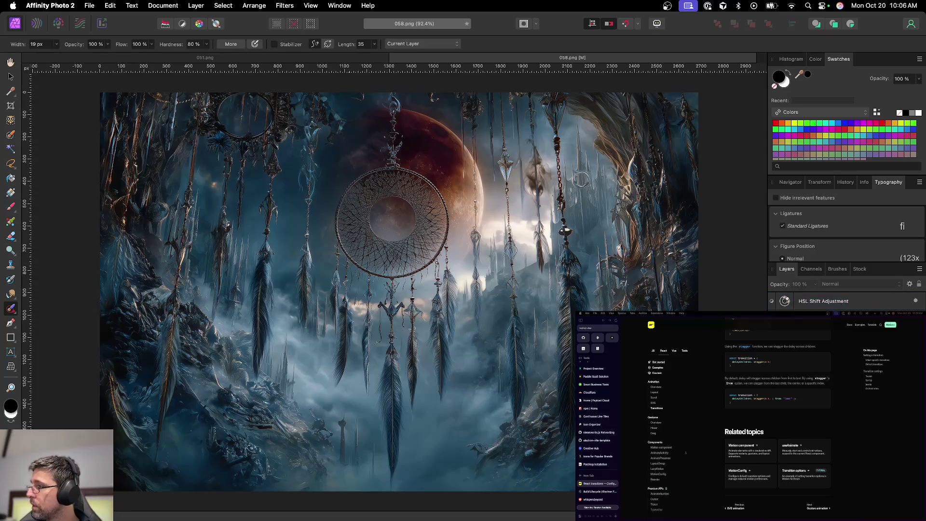
click(842, 512)
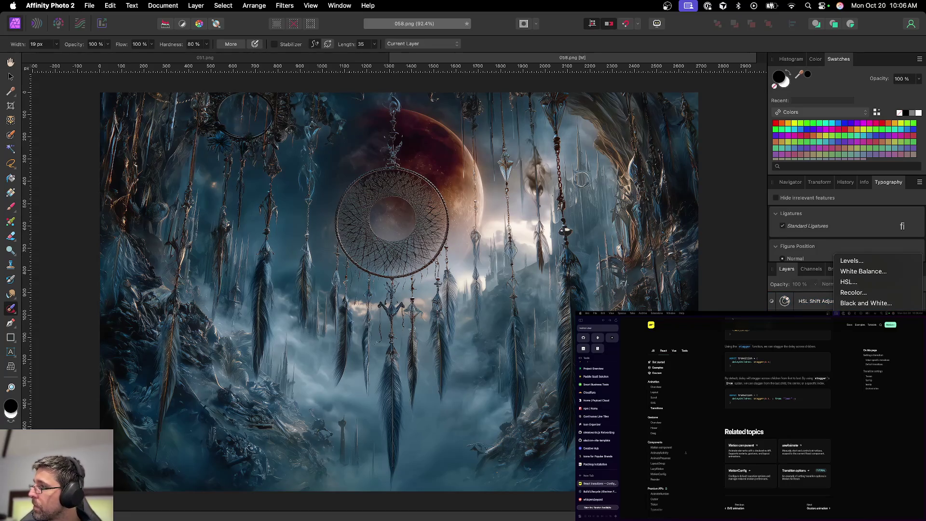
click(863, 314)
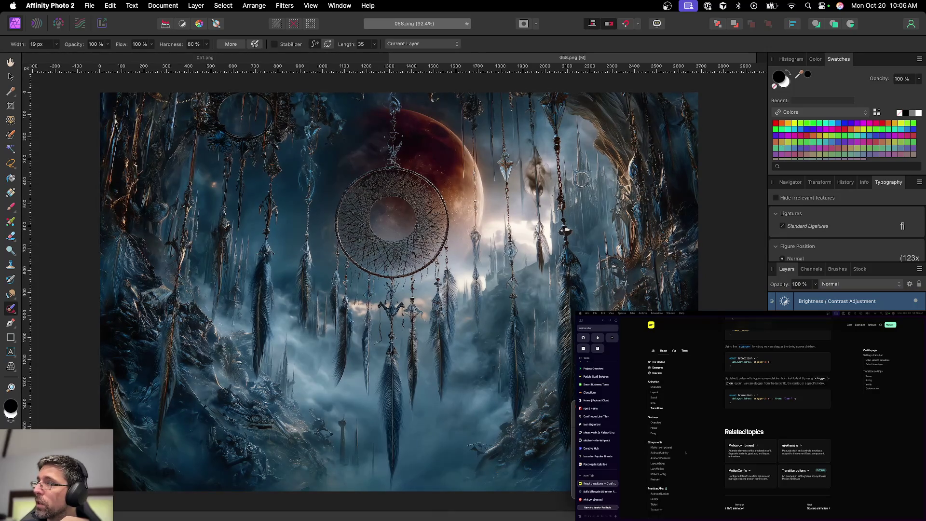
Save the artwork as 058.afphoto in abstracts and close the 058 document
key(super+d)
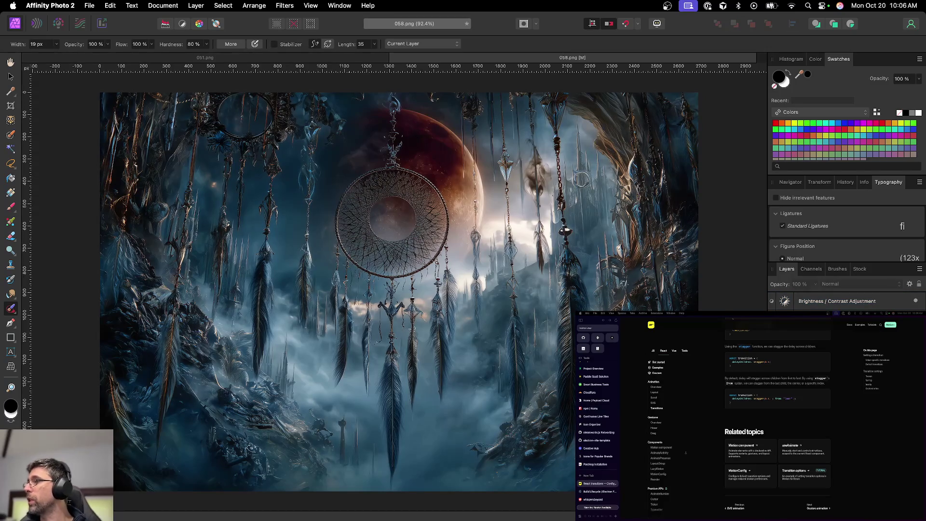
key(super+s)
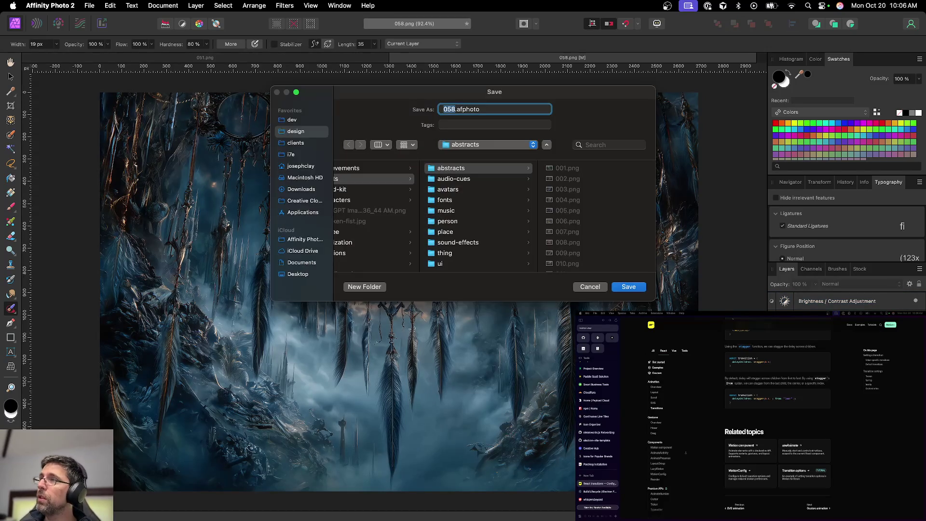
key(Return)
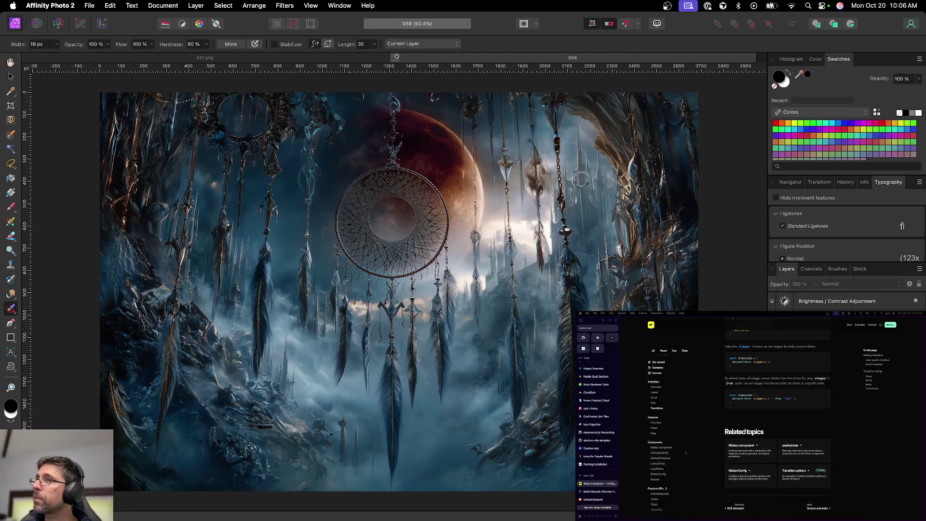
click(395, 58)
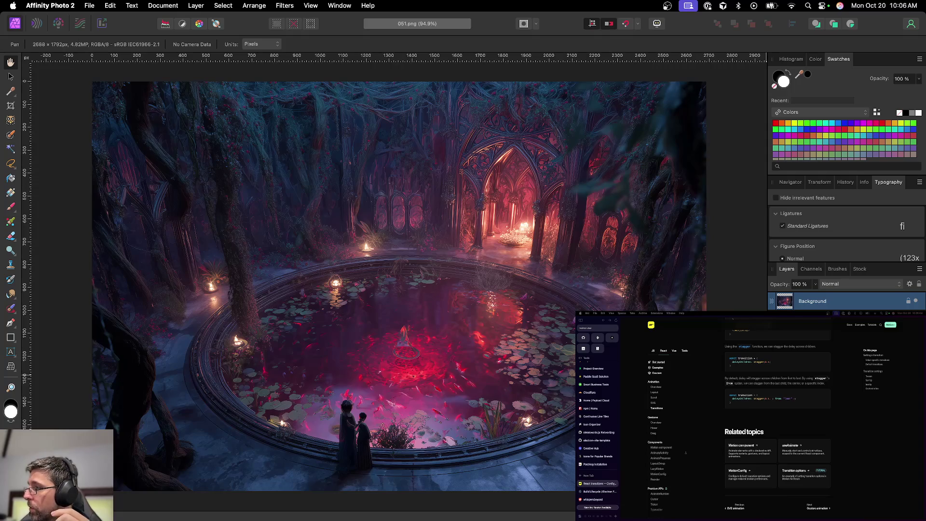
Add a Curves adjustment that darkens the tones and lifts the highlights slightly
click(839, 512)
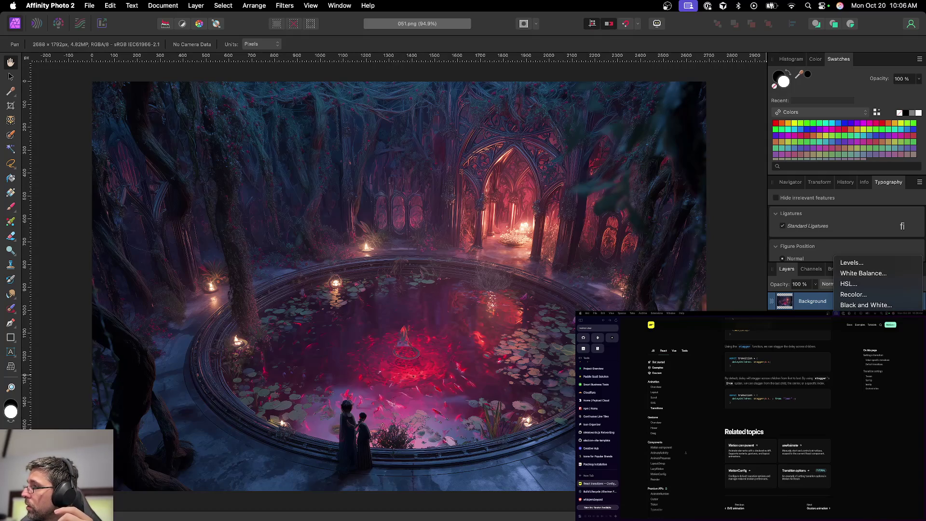
click(857, 379)
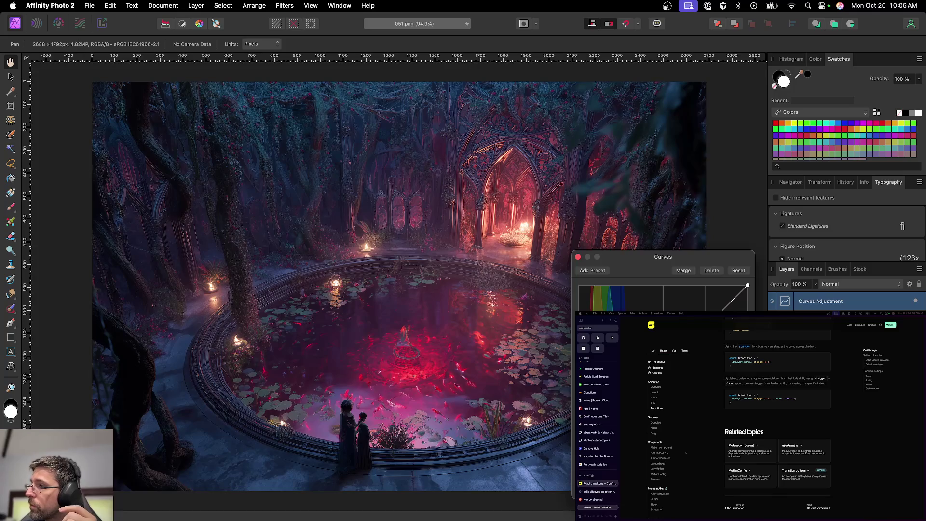
drag(663, 359, 671, 381)
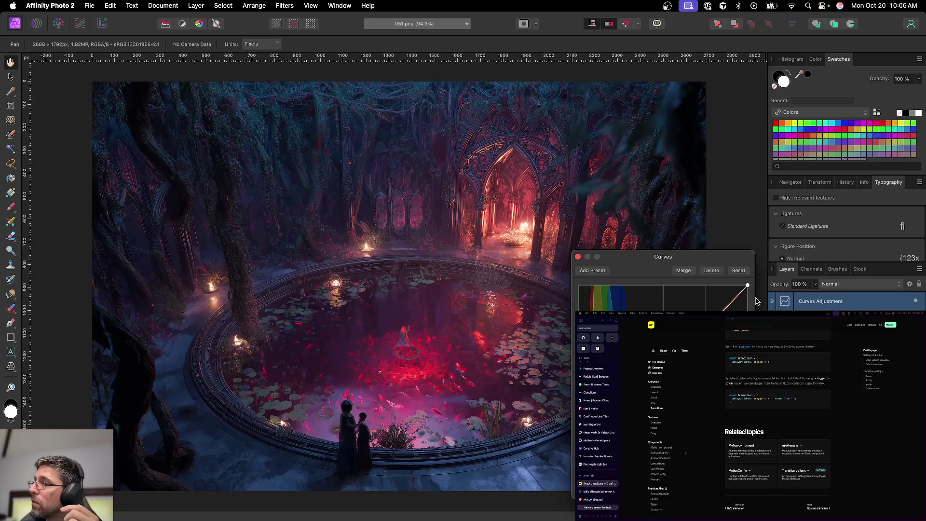
drag(738, 298, 732, 295)
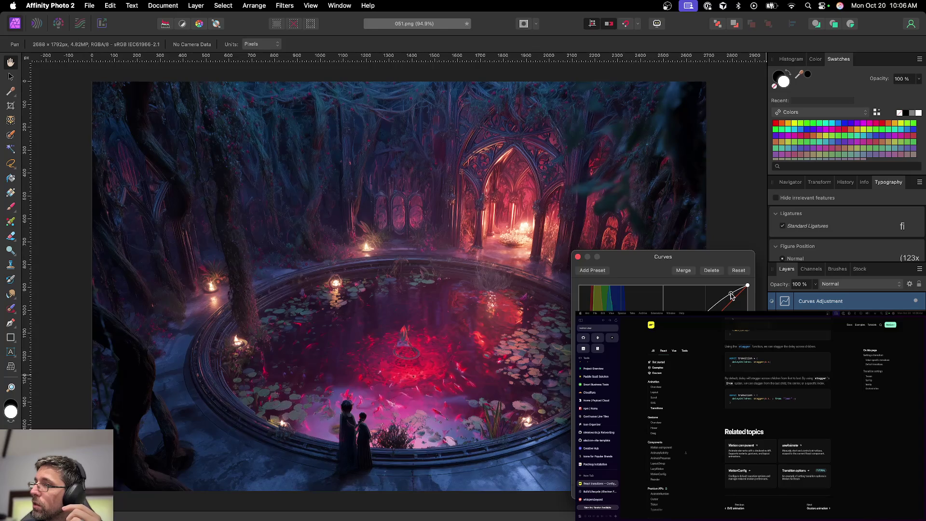
click(577, 256)
Add a Levels adjustment layer to 051 and save it as a project
click(810, 507)
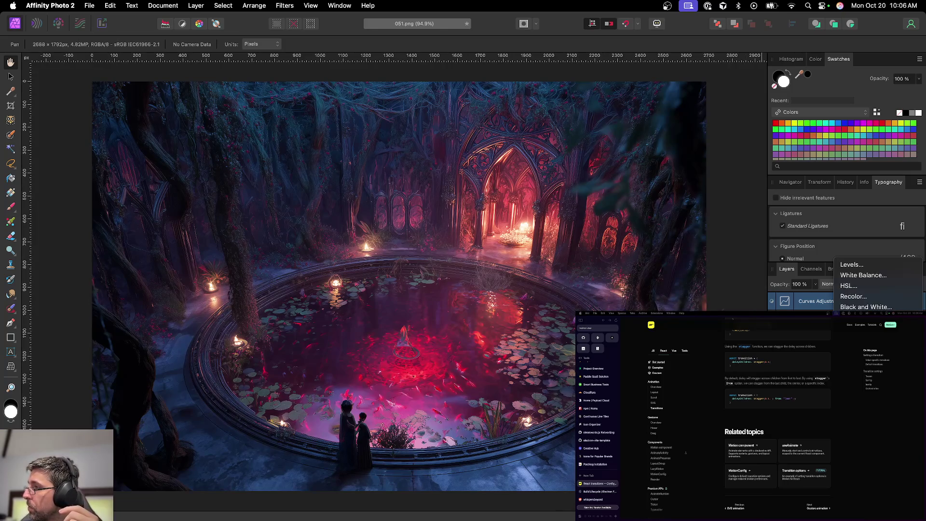
click(864, 269)
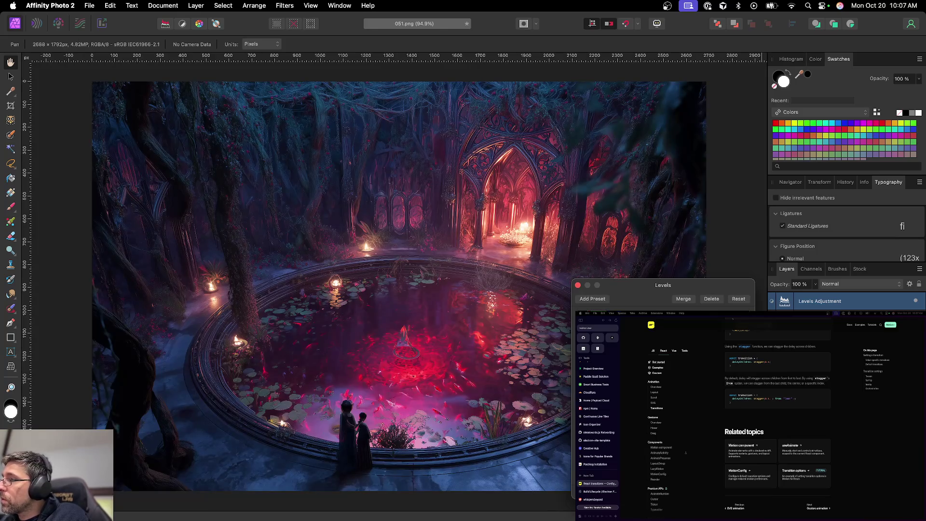
click(578, 286)
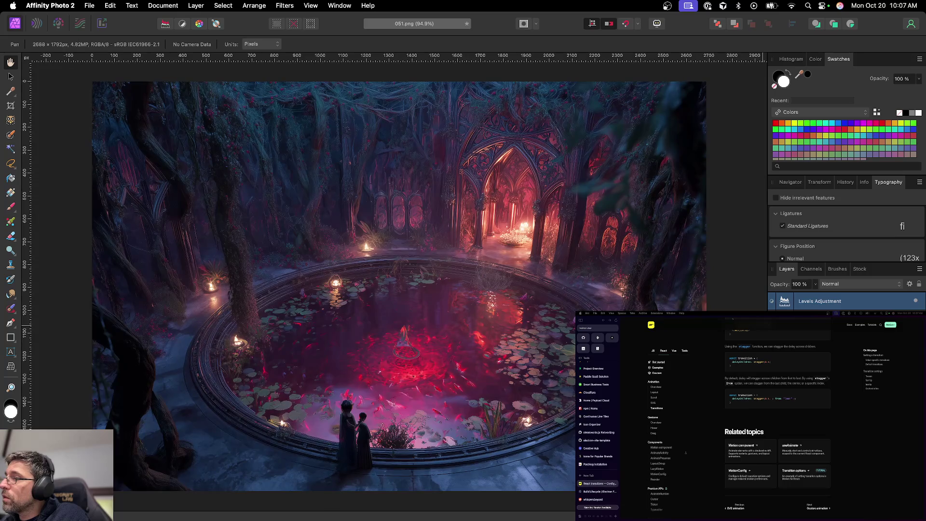
key(super+s)
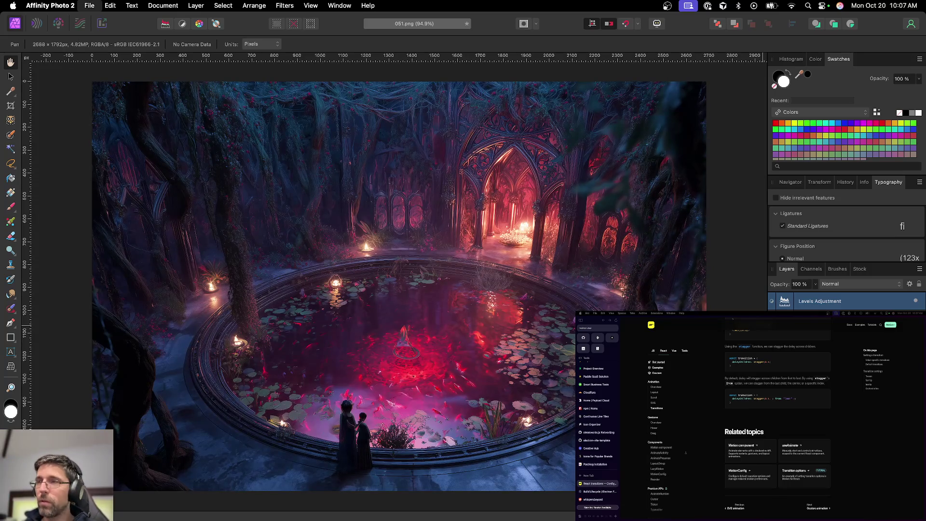
Save 051.afphoto, export 051.png, close it, and load artworks 061–070
key(Return)
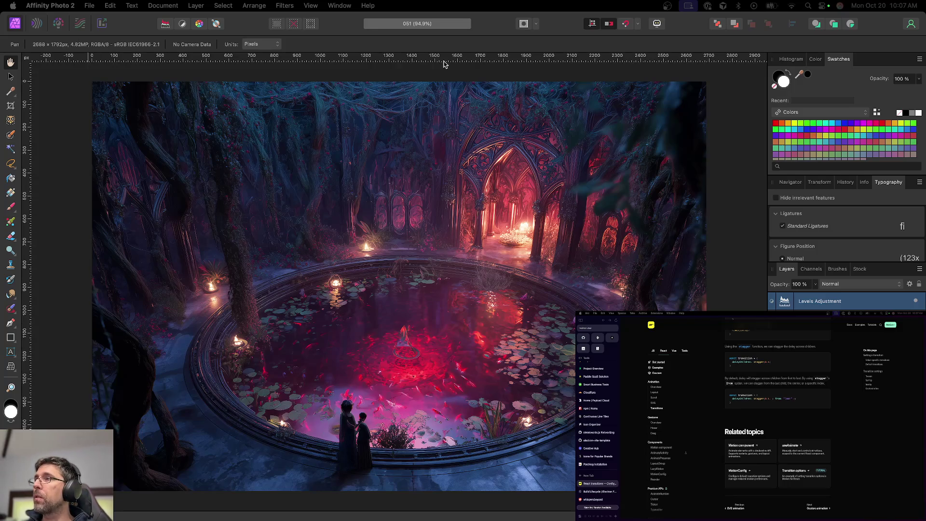
key(super+alt+shift+w)
key(Return)
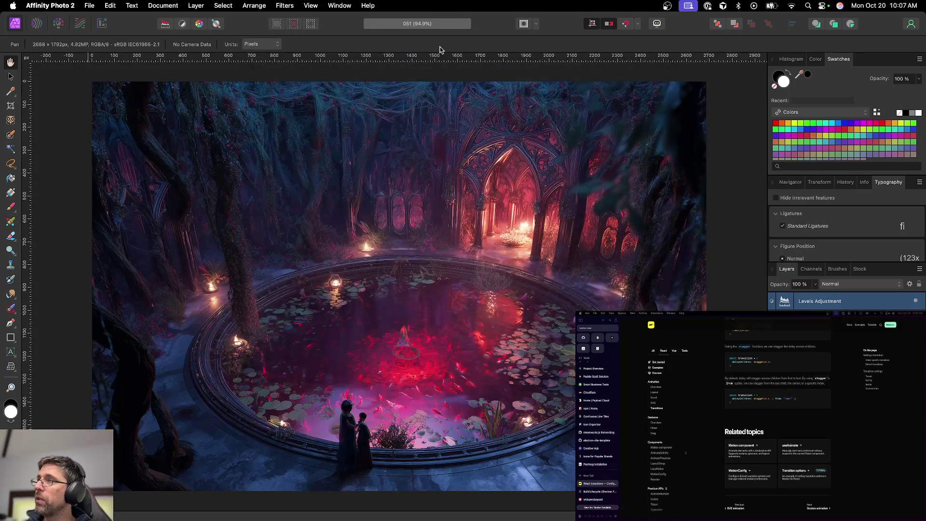
key(Return)
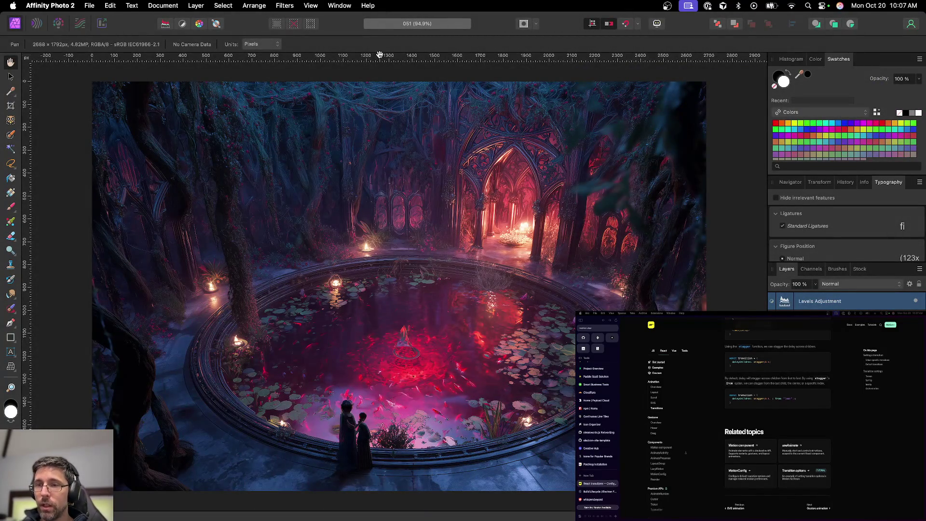
key(super+w)
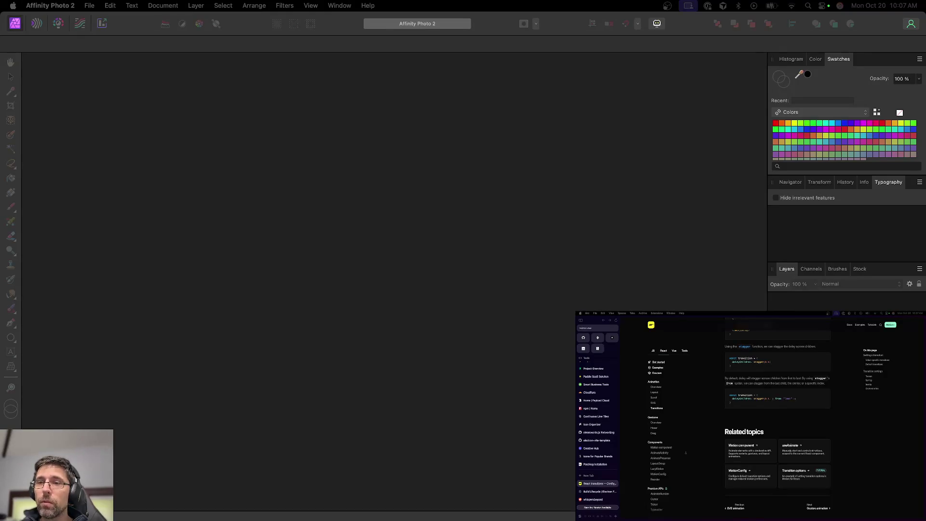
drag(33, 403, 338, 390)
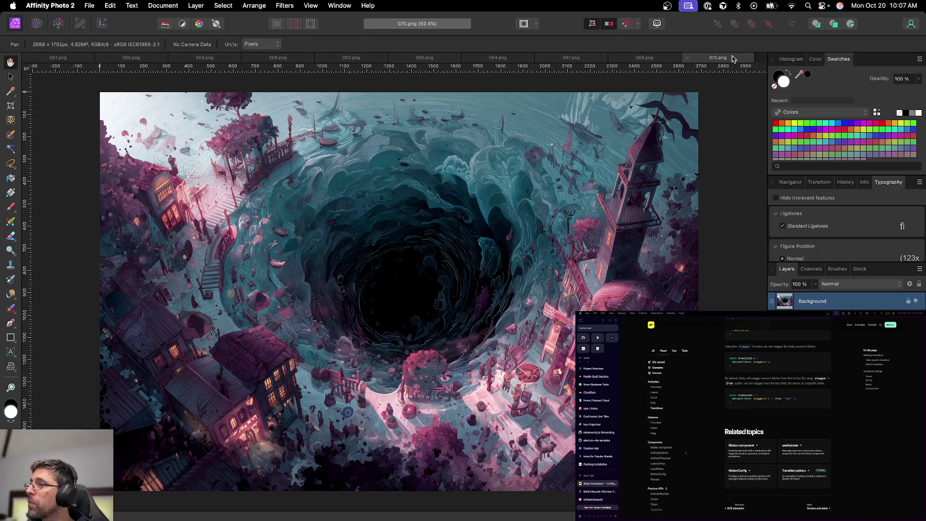
Close 070.png and 069.png, then open the adjustment list for 067
click(688, 60)
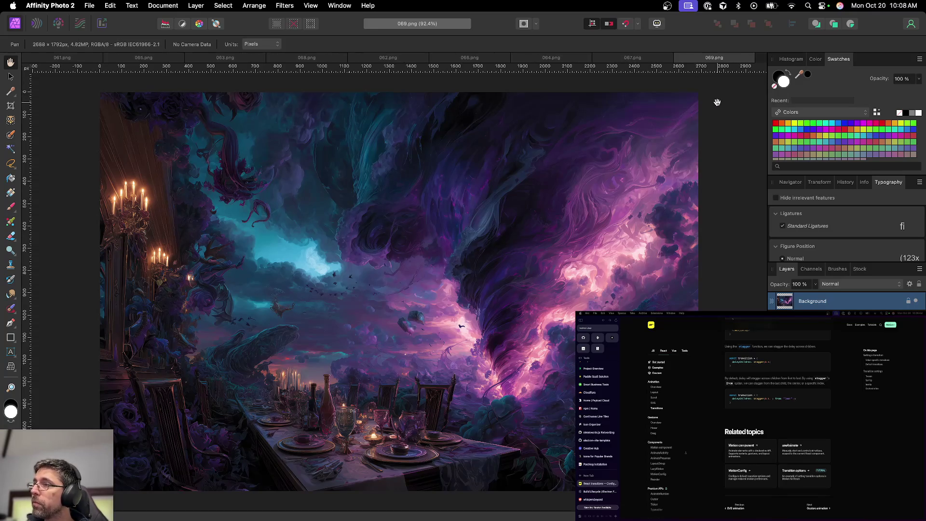
key(super+w)
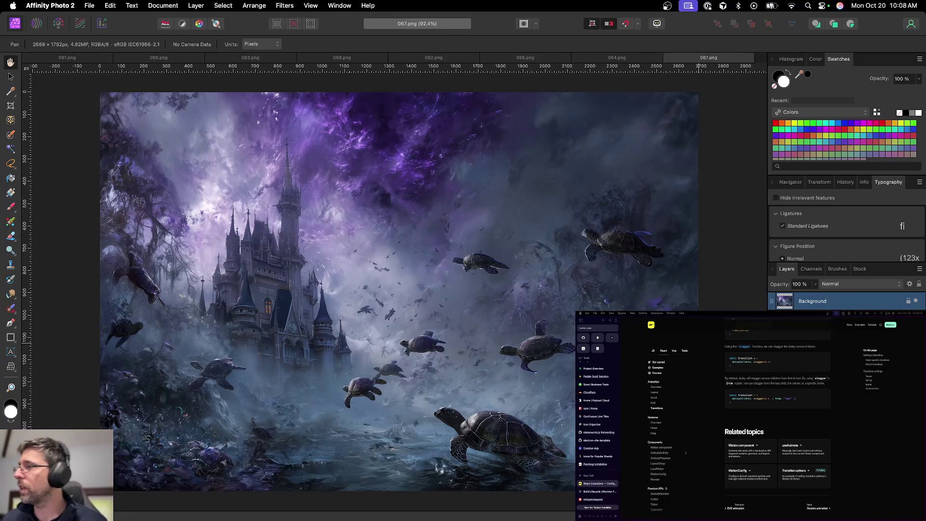
click(837, 513)
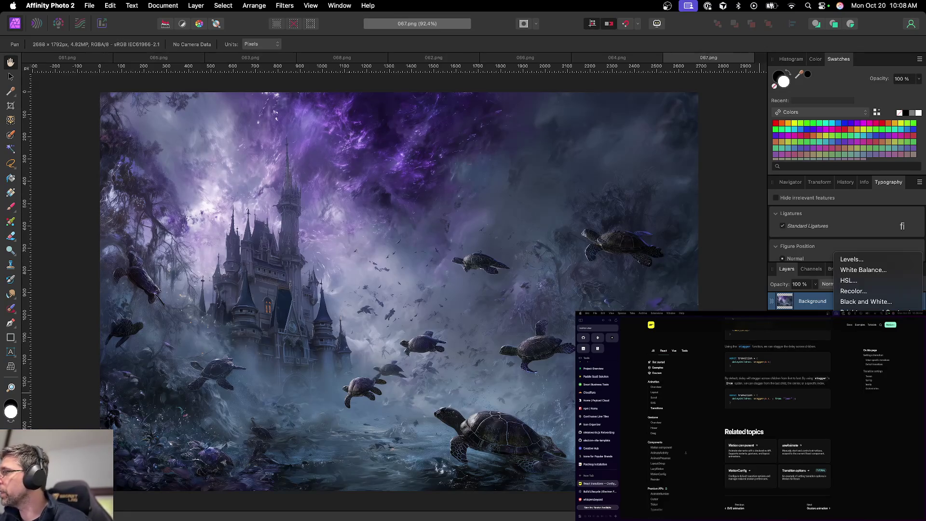
Add Levels and Brightness / Contrast adjustment layers to the 067 artwork
click(851, 259)
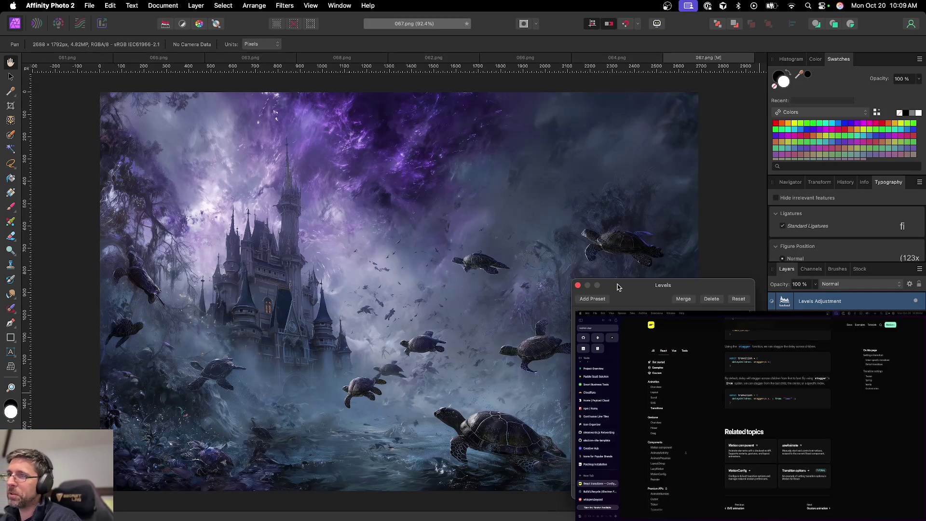
click(578, 286)
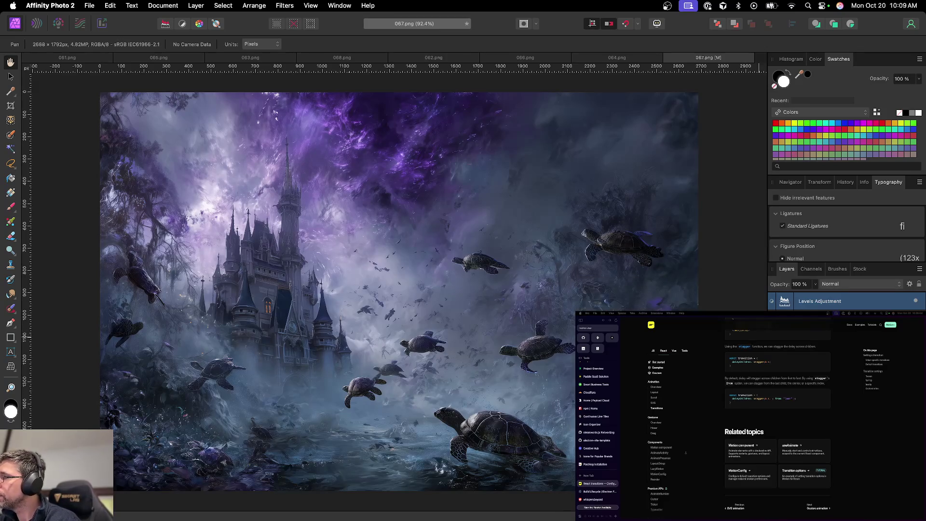
click(849, 512)
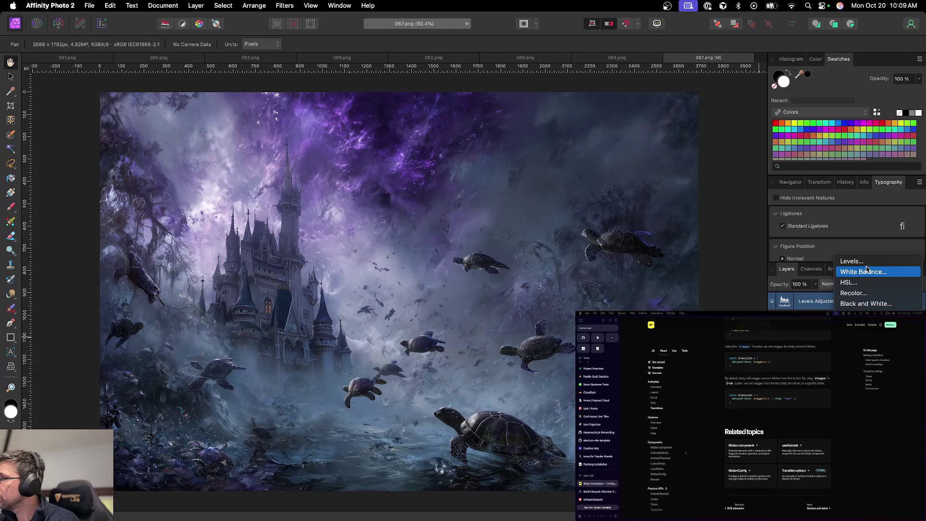
click(863, 314)
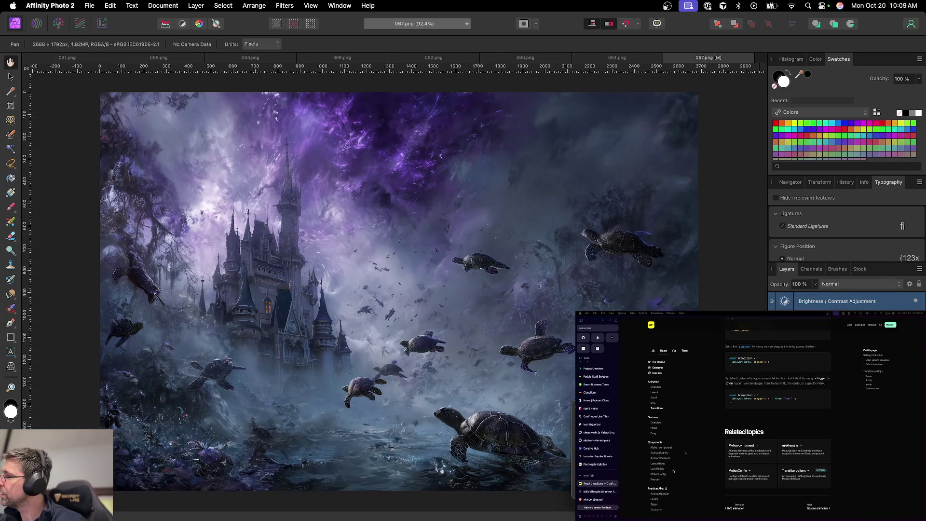
Search the web for 'krita' in a new browser tab
key(super+t)
text(krita)
key(Return)
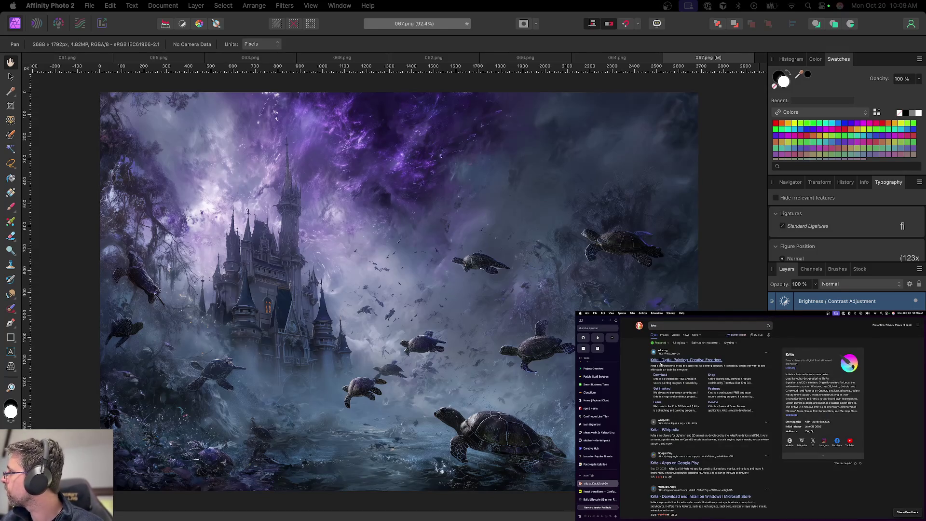
Browse down the krita.org homepage, close its tab, and clear the Affinity layer selection
click(661, 364)
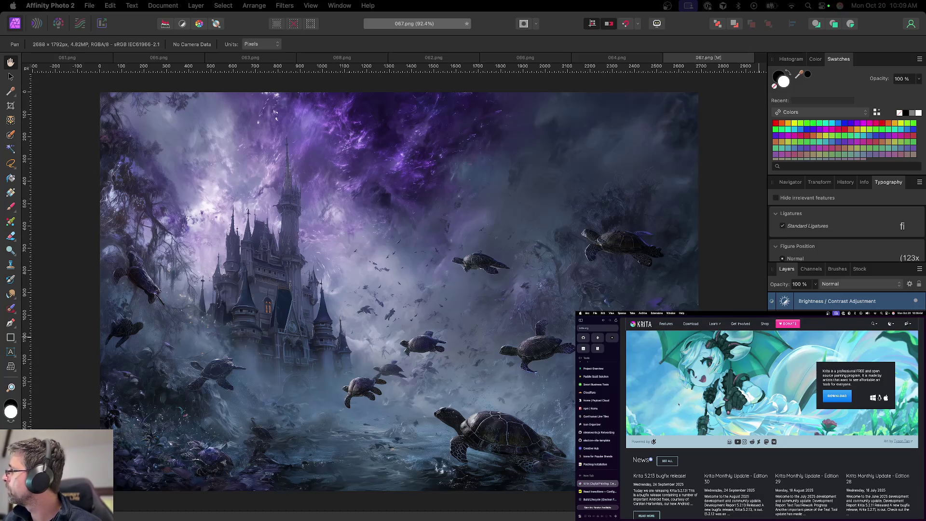
scroll(679, 404, down, 2)
scroll(679, 404, down, 4)
scroll(679, 404, down, 3)
scroll(679, 404, down, 1)
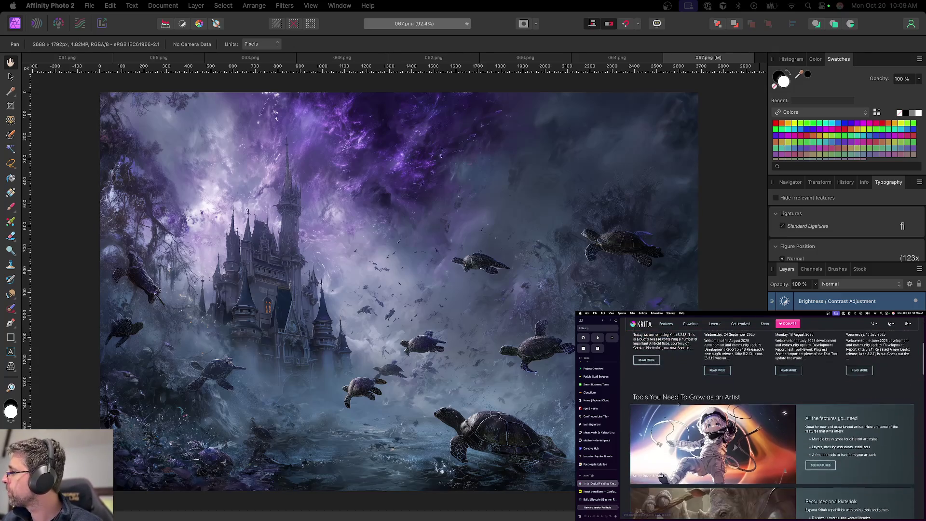
scroll(679, 404, down, 3)
scroll(679, 404, down, 2)
scroll(678, 404, down, 2)
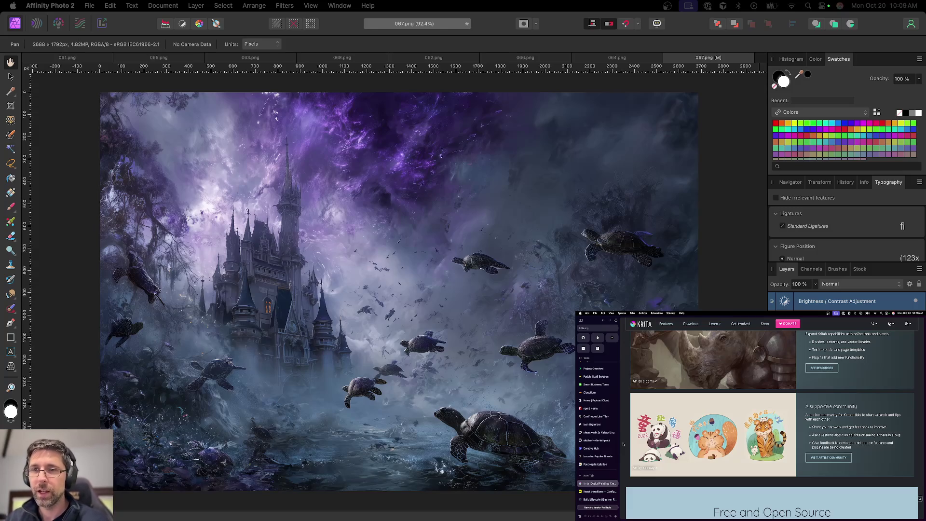
key(super+w)
key(super+d)
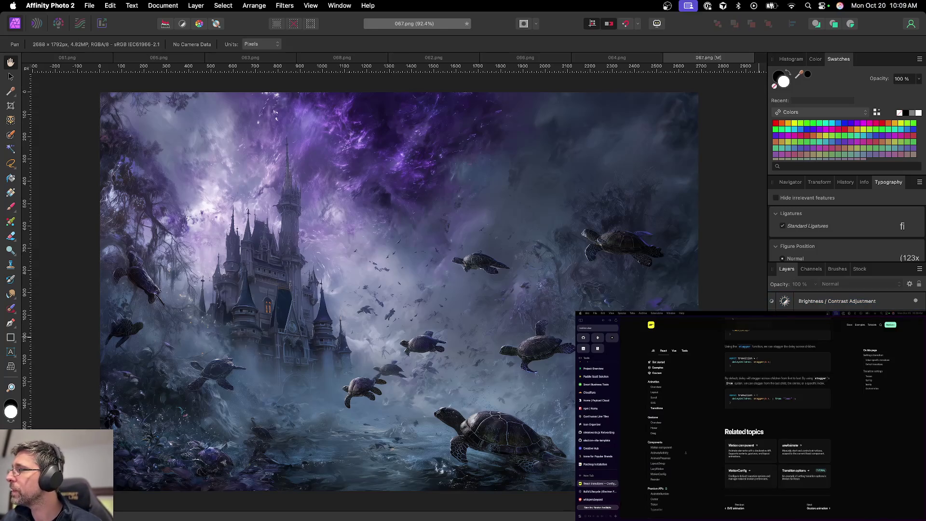
Delete the Brightness / Contrast layer and save the artwork as 067.afphoto
key(super+l)
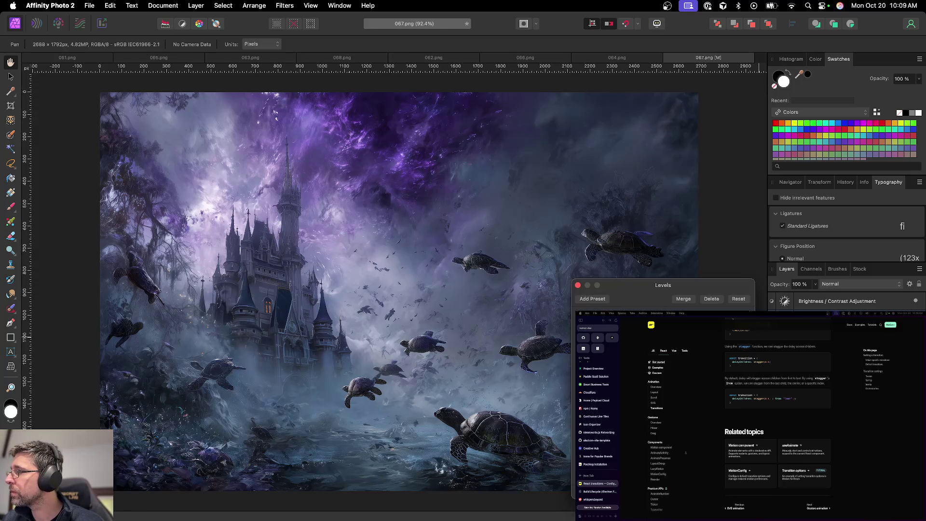
click(785, 304)
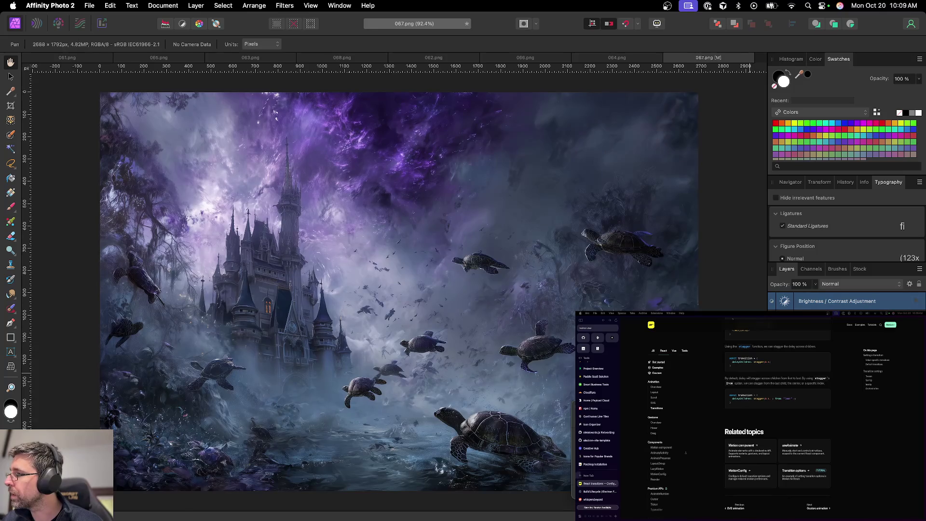
key(Delete)
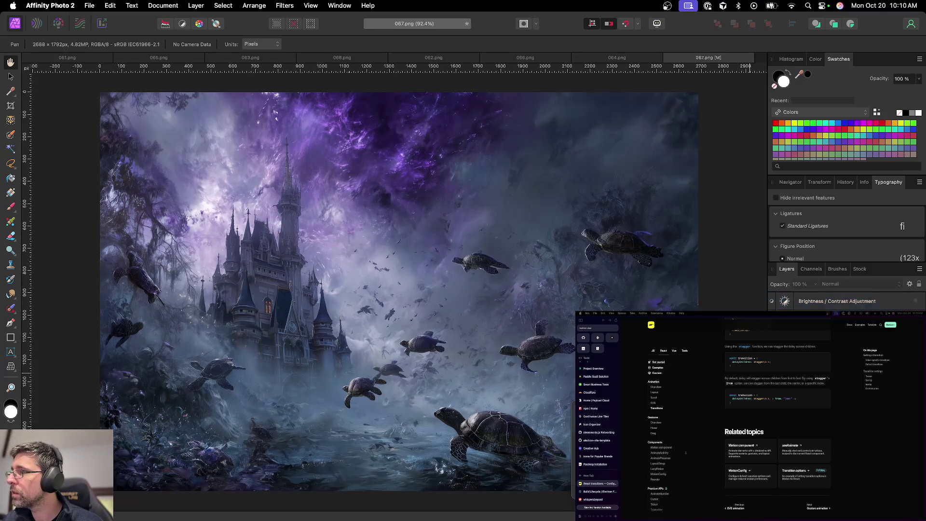
key(super+s)
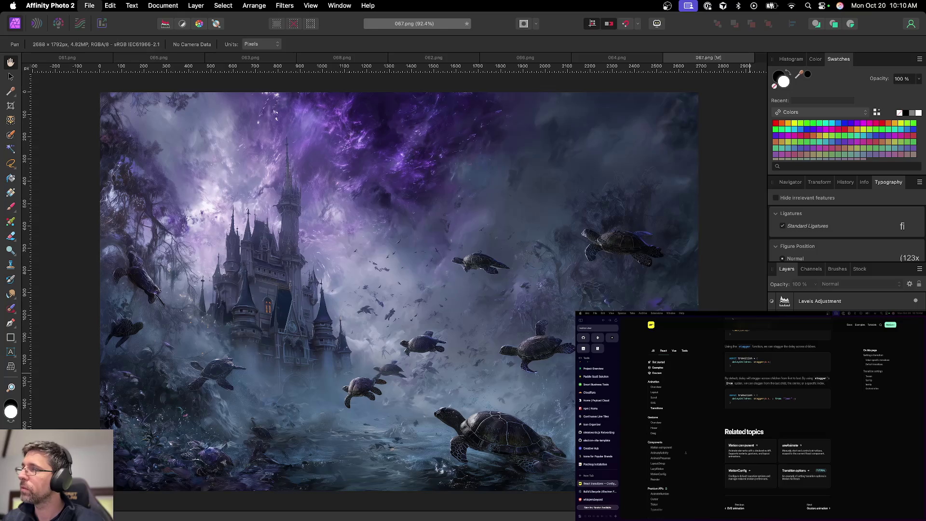
key(Return)
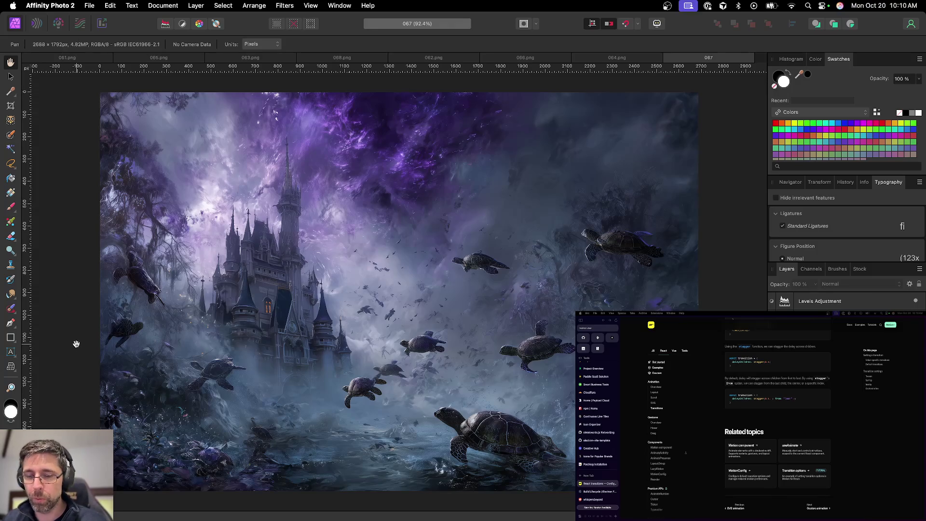
Export the artwork as 067.png into the abstracts folder
key(super+alt+shift+w)
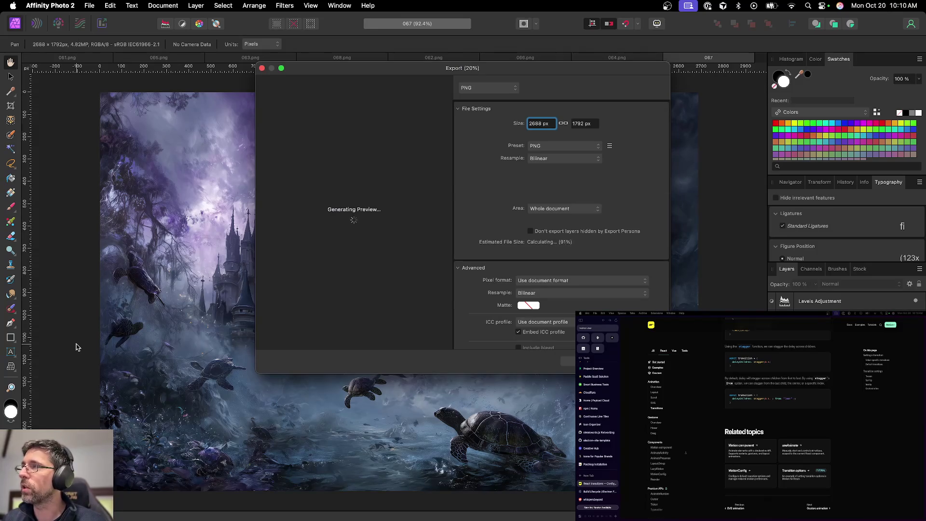
key(Return)
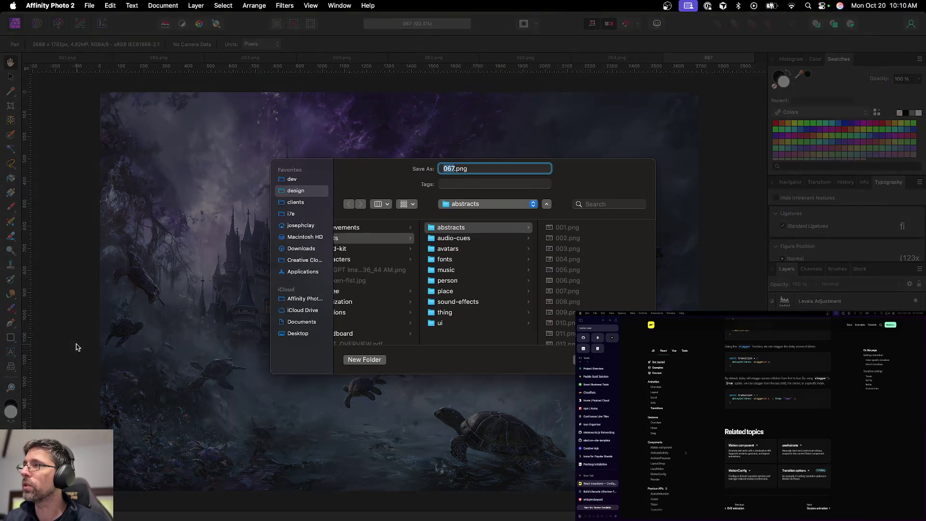
key(Return)
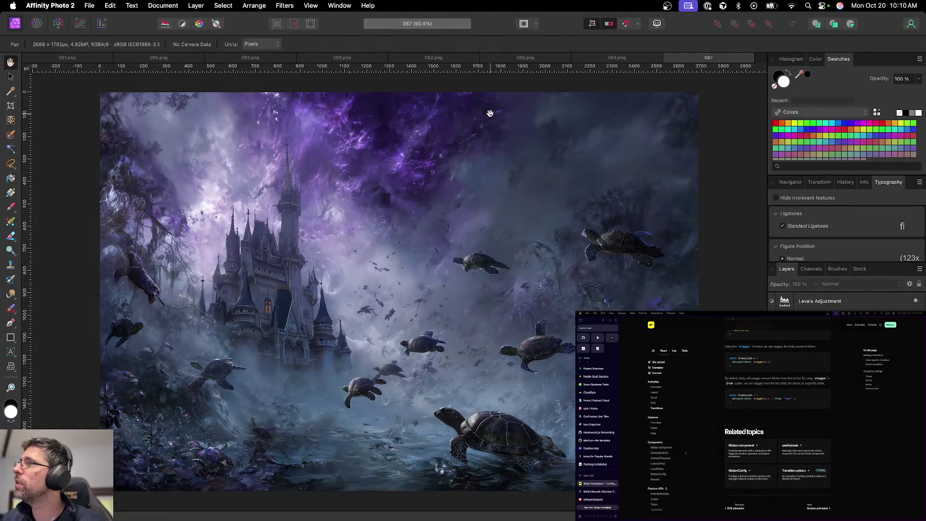
Close the 067 and 064.png documents, bringing up 066.png and the Layer menu
key(super+w)
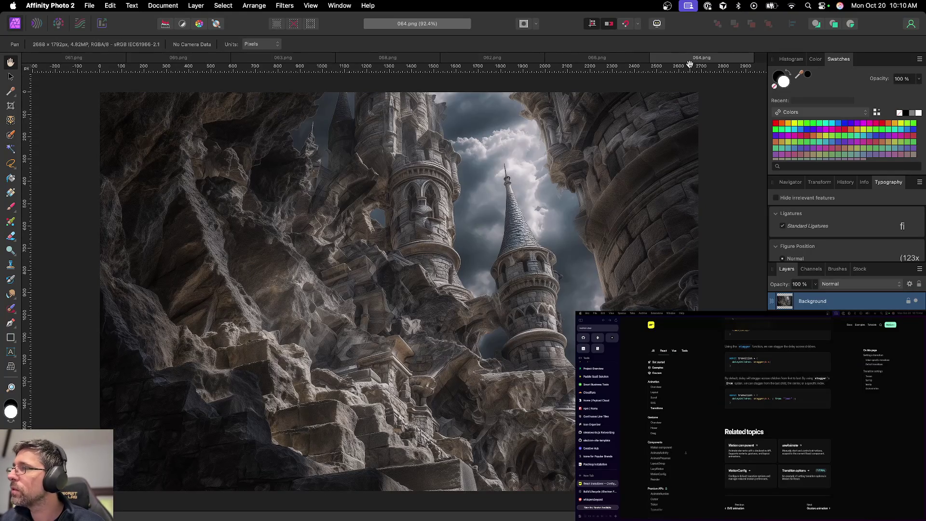
key(super+w)
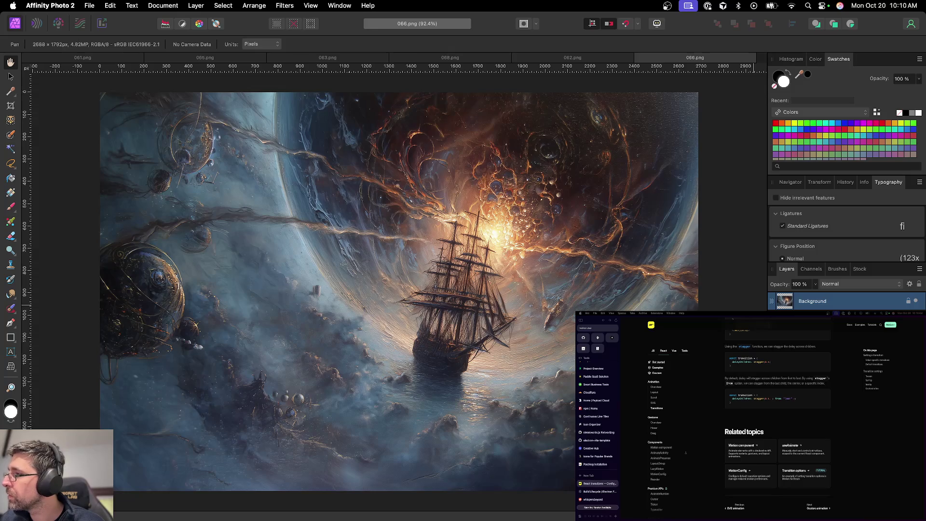
click(195, 6)
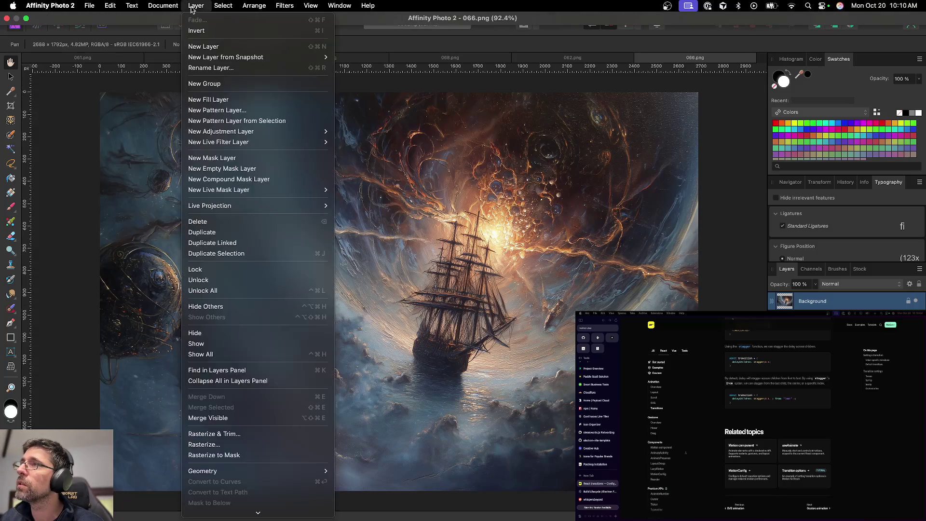
Select the Background layer of 066 and browse the Layer menu without applying anything
click(195, 5)
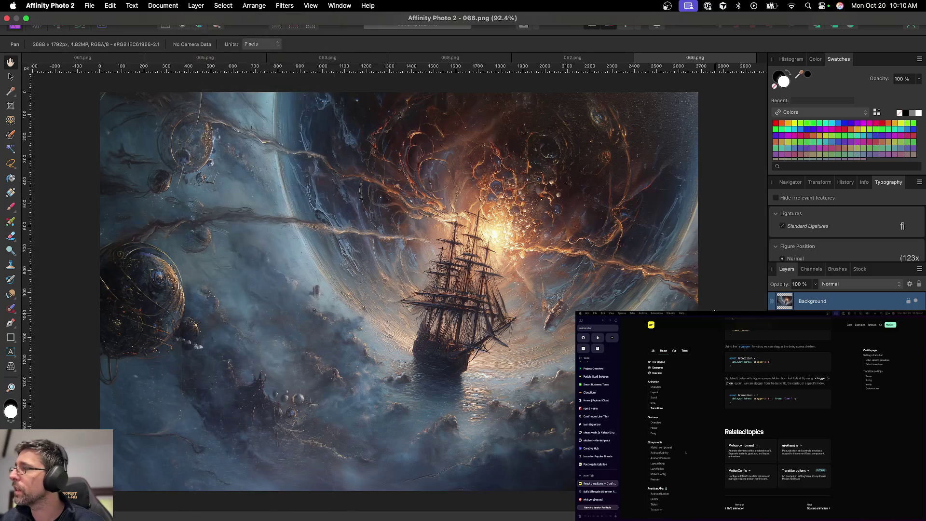
key(super+d)
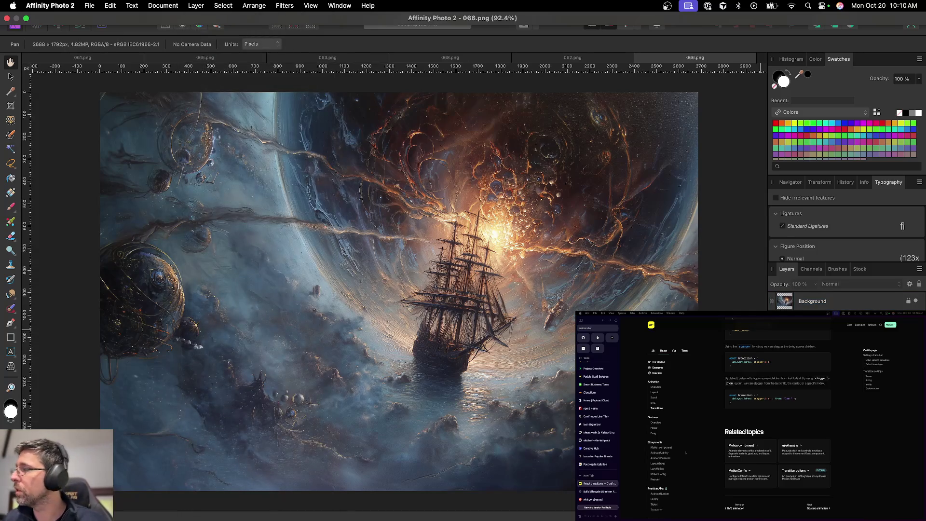
click(854, 304)
click(201, 5)
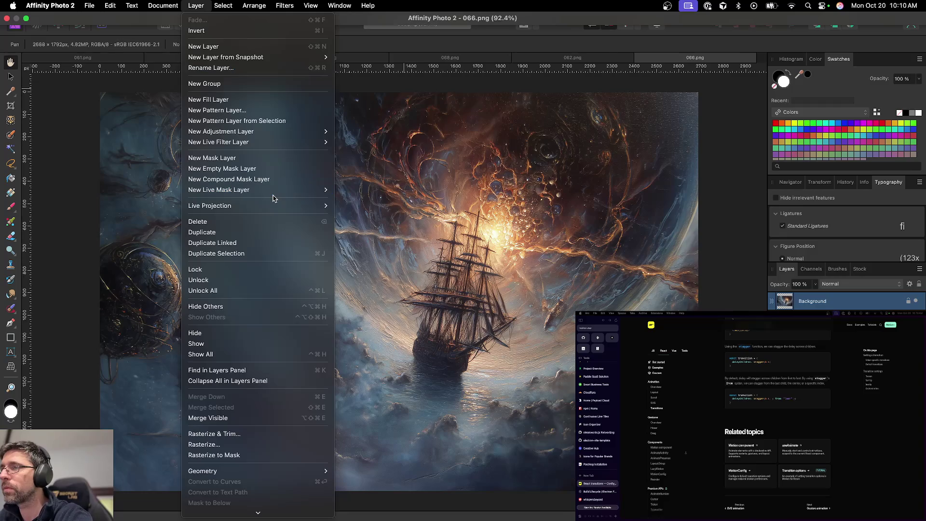
scroll(273, 198, down, 2)
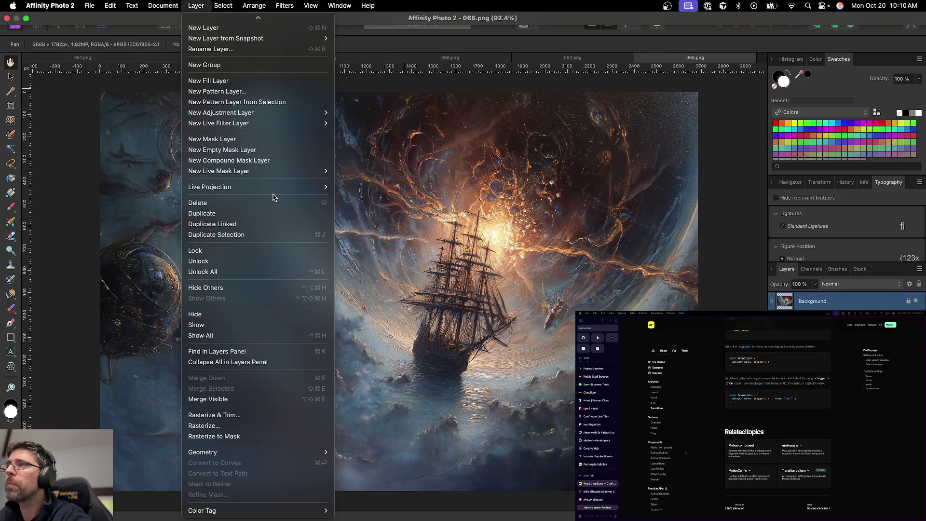
scroll(273, 198, up, 2)
mouse_move(273, 147)
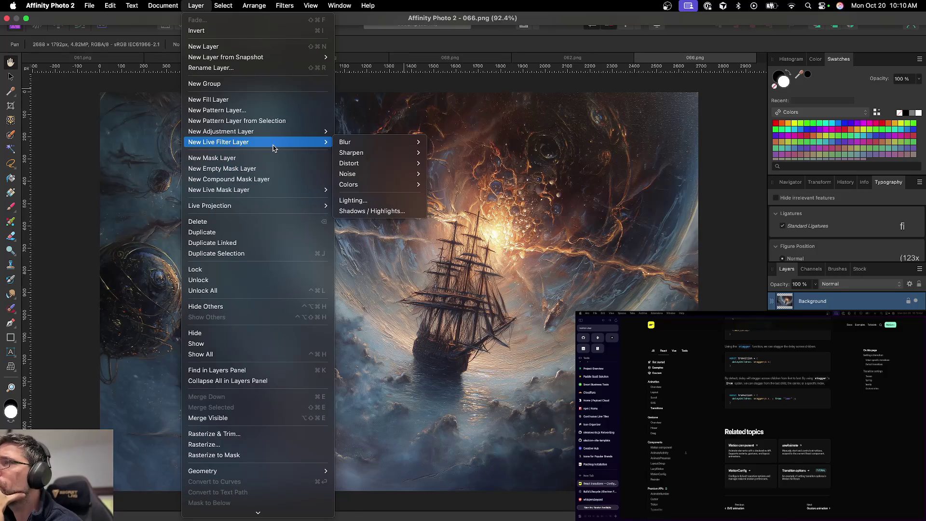
mouse_move(279, 188)
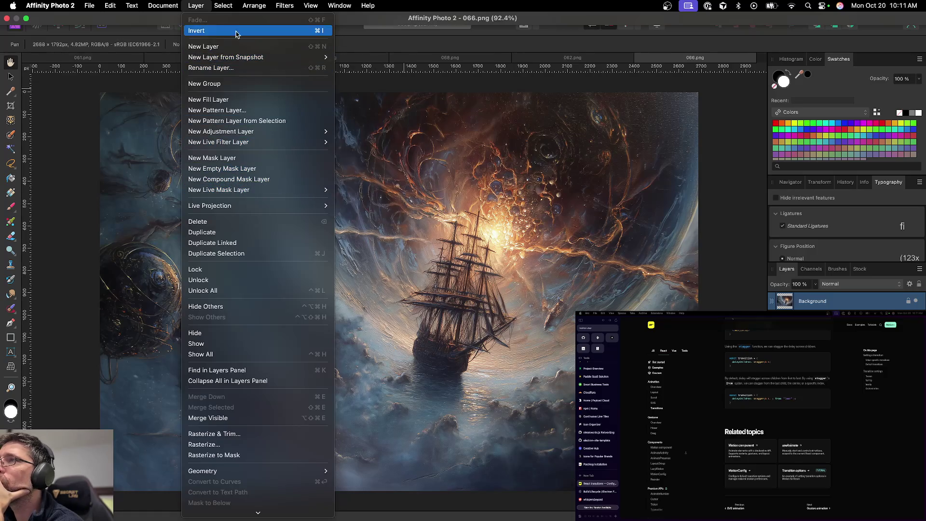
click(203, 7)
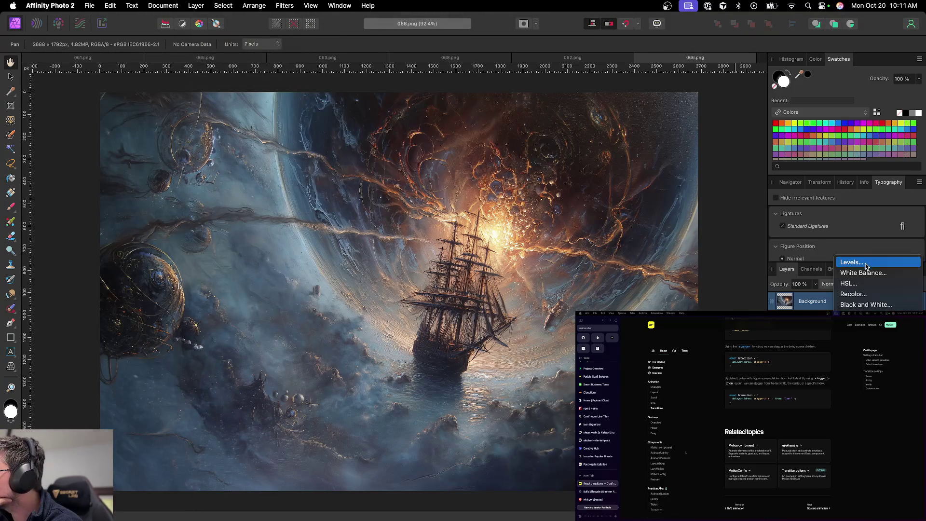
Dismiss Levels, add a Brightness / Contrast layer, and save as 066.afphoto in abstracts
key(Escape)
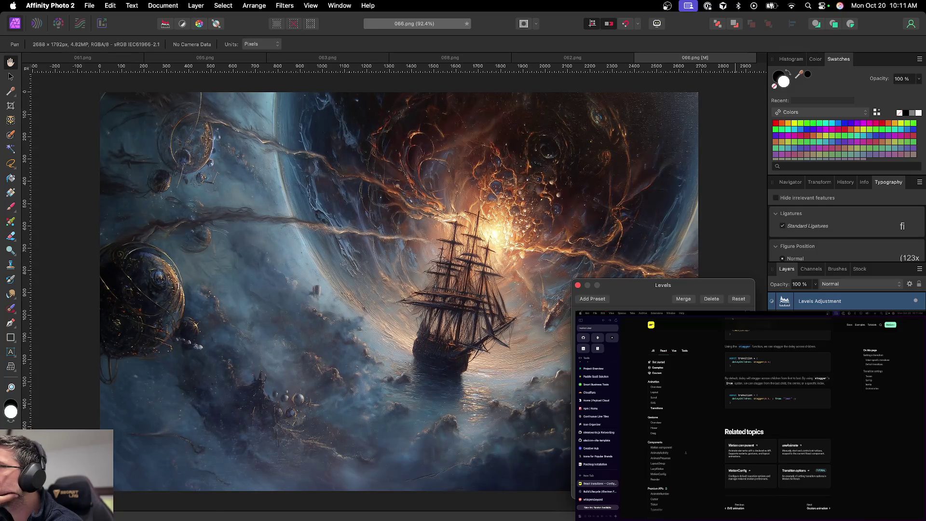
click(577, 285)
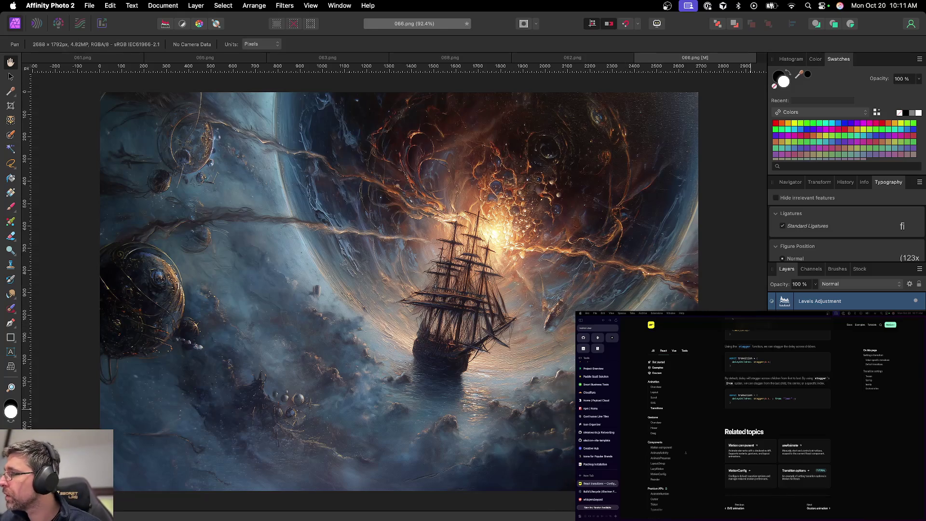
click(841, 511)
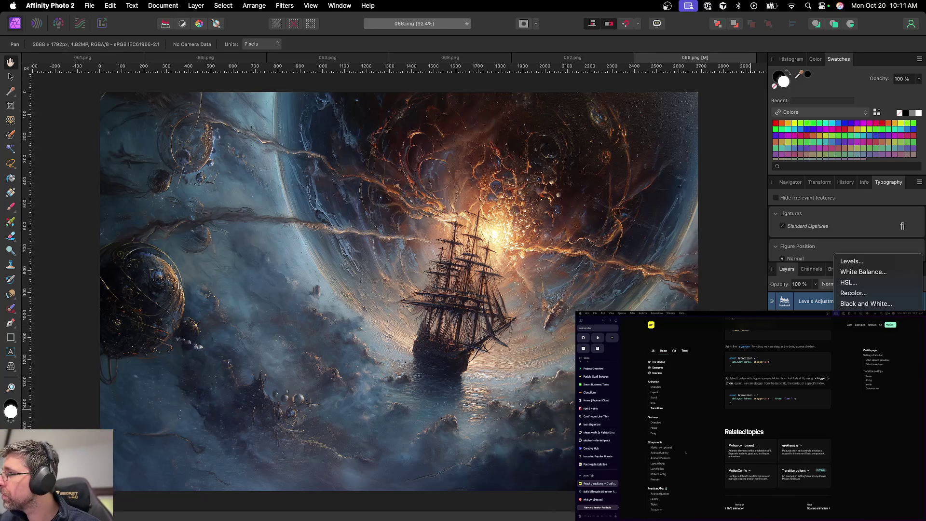
click(863, 314)
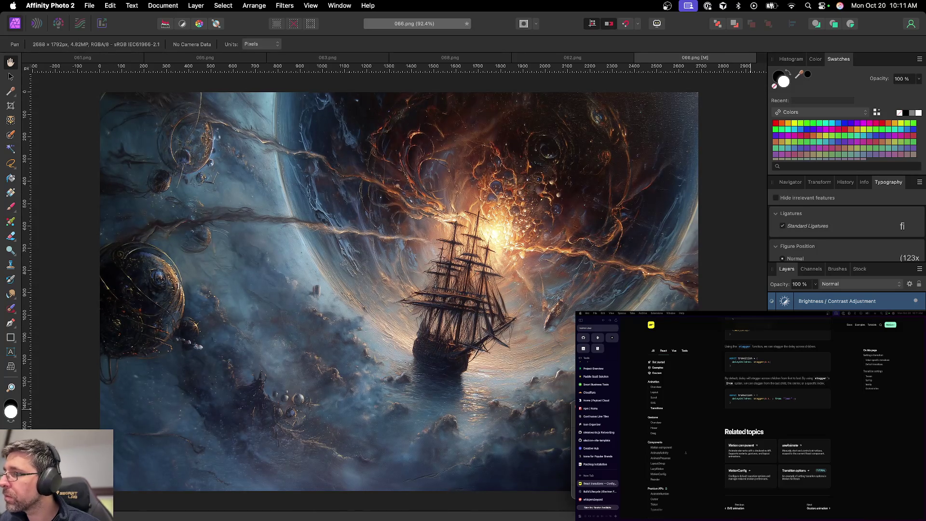
key(super+shift+s)
key(Escape)
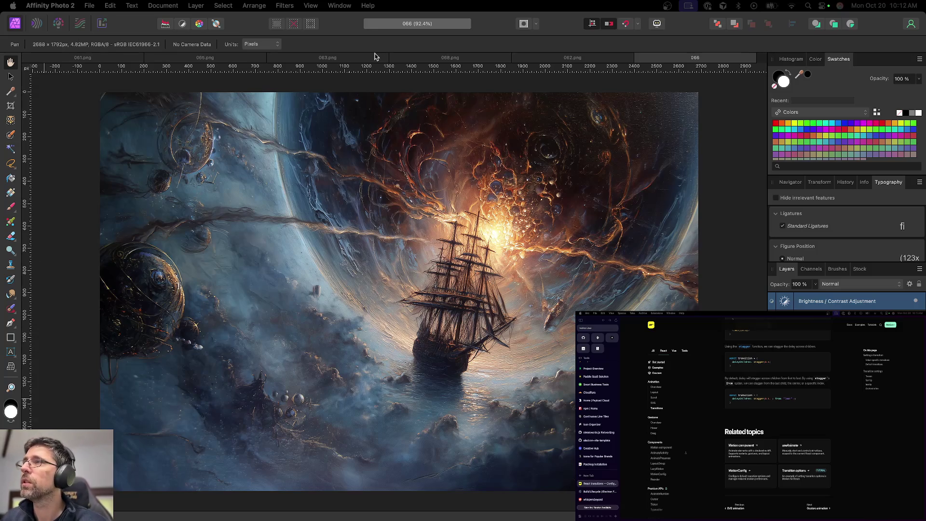
Export the ship artwork as 066.png and close the 066 document
key(super+alt+shift+s)
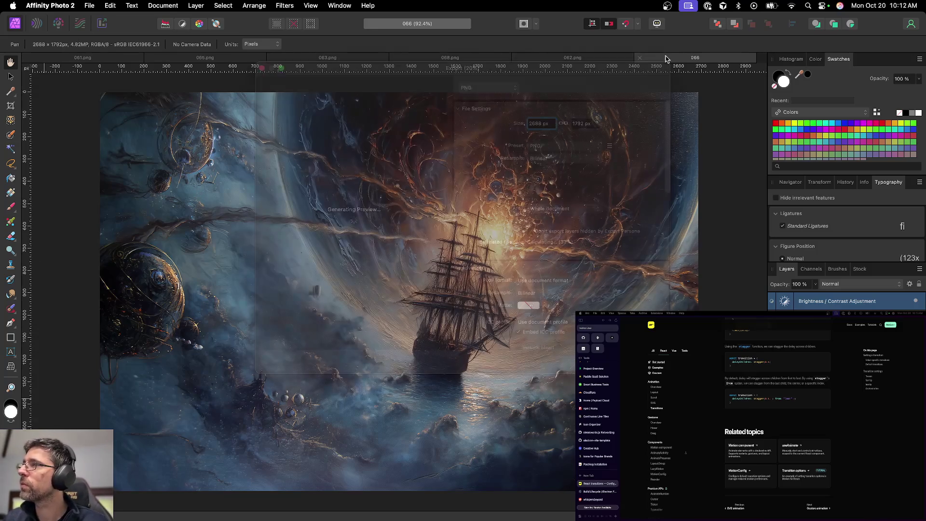
key(Return)
key(Return)
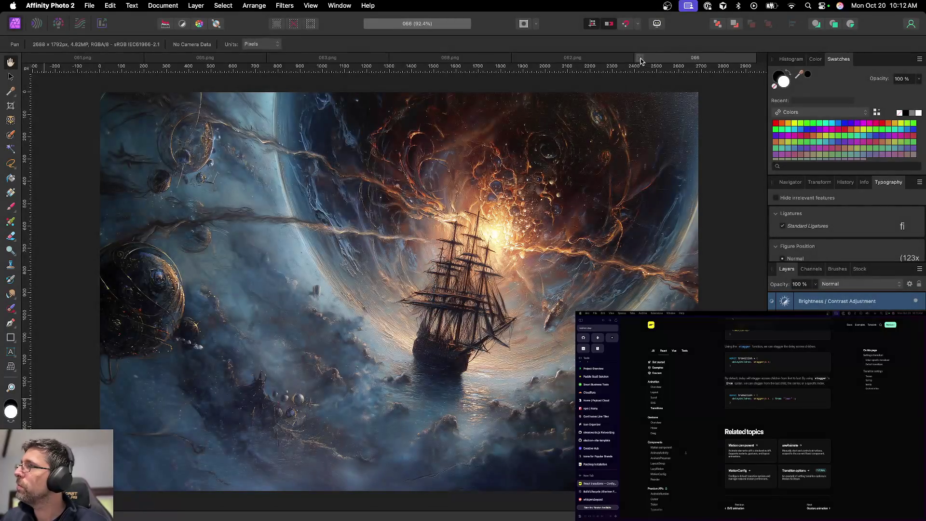
click(641, 60)
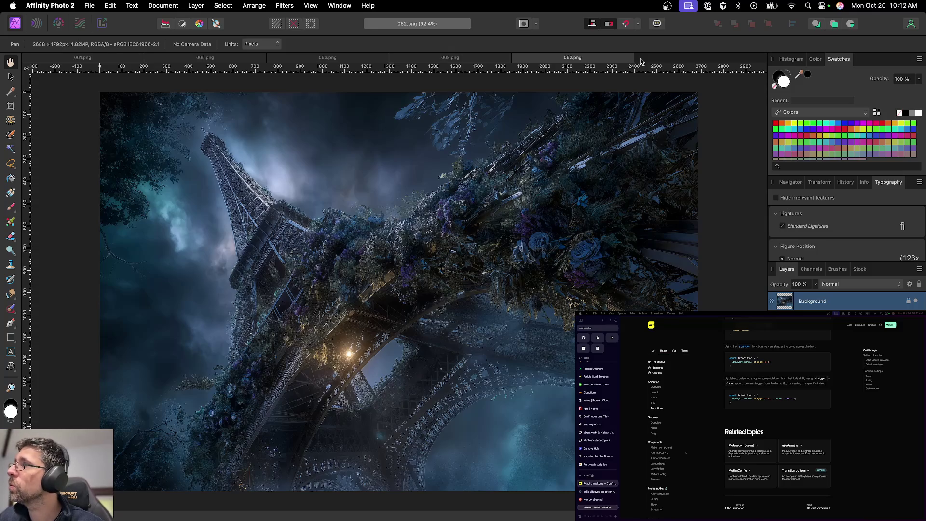
Close the 062, 068 and 063 images, leaving 065.png on screen
click(515, 59)
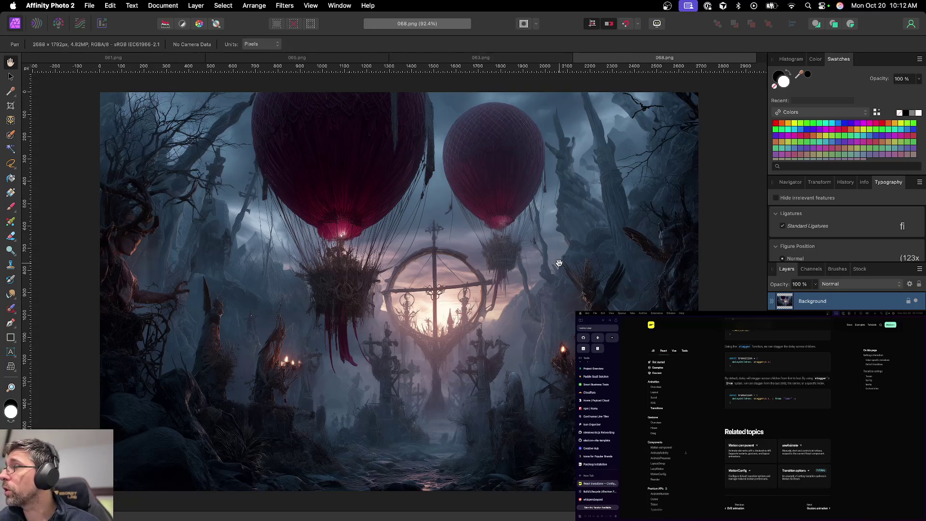
click(577, 58)
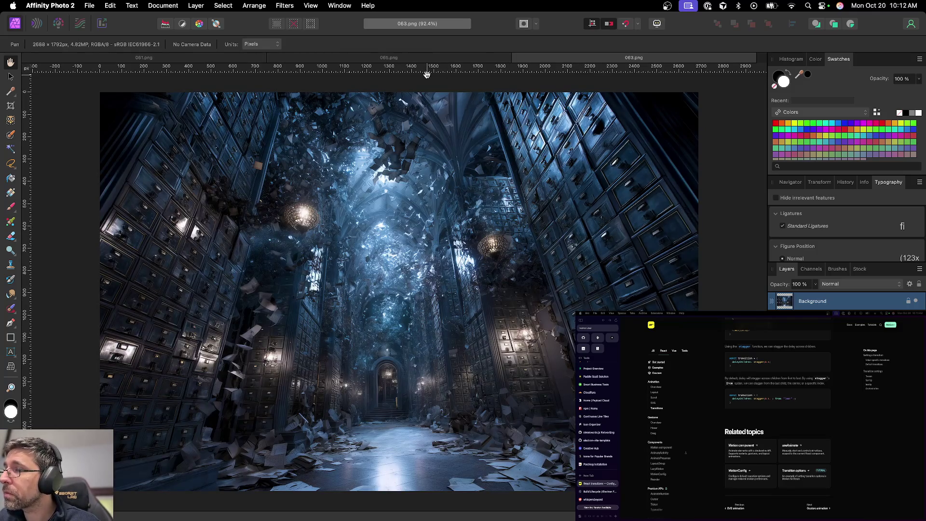
key(super+w)
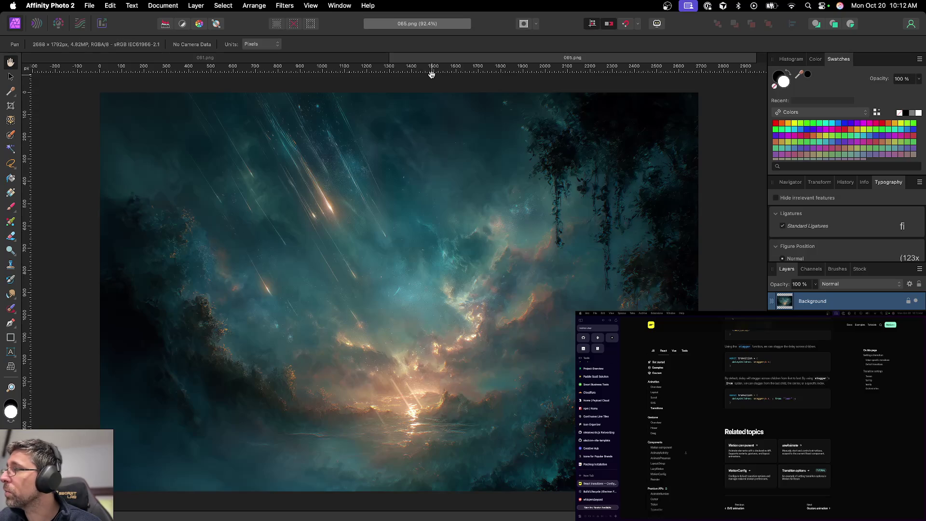
Add a Levels adjustment layer to the nebula artwork 065
click(849, 513)
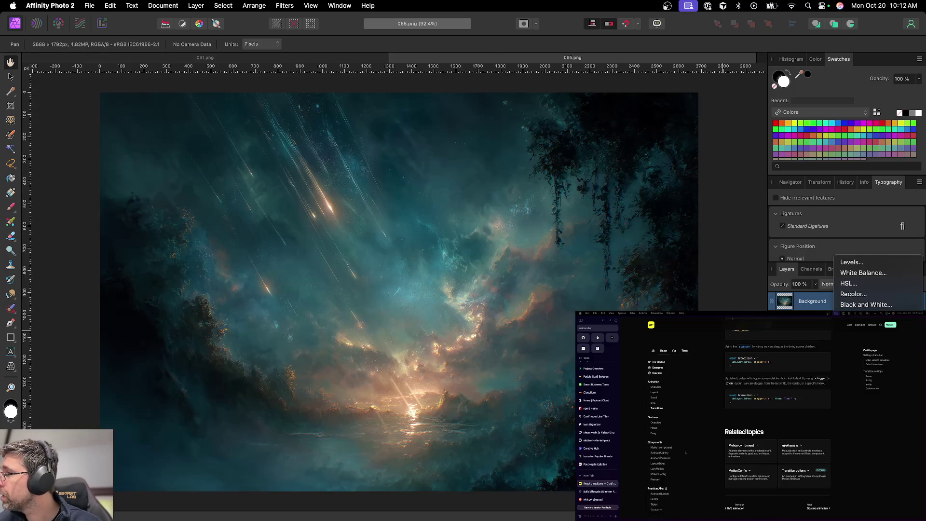
click(852, 261)
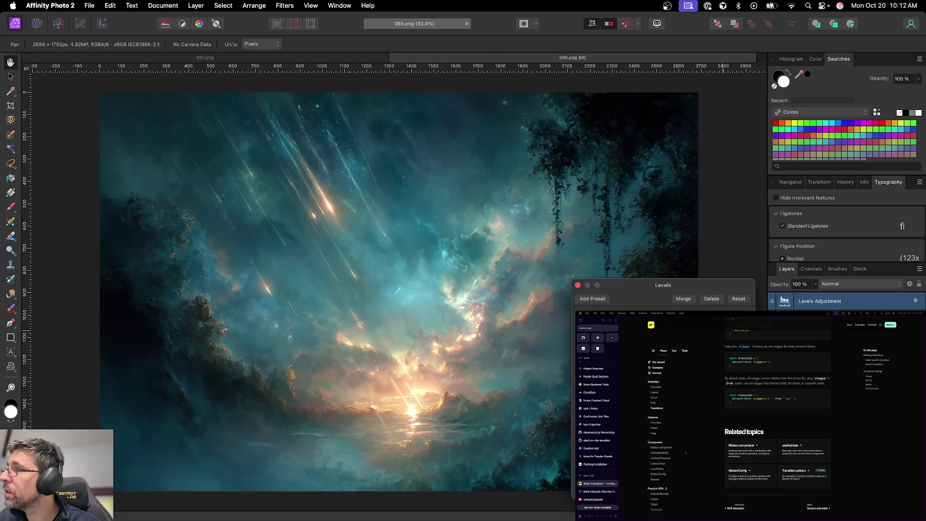
key(Escape)
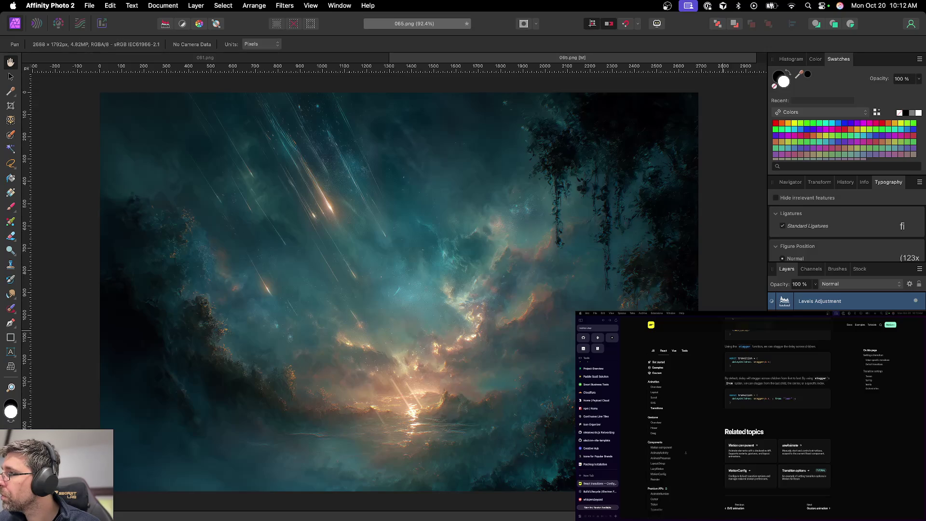
double_click(785, 301)
Drag the RGB white level left to brighten the highlights
click(659, 306)
click(660, 295)
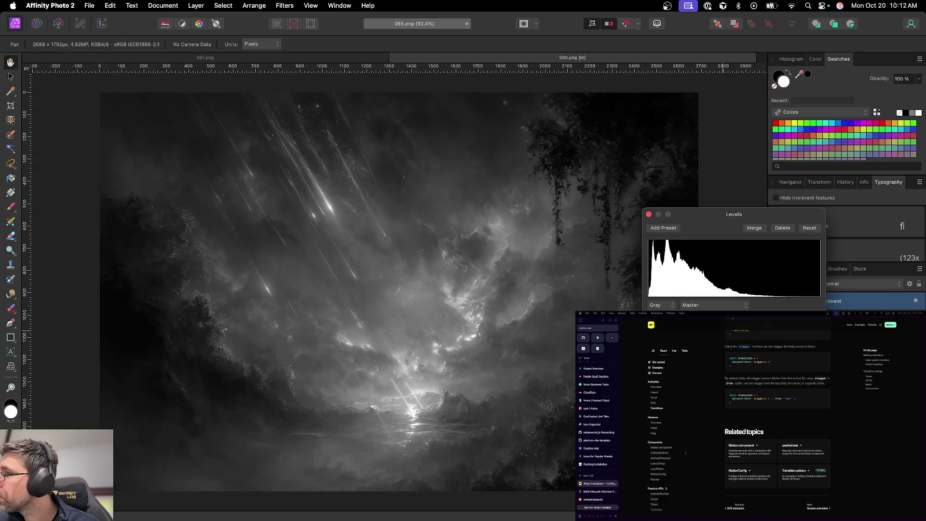
drag(815, 333, 796, 333)
click(659, 304)
click(659, 295)
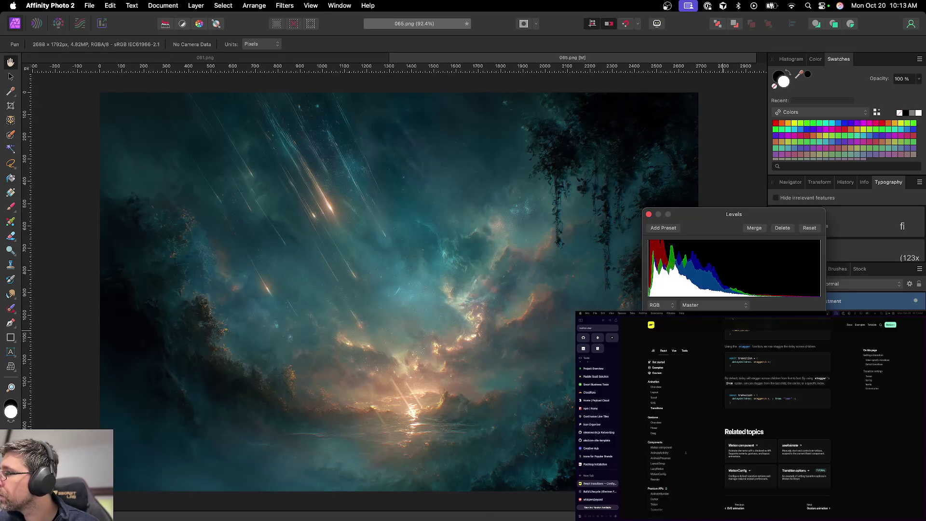
drag(820, 270, 785, 270)
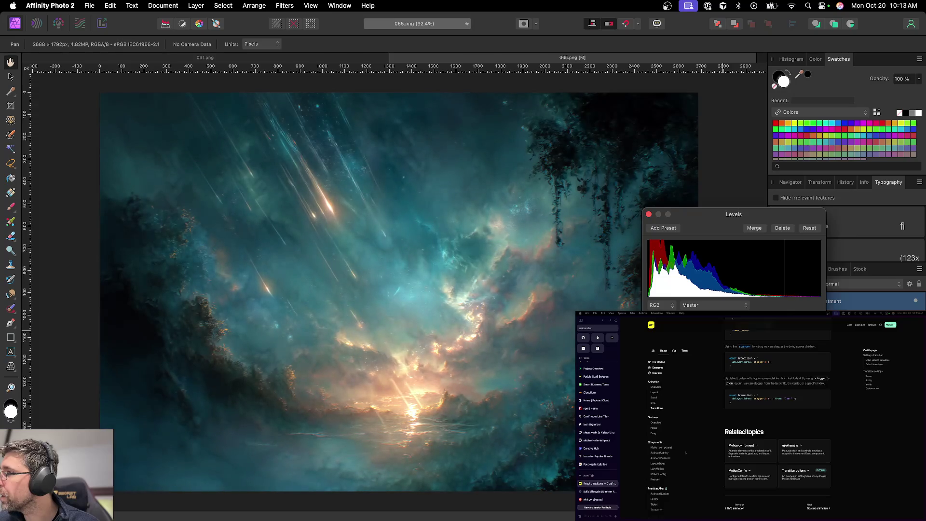
Save the brightened artwork as an Affinity document
click(649, 214)
key(super+s)
key(Return)
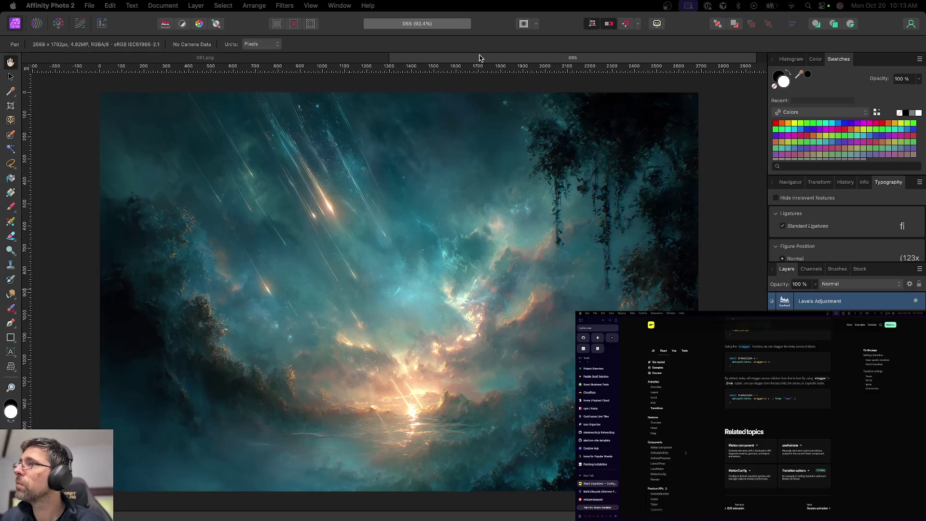
Export the artwork as 065.png into assets/abstracts, then close the 065 document
key(super+alt+shift+s)
key(Return)
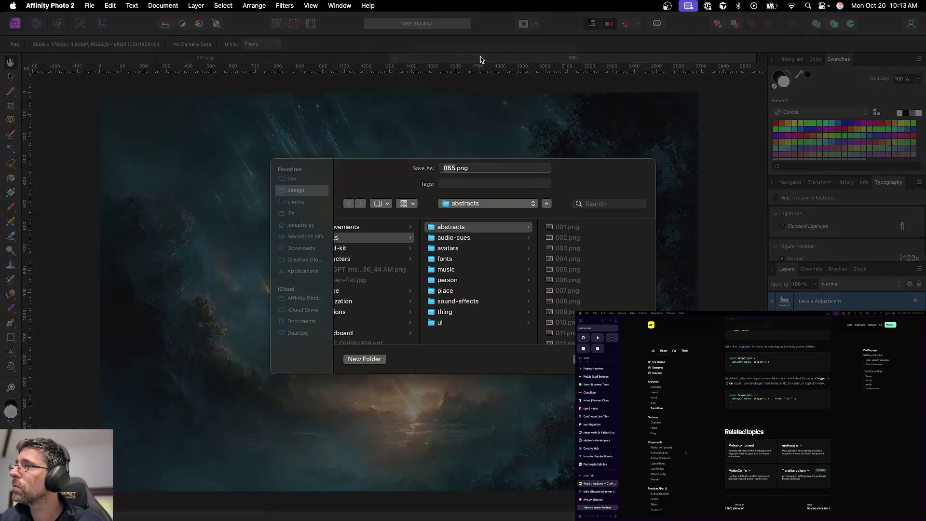
key(Return)
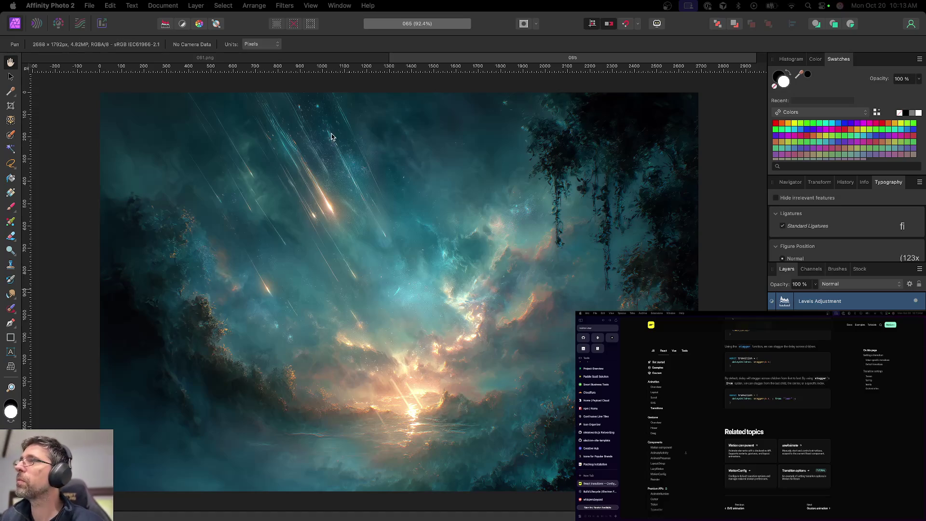
click(395, 57)
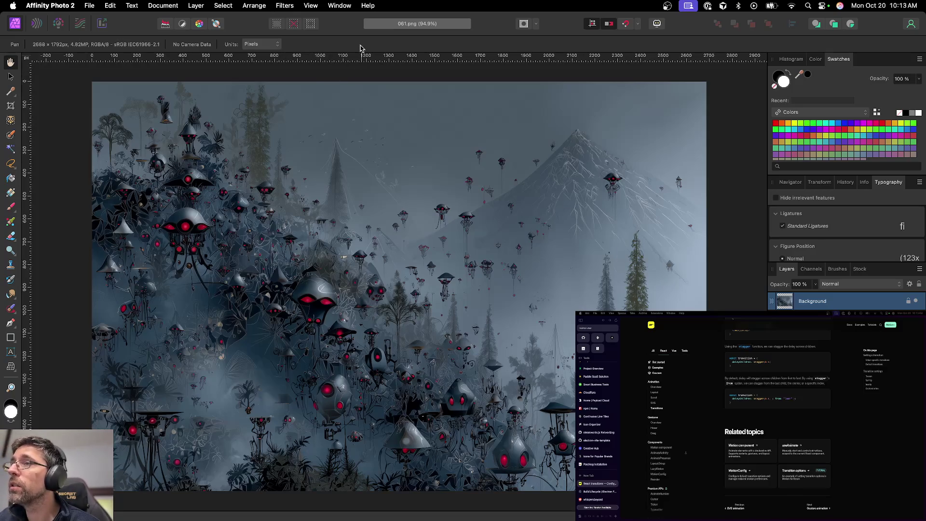
Close 061.png and drop 071.png through 080.png from Finder into the workspace
key(super+w)
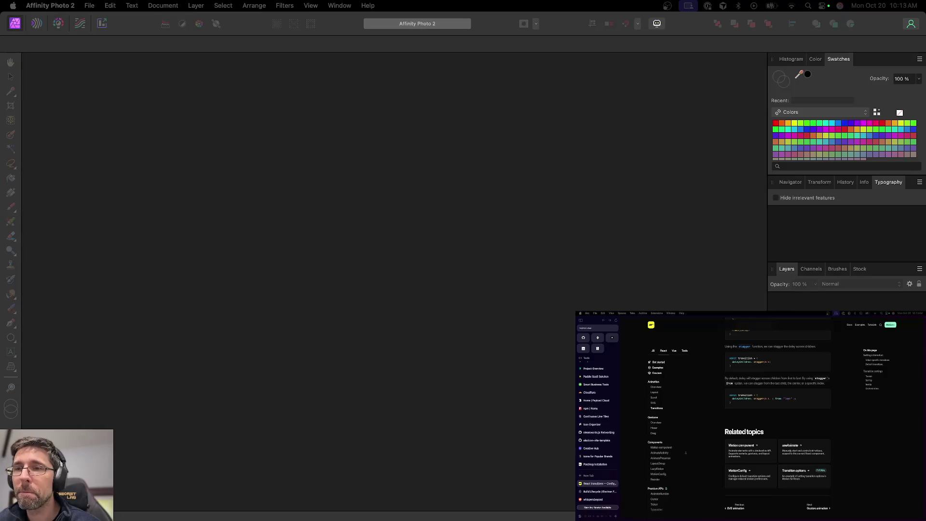
drag(5, 357, 232, 415)
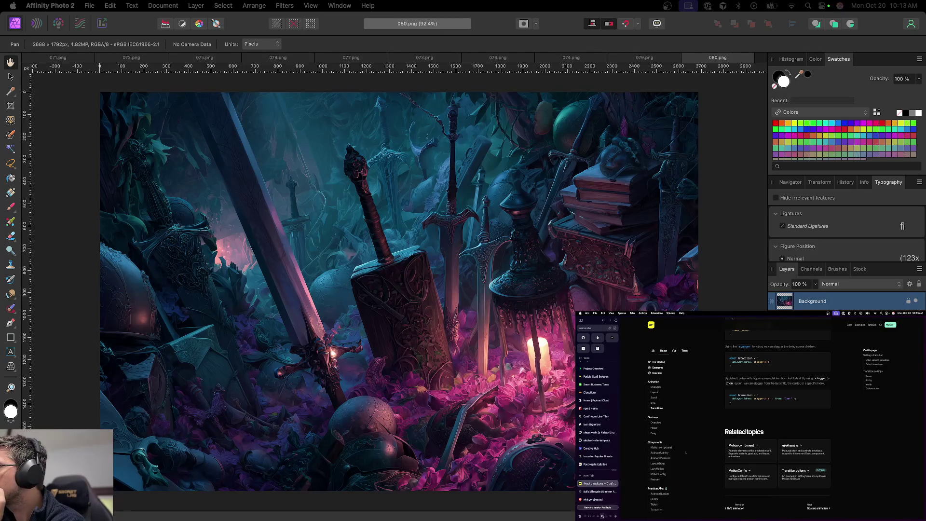
Post 'hows the first intressions?' in the Twitch stream chat
click(602, 515)
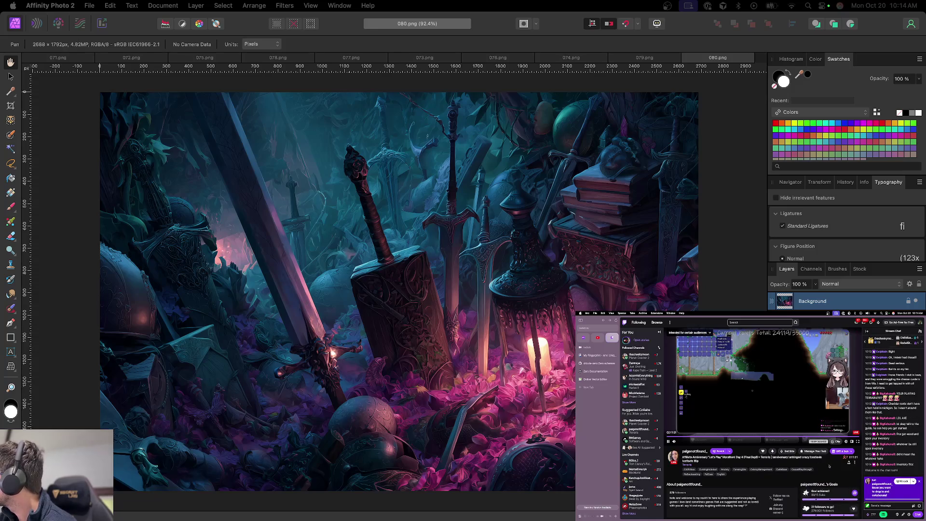
click(919, 481)
click(890, 506)
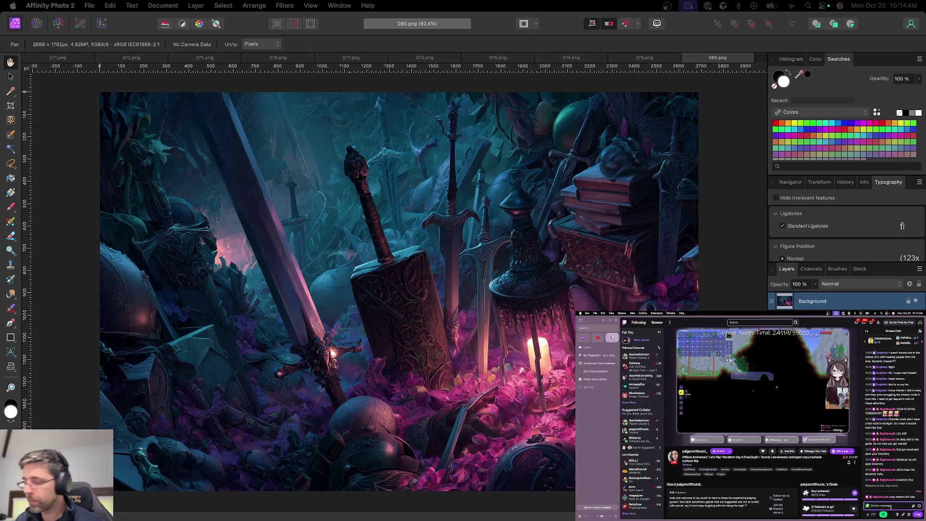
text(hows the first int)
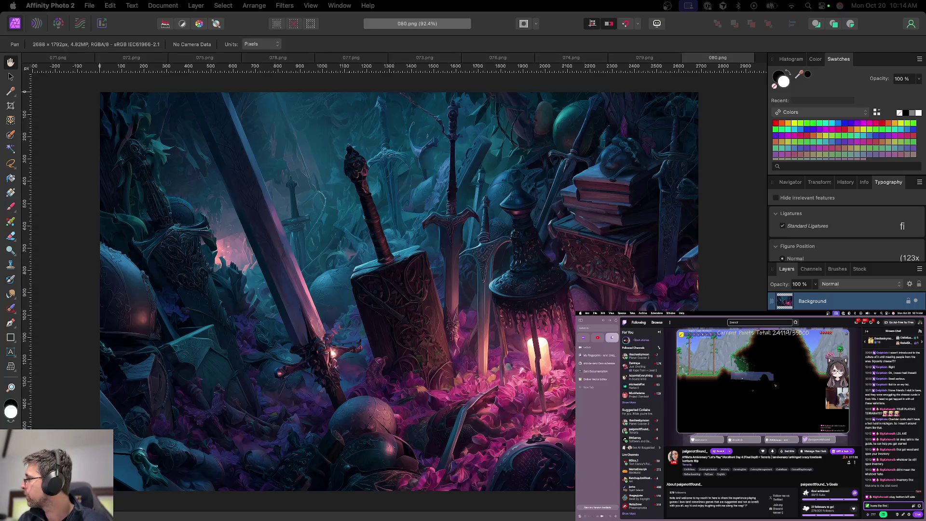
text(ressions?)
key(Return)
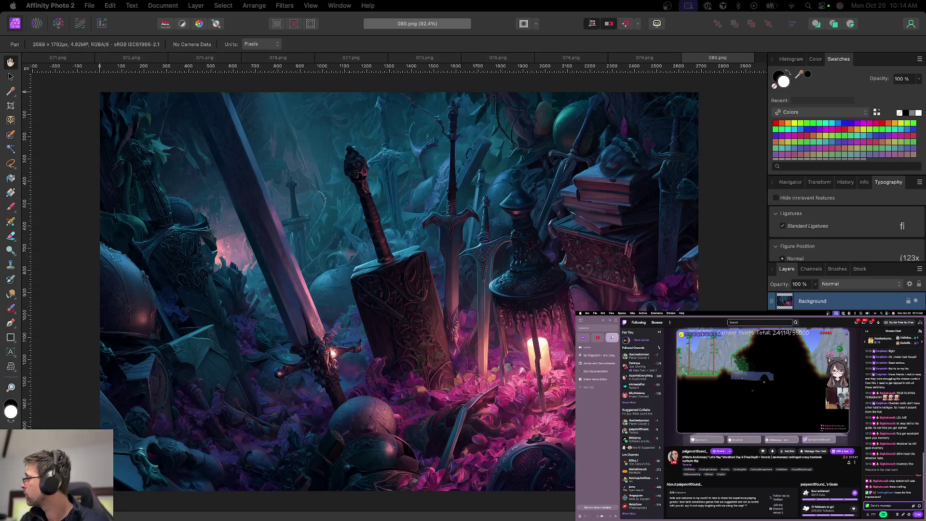
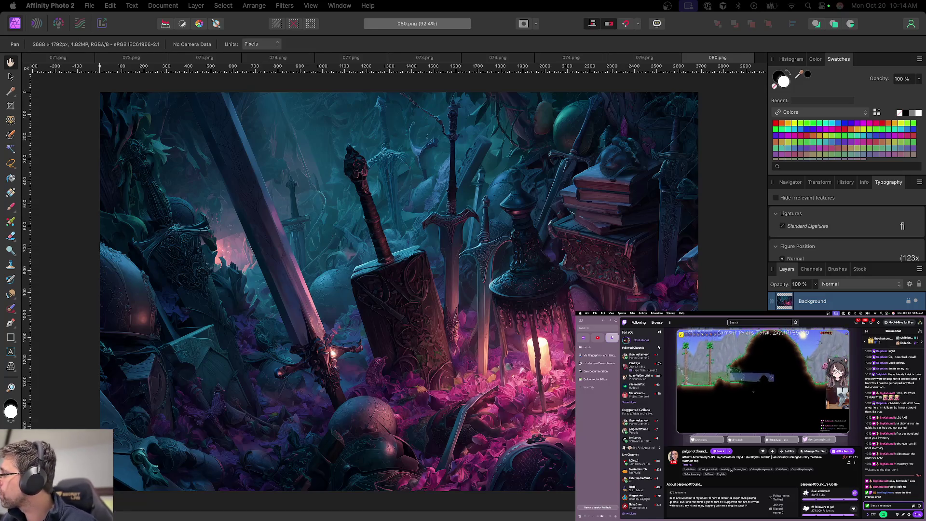
Pause, resume and pause again the live stream in the video player
click(668, 441)
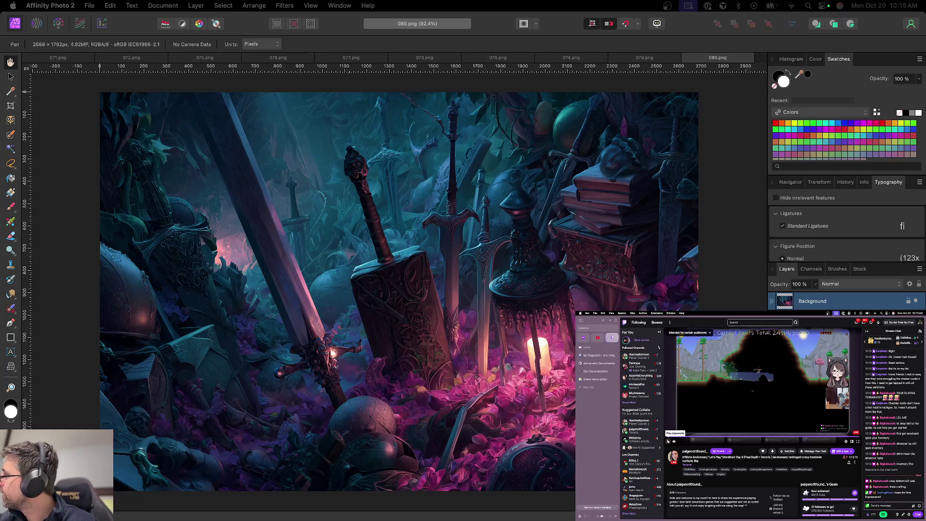
click(668, 441)
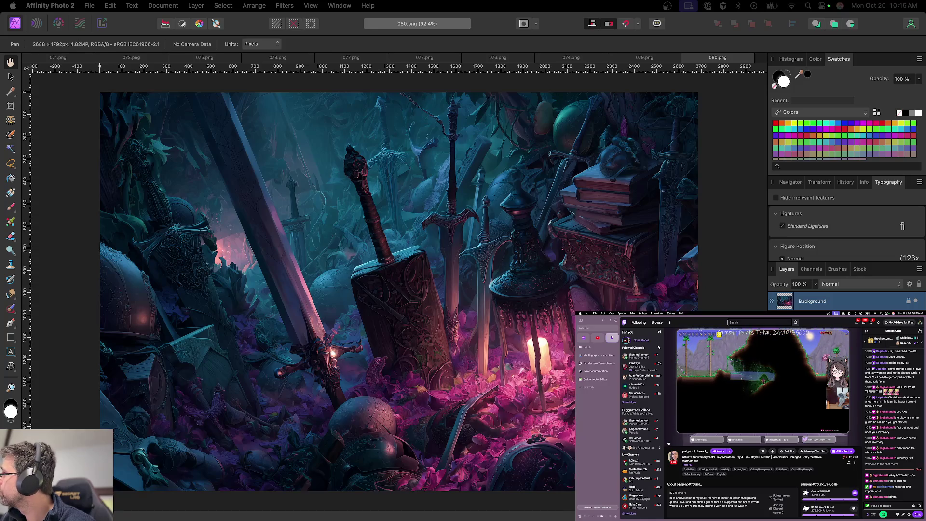
click(669, 441)
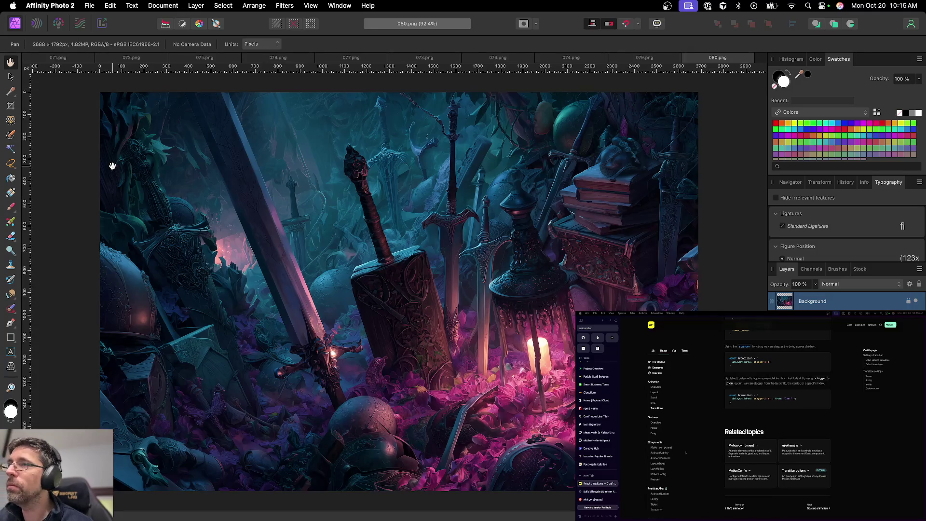
Paint a small brush touch-up onto the 080 image
click(10, 308)
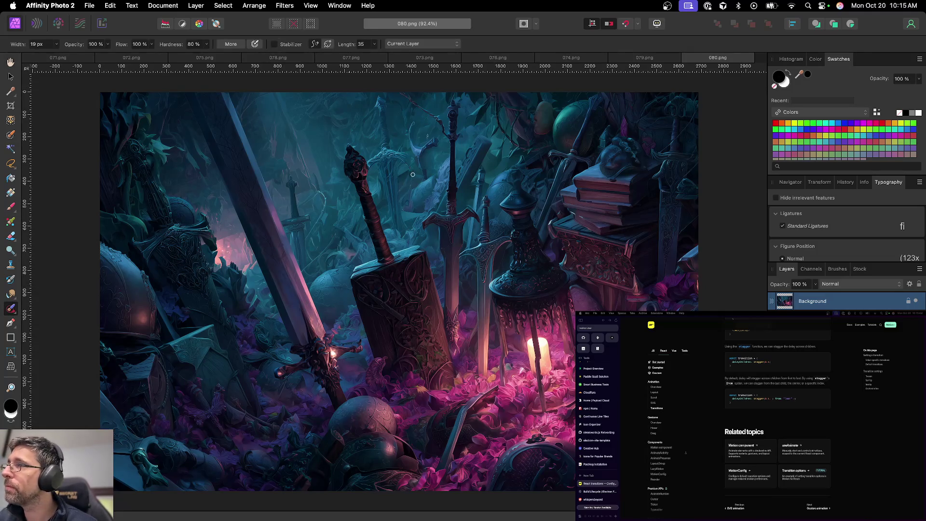
scroll(429, 129, up, 3)
scroll(428, 135, up, 3)
scroll(427, 142, up, 1)
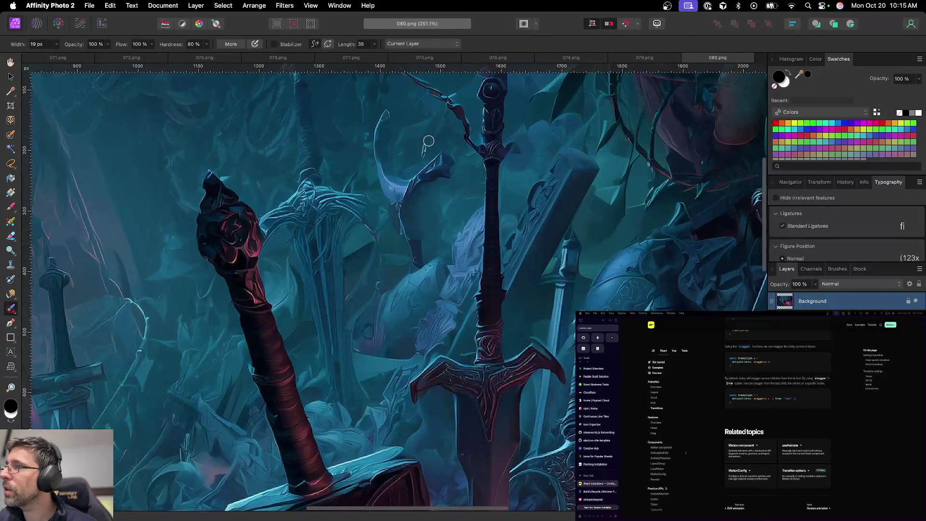
click(426, 145)
scroll(428, 149, down, 3)
scroll(526, 182, down, 2)
scroll(525, 182, down, 3)
scroll(480, 183, down, 1)
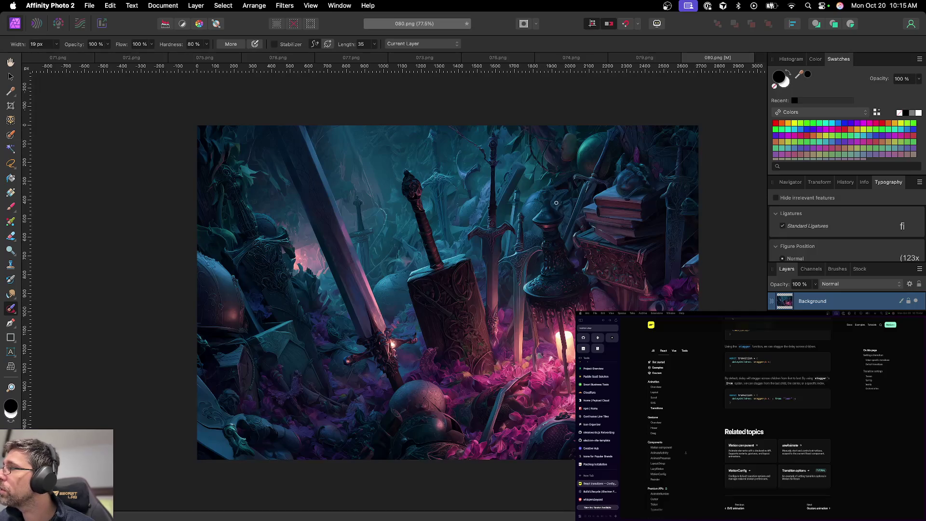
Save 080, export it as a PNG, and close the document
key(super+s)
key(Return)
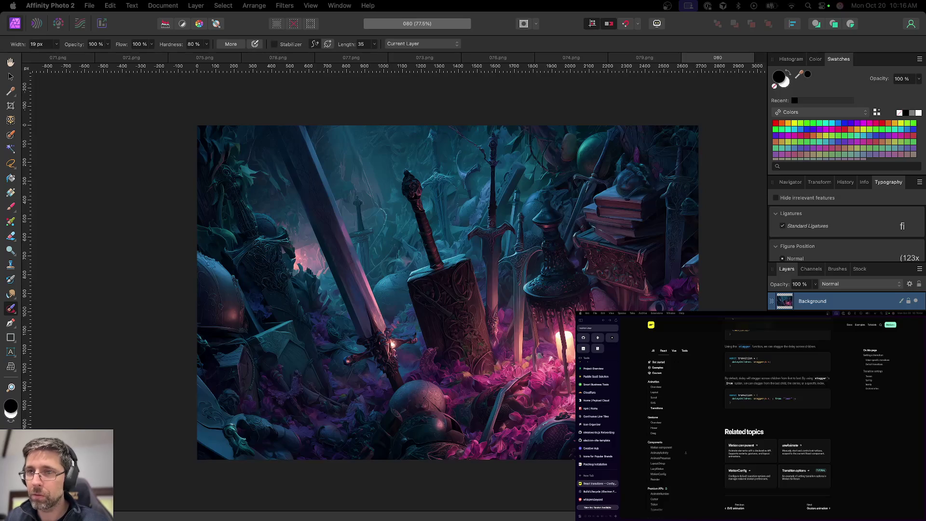
key(super+shift+s)
key(Escape)
key(super+alt+shift+s)
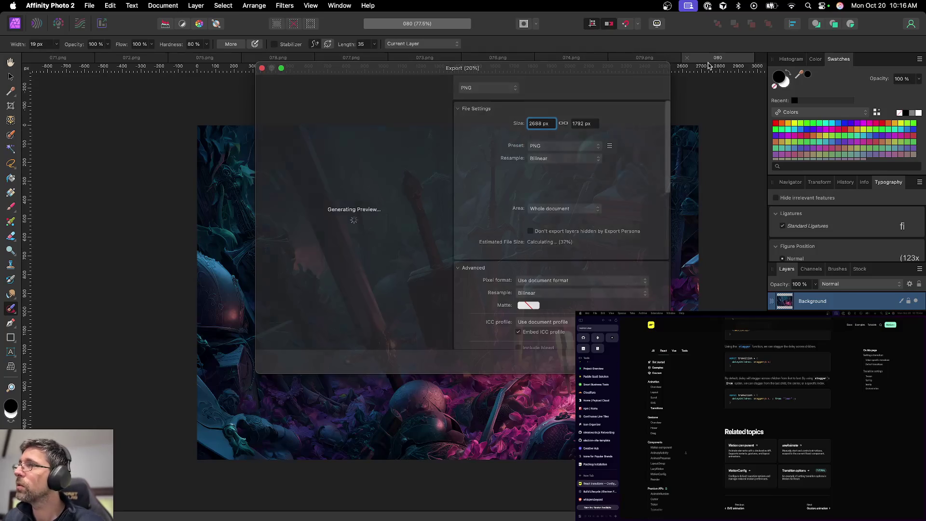
key(Return)
key(Return)
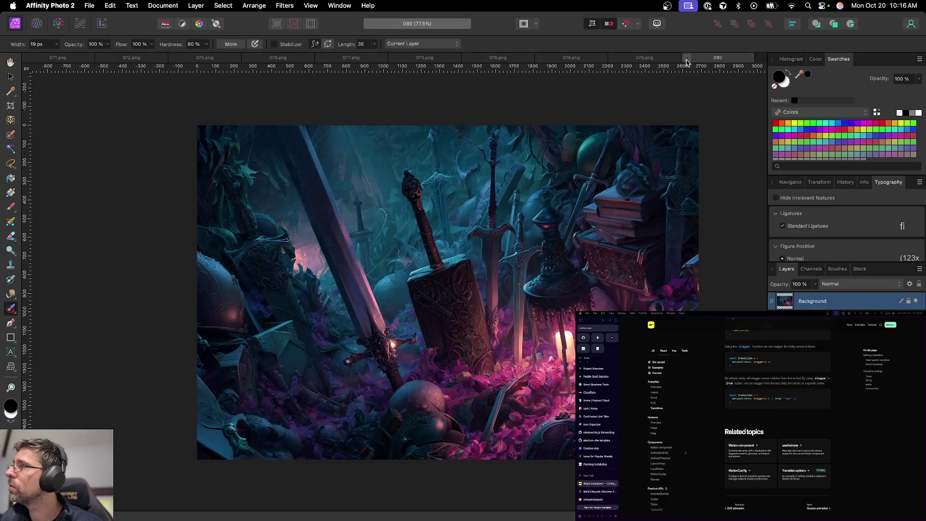
click(687, 61)
key(h)
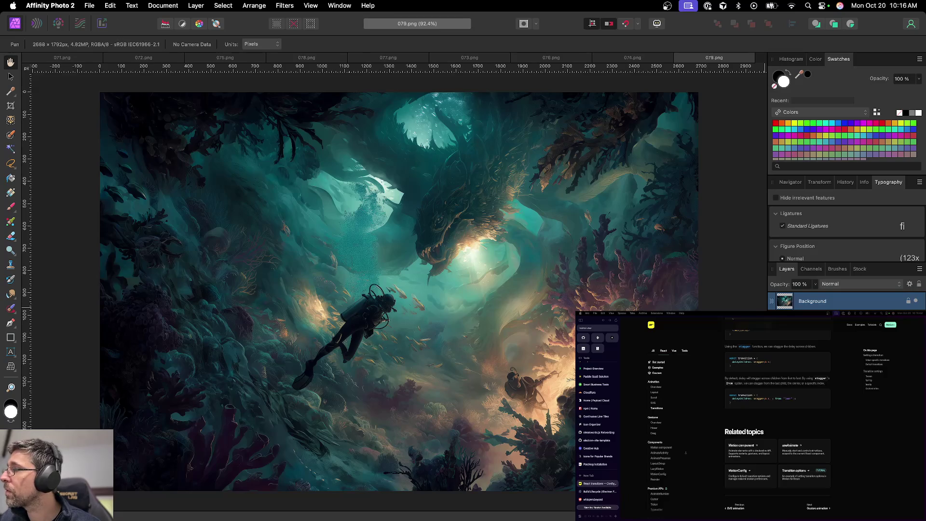
Add a Levels adjustment to 079, pulling the white level left to brighten it
click(842, 513)
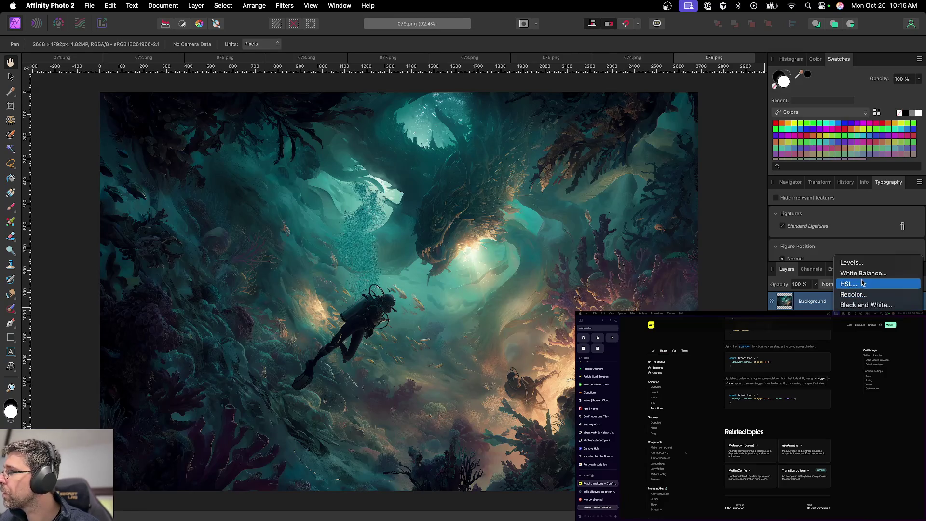
click(851, 263)
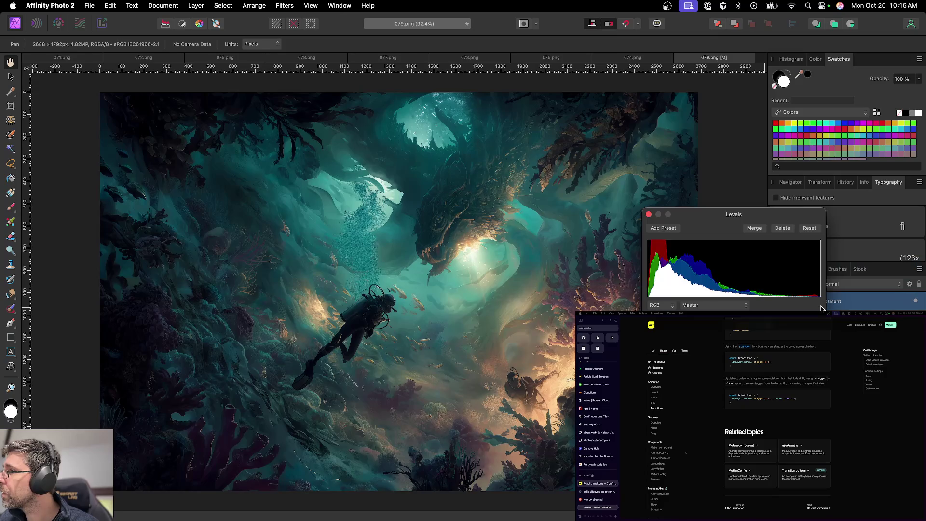
drag(819, 268, 799, 268)
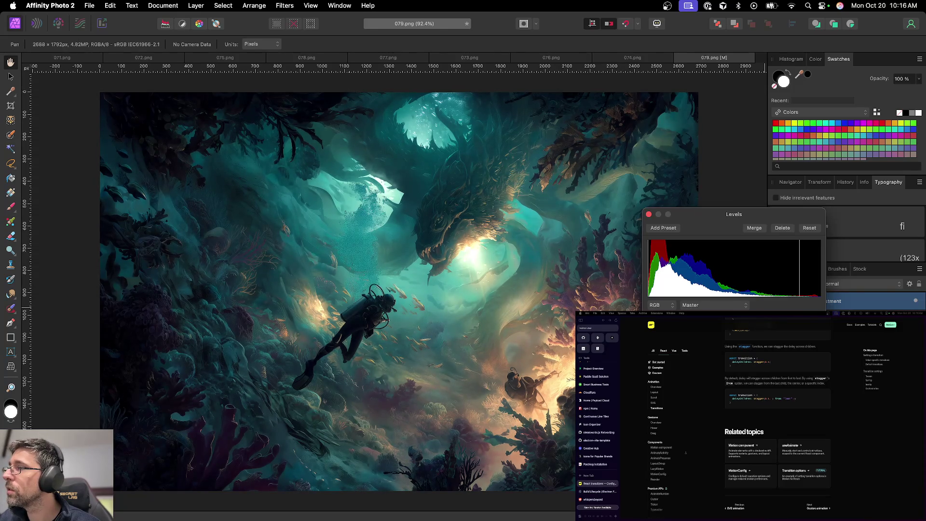
click(649, 214)
Save 079, export it as a 2688 × 1792 px PNG, and close it
key(super+s)
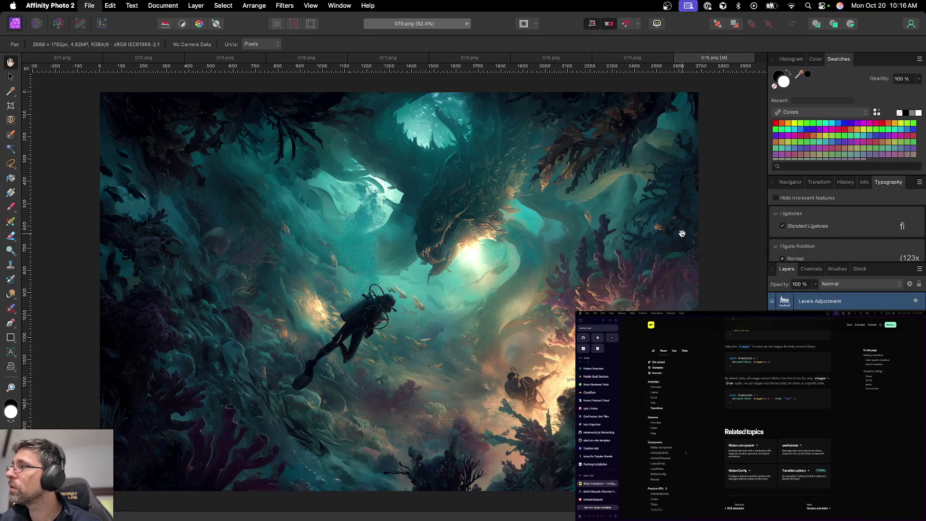
key(Return)
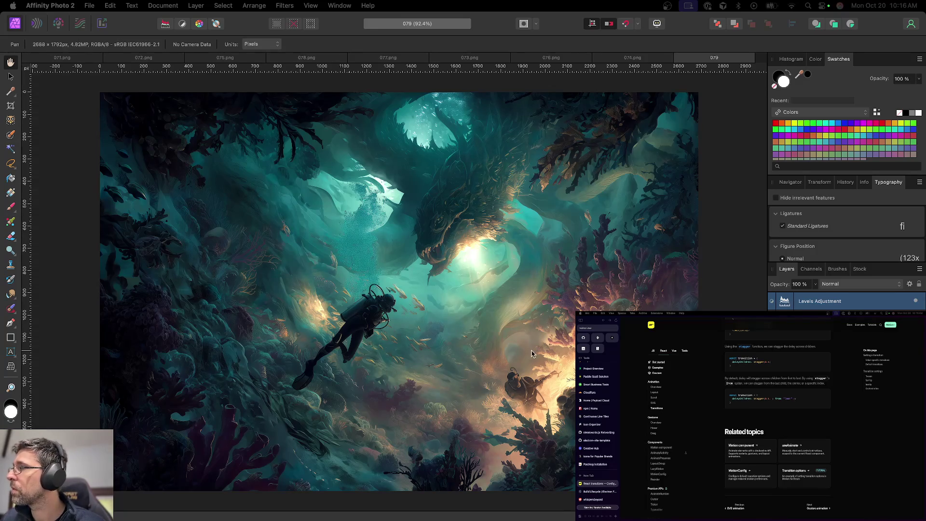
key(super+alt+shift+s)
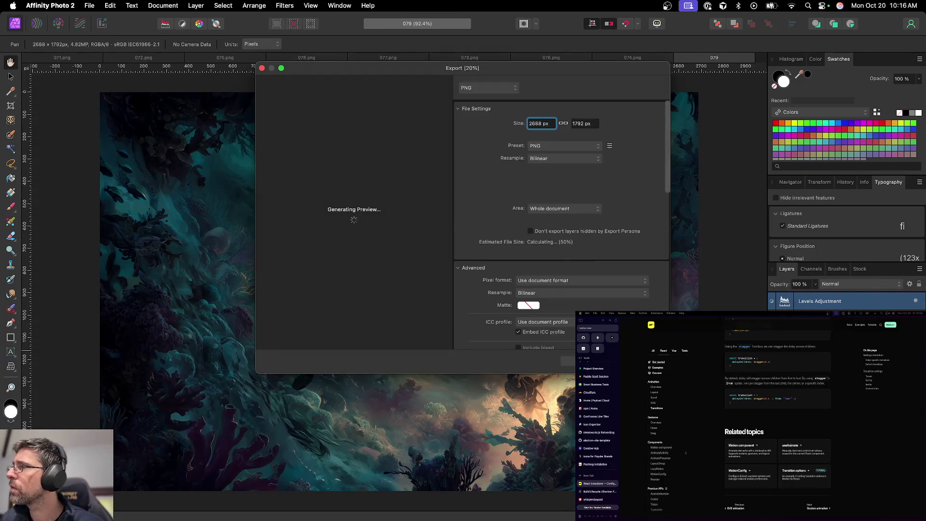
key(Escape)
key(Return)
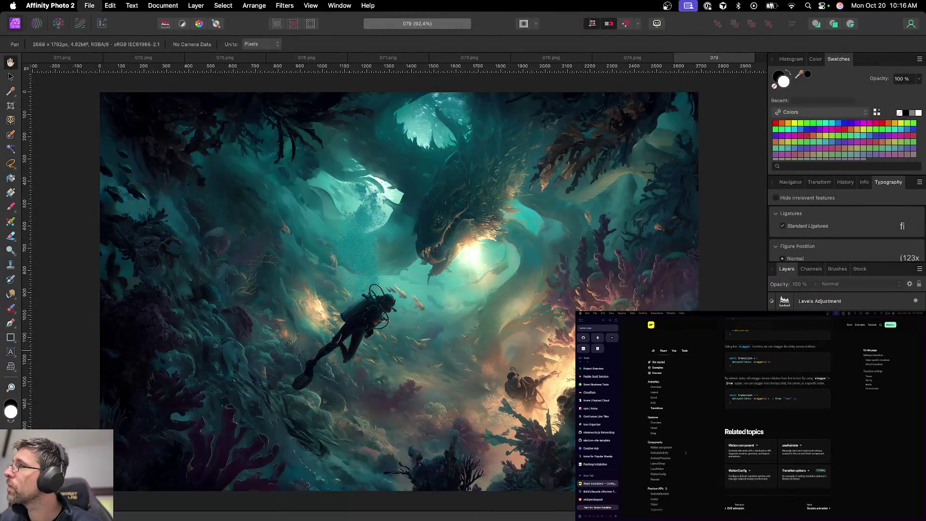
key(super+w)
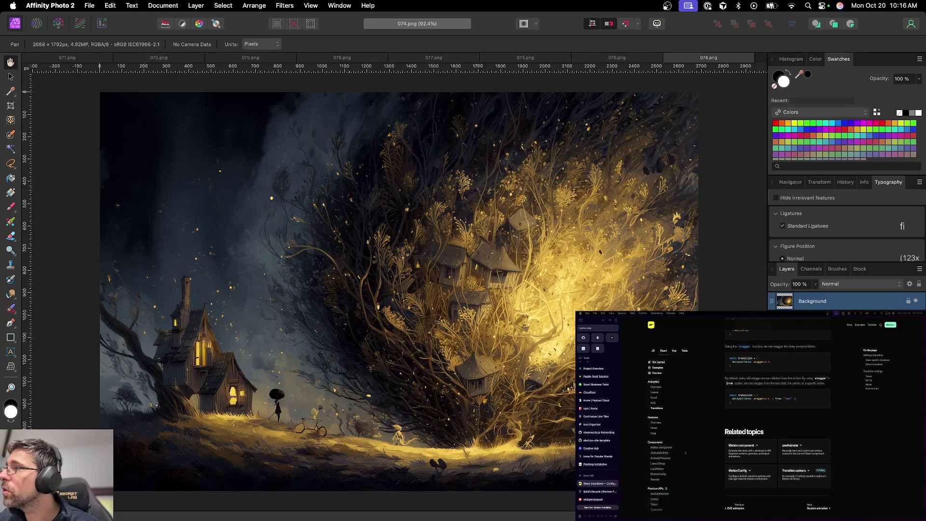
Close the 074, 076 and 073 documents without editing them
key(super+w)
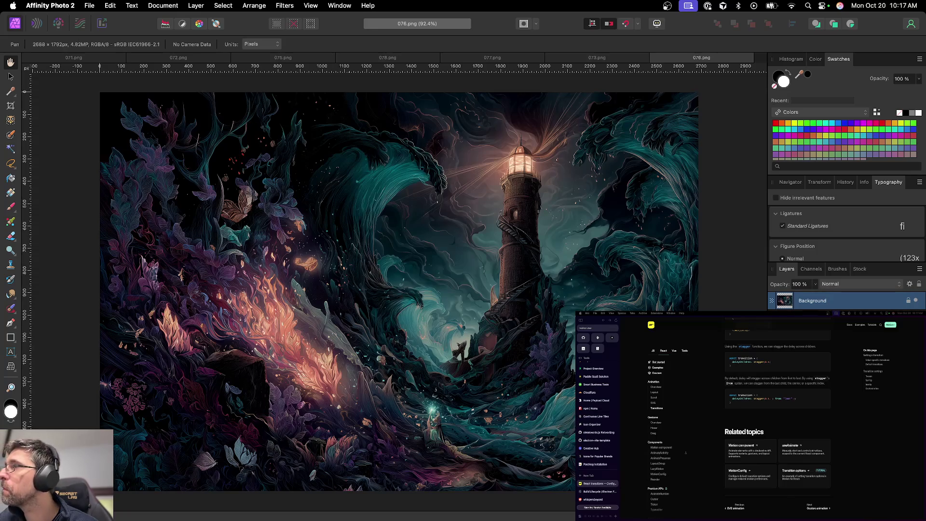
key(super+w)
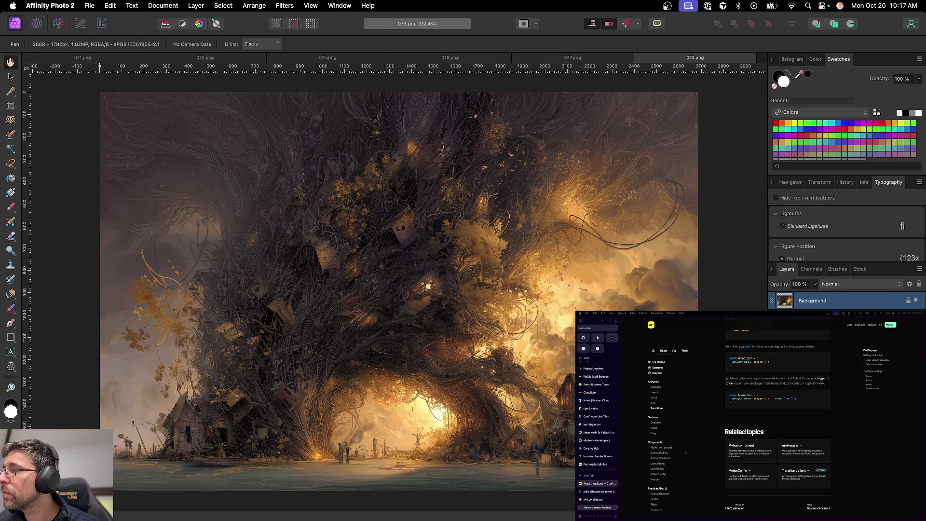
key(super+w)
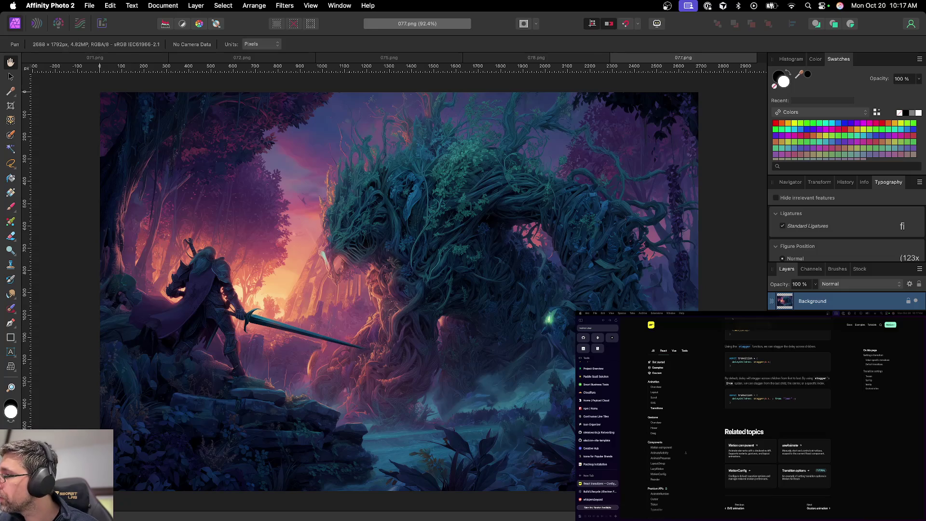
Add a Brightness / Contrast adjustment to 077 and save the document
click(838, 513)
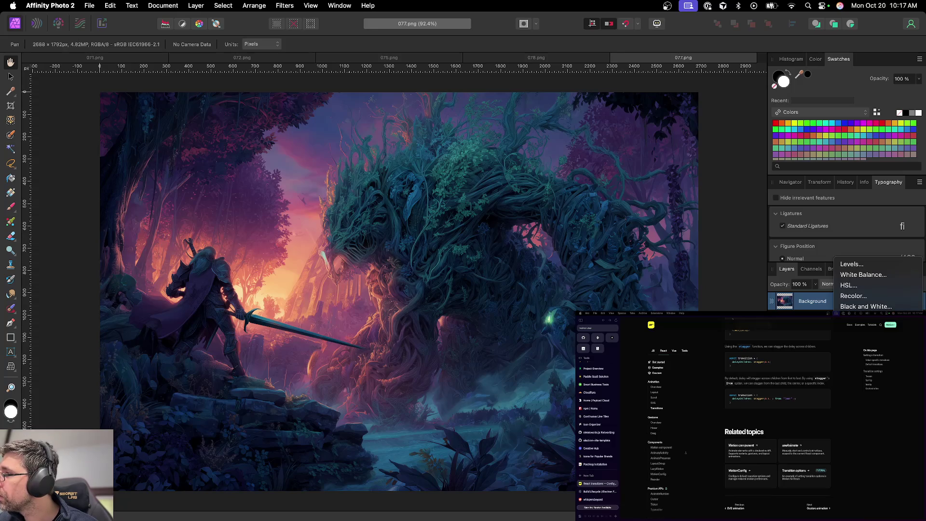
click(868, 317)
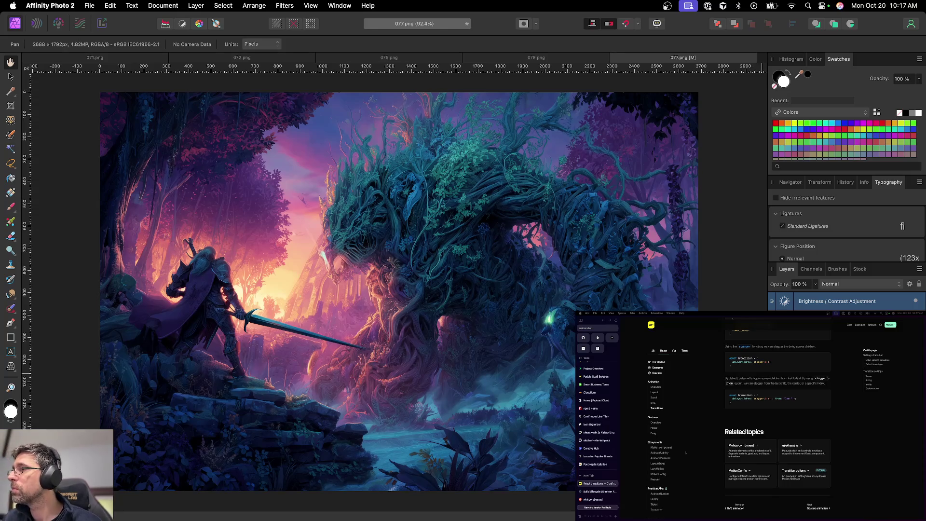
key(super+s)
key(Return)
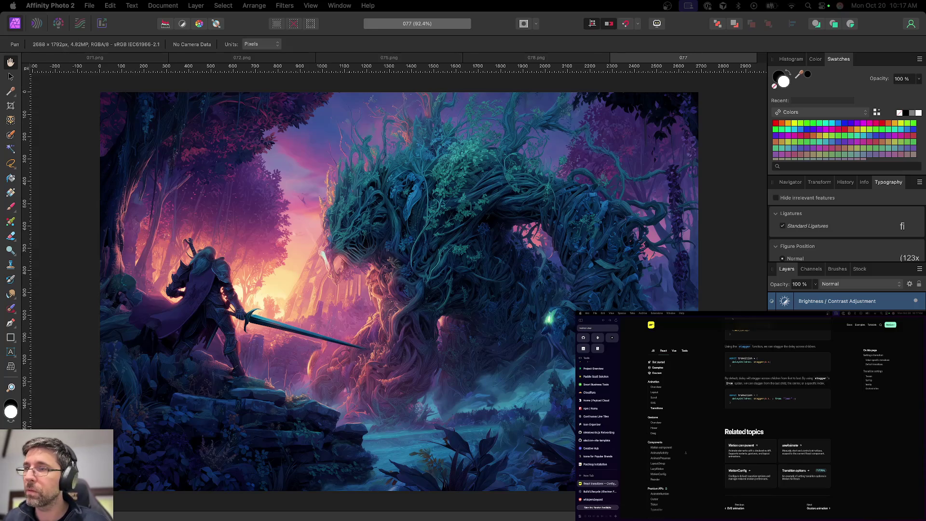
Export 077 as a PNG and close it
key(super+alt+shift+s)
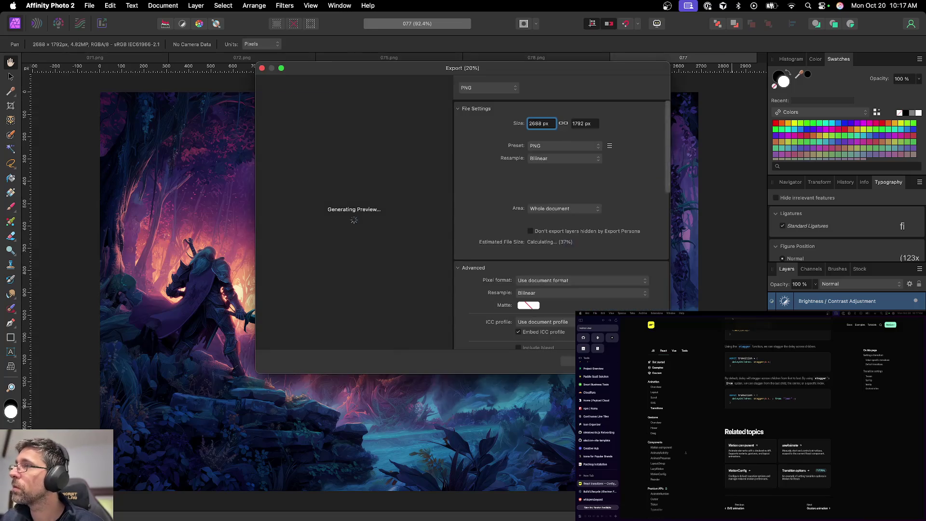
key(Return)
key(Return)
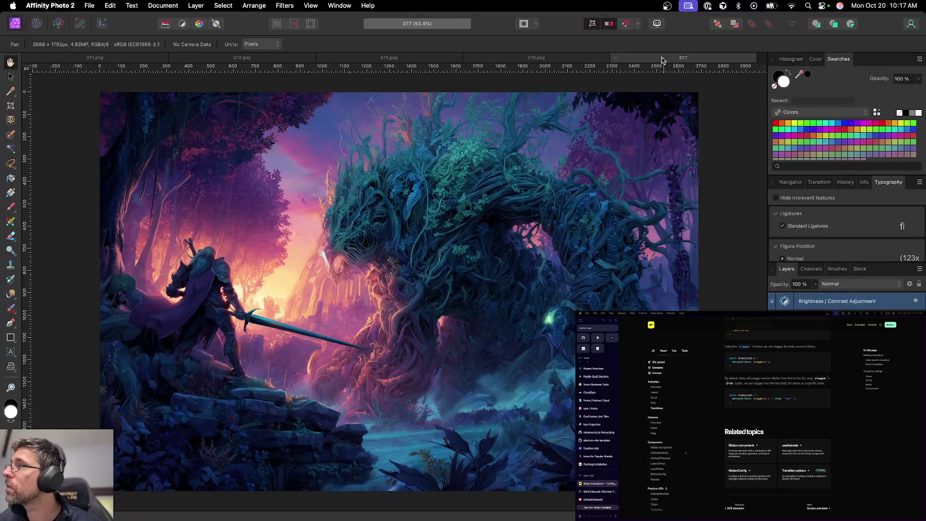
click(617, 57)
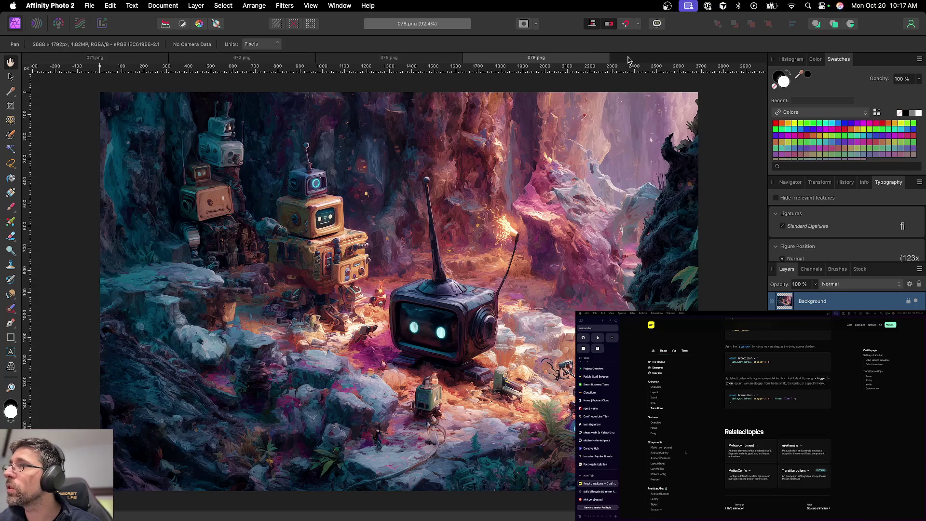
Close 078 and all other documents, then drag in the PNG batch 081–090
click(467, 61)
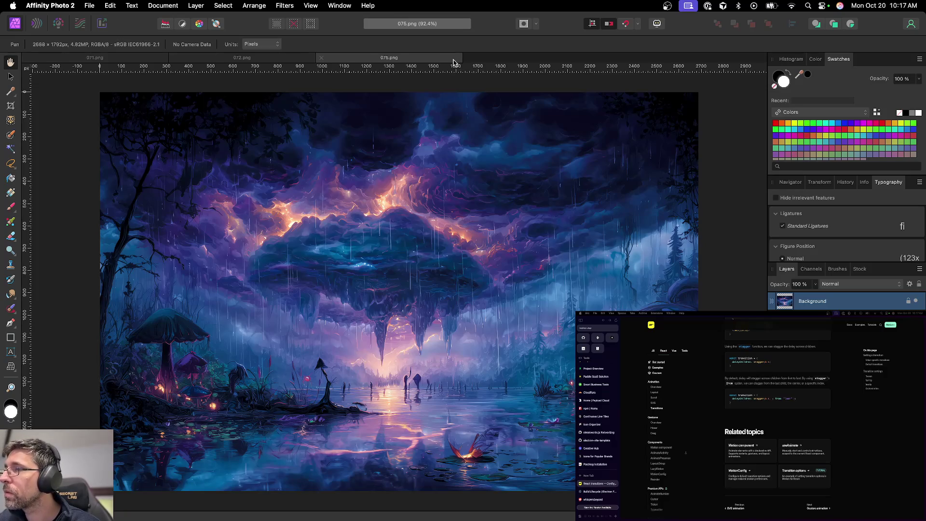
key(super+alt+w)
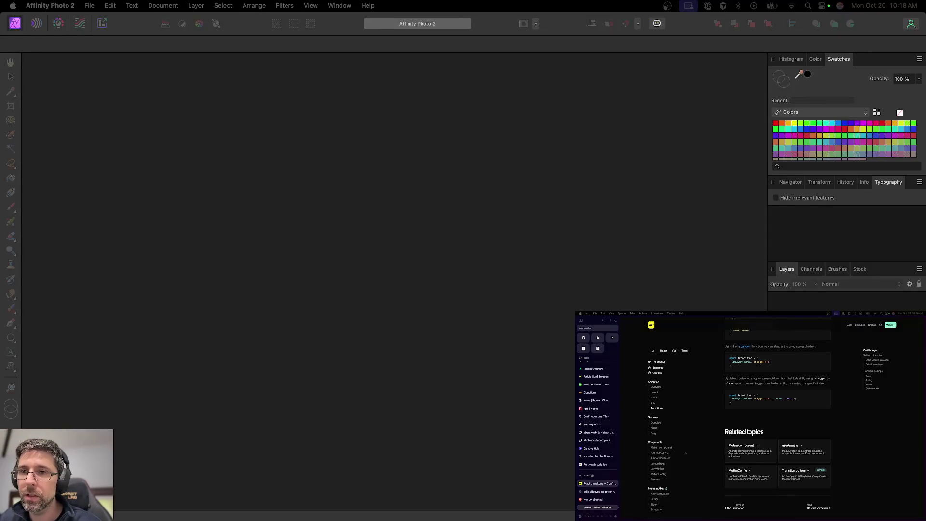
drag(256, 398, 252, 391)
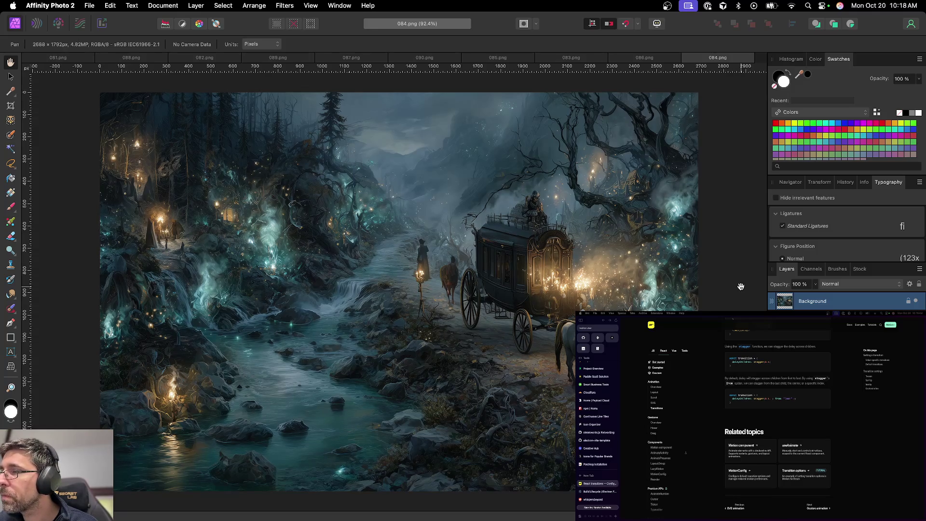
Close 084.png, 086.png and 083.png so that 085.png is active
click(686, 58)
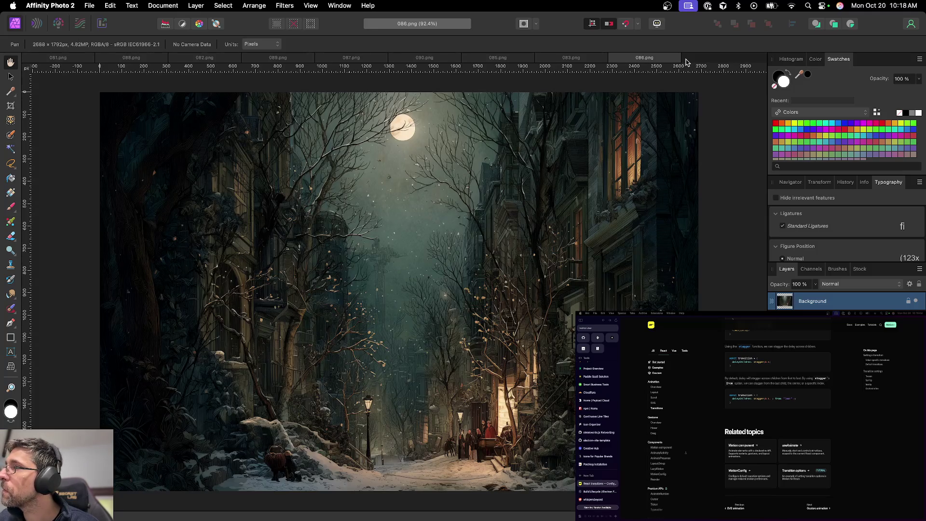
click(613, 59)
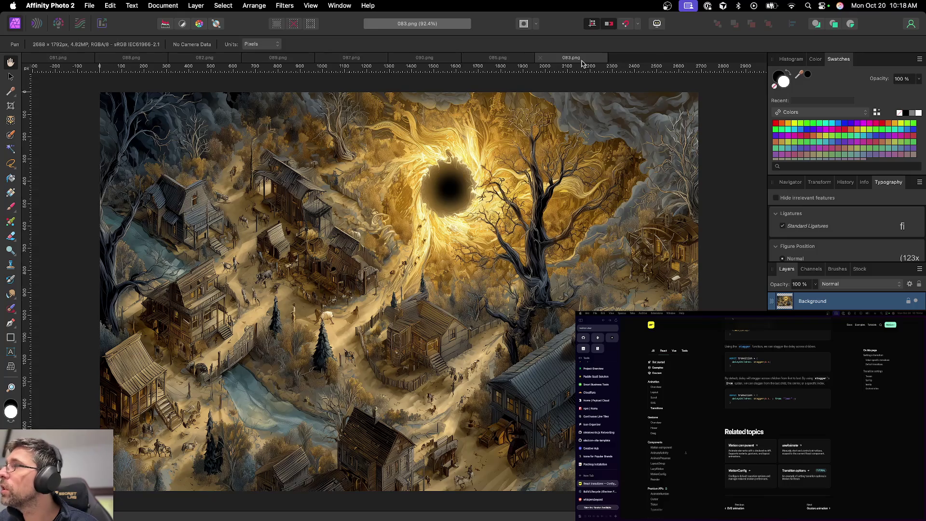
click(541, 59)
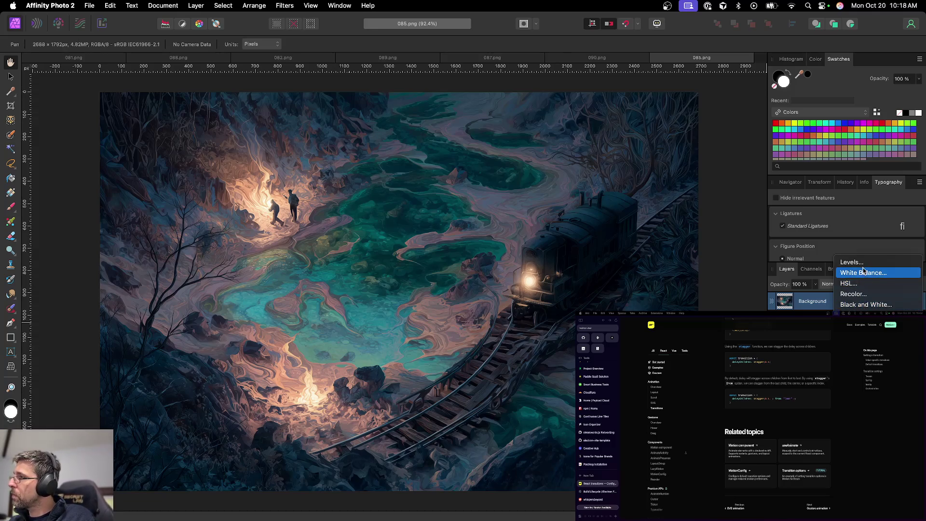
Add a Levels adjustment to 085, pulling the white point left to brighten it
click(851, 262)
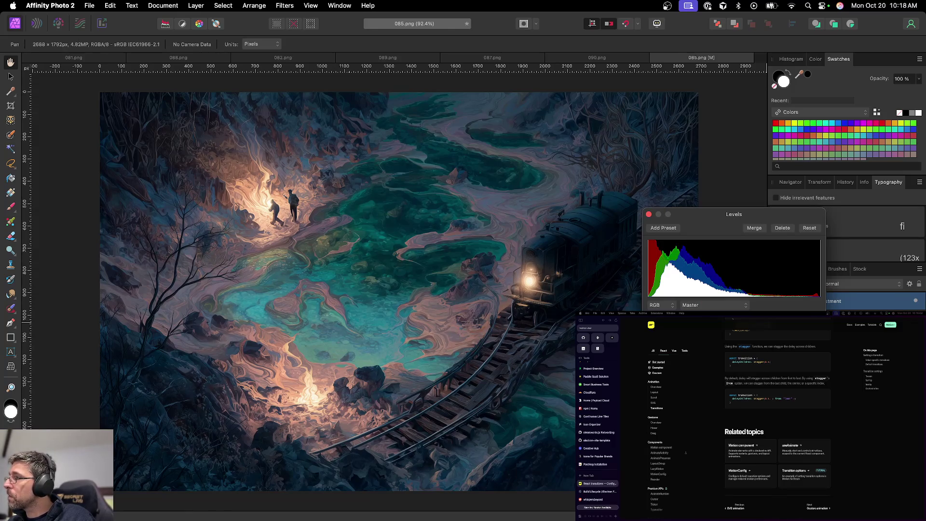
drag(820, 337, 794, 338)
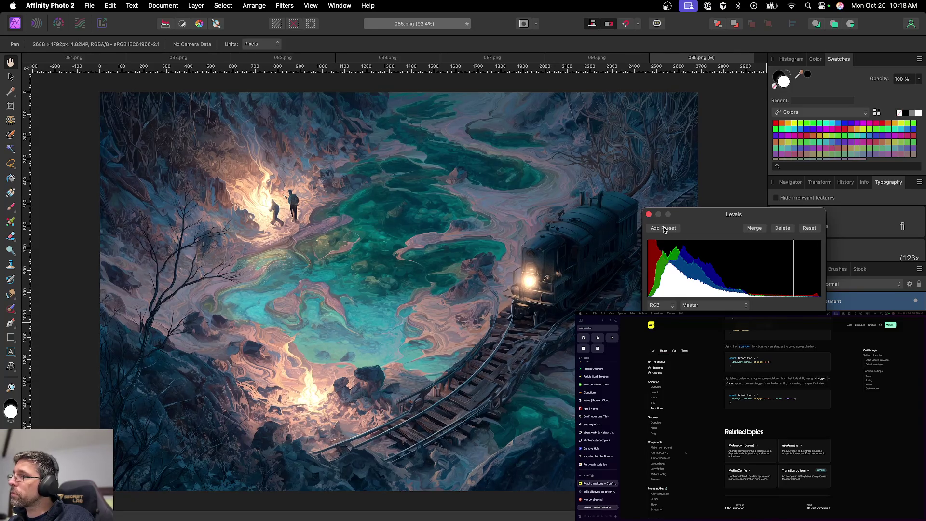
click(648, 214)
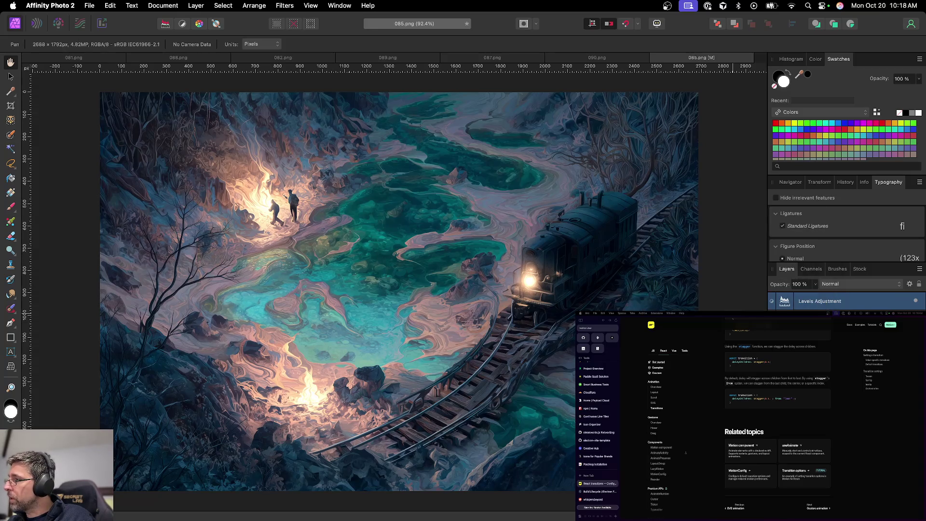
right_click(830, 301)
click(864, 299)
Add an HSL Shift adjustment layer and undo an extra Levels layer
key(super+u)
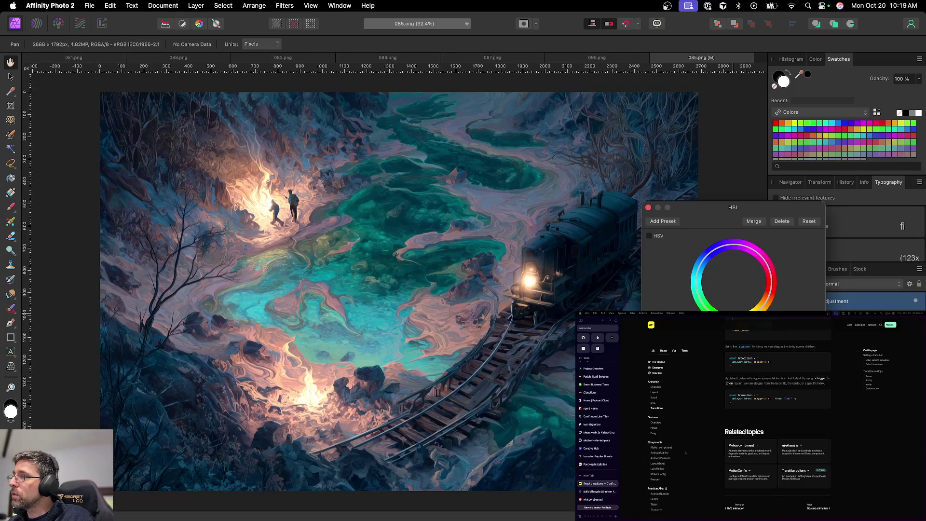
click(648, 207)
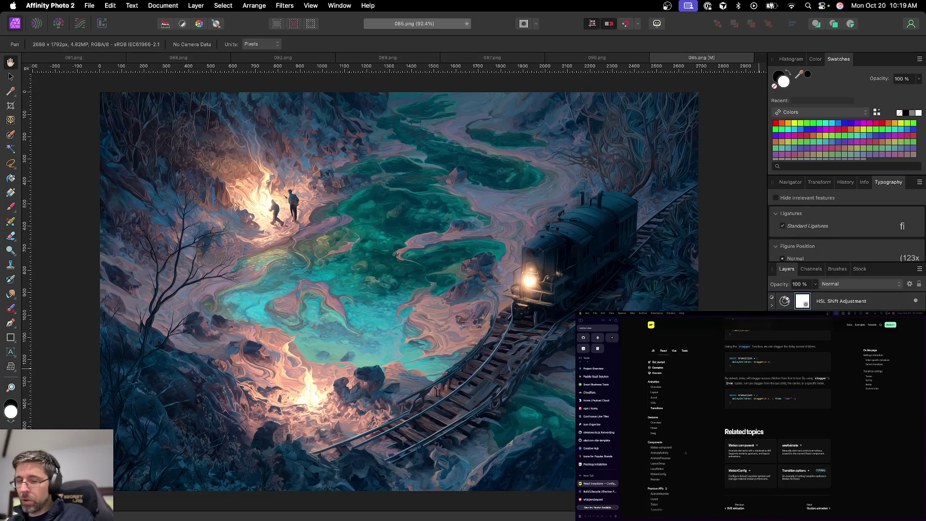
click(820, 301)
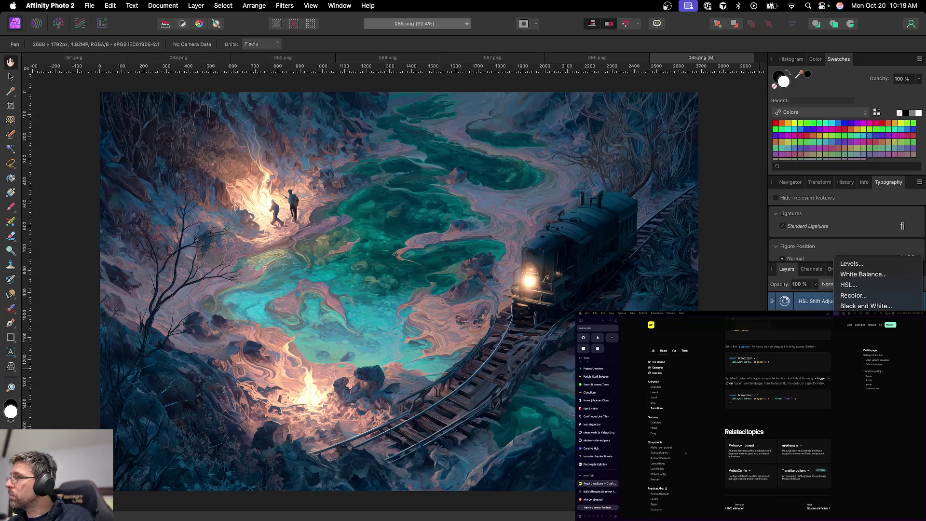
click(852, 264)
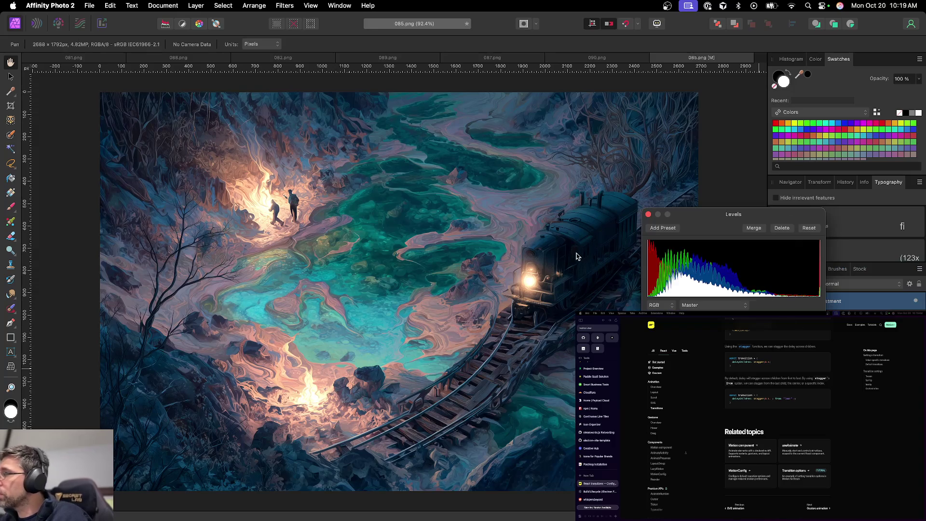
click(649, 215)
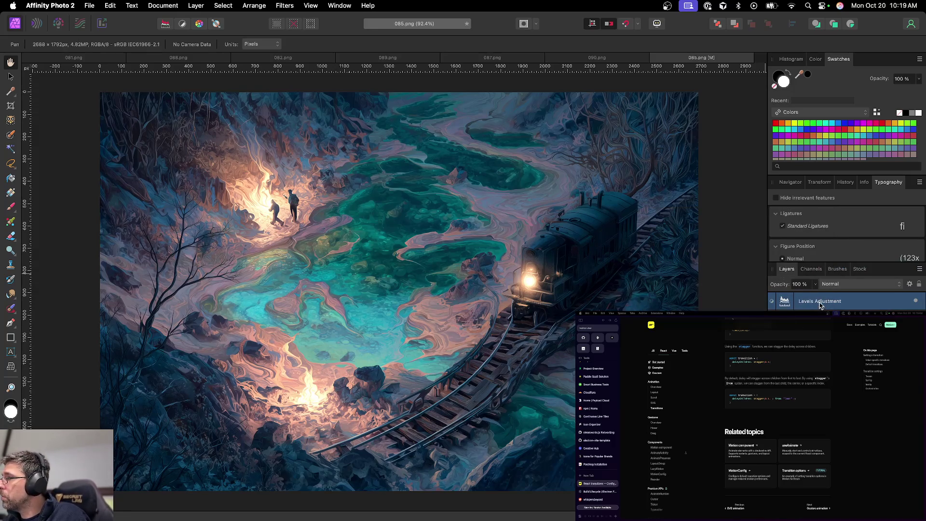
key(super+z)
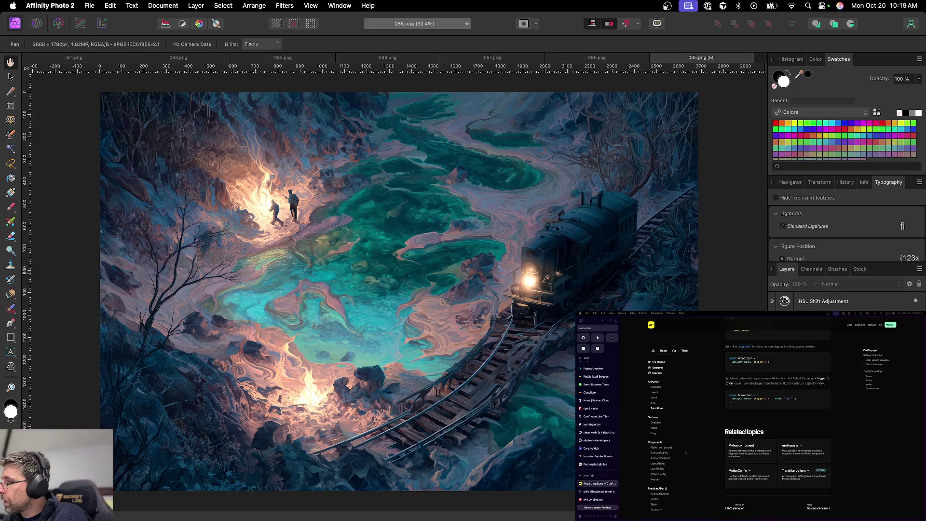
click(815, 511)
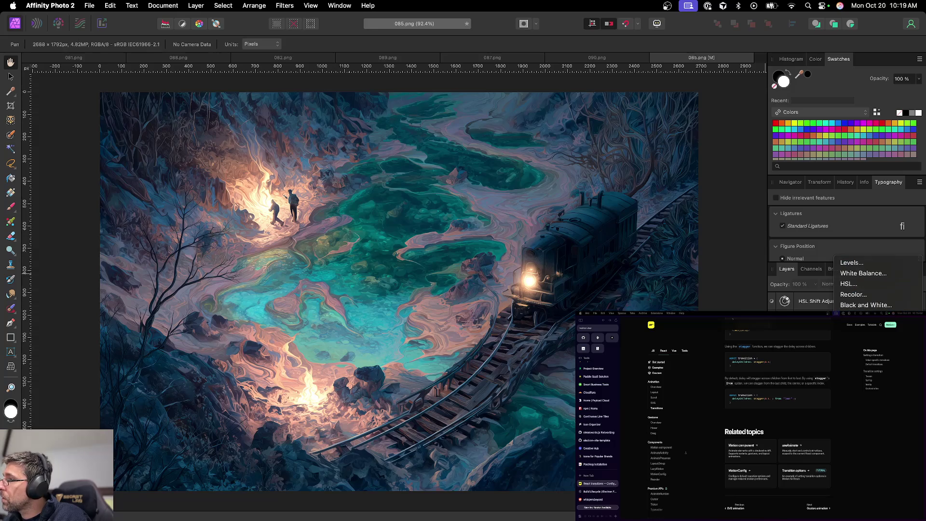
Add a Curves adjustment with a bent red-channel curve and an extra lowered point
click(854, 379)
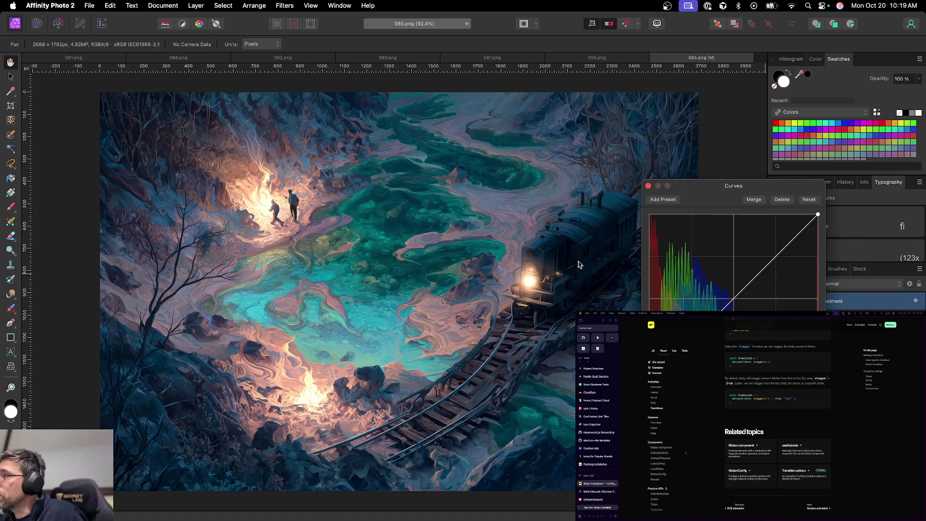
scroll(578, 265, up, 5)
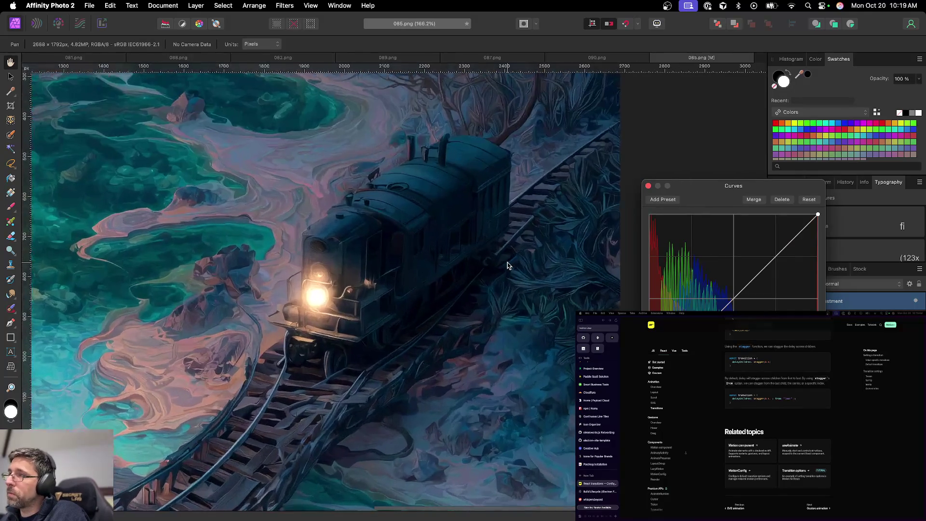
drag(750, 289, 736, 321)
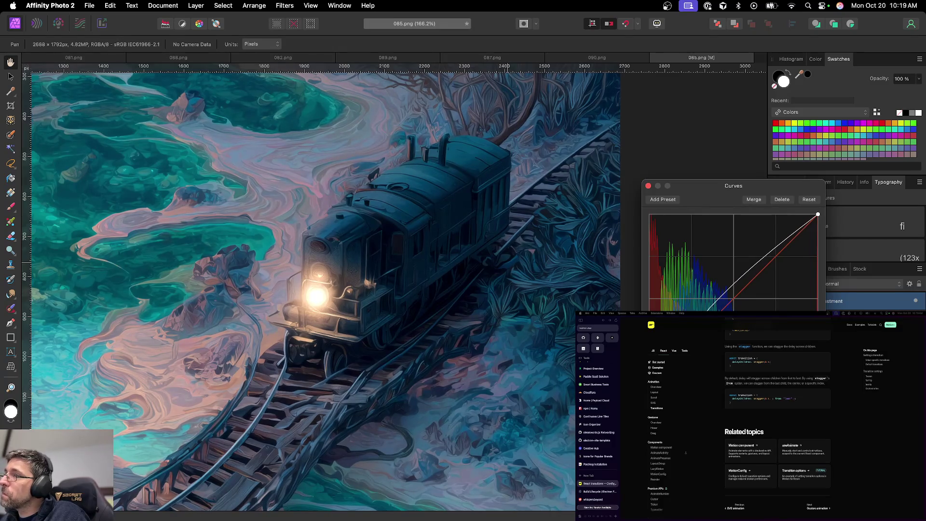
mouse_move(792, 240)
mouse_down()
mouse_move(802, 250)
mouse_move(800, 239)
mouse_up()
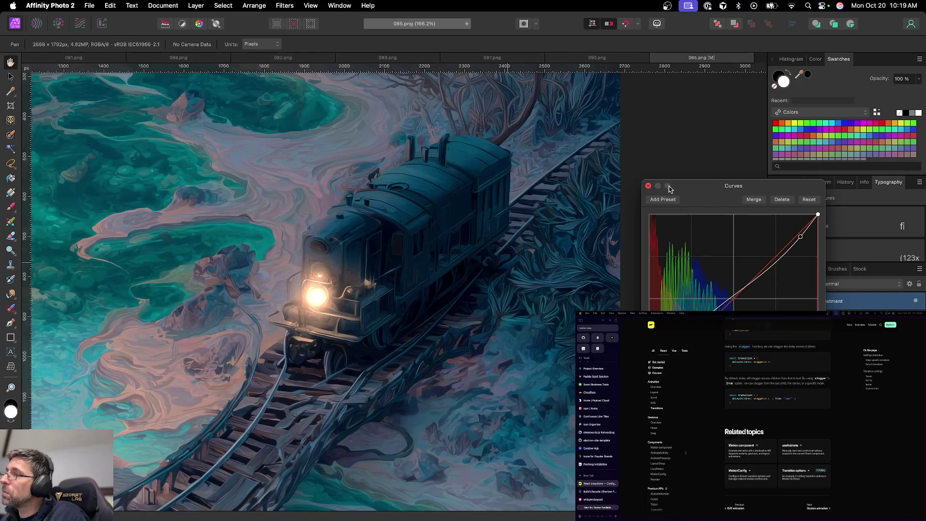
click(648, 186)
scroll(555, 246, down, 5)
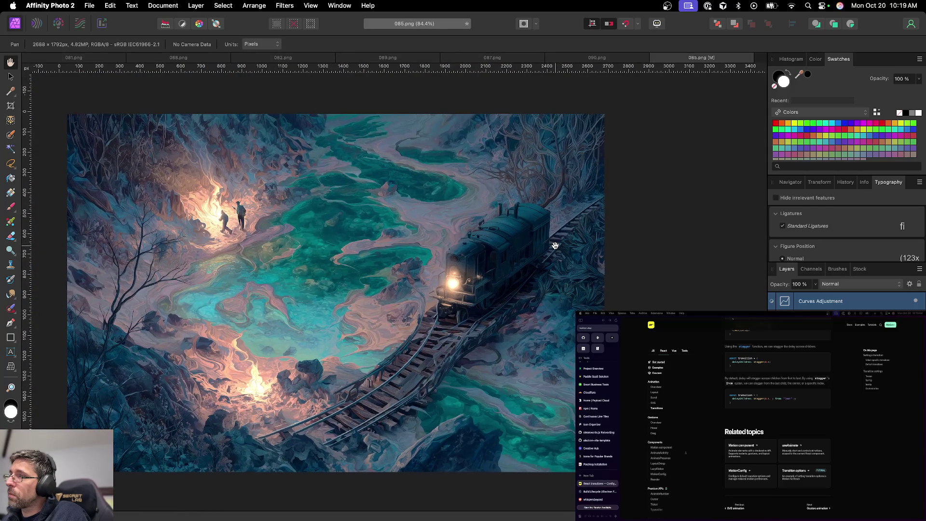
Toggle the Curves layer to compare before and after, then add Brightness / Contrast
click(918, 303)
click(917, 303)
click(918, 303)
click(917, 303)
click(917, 302)
click(917, 303)
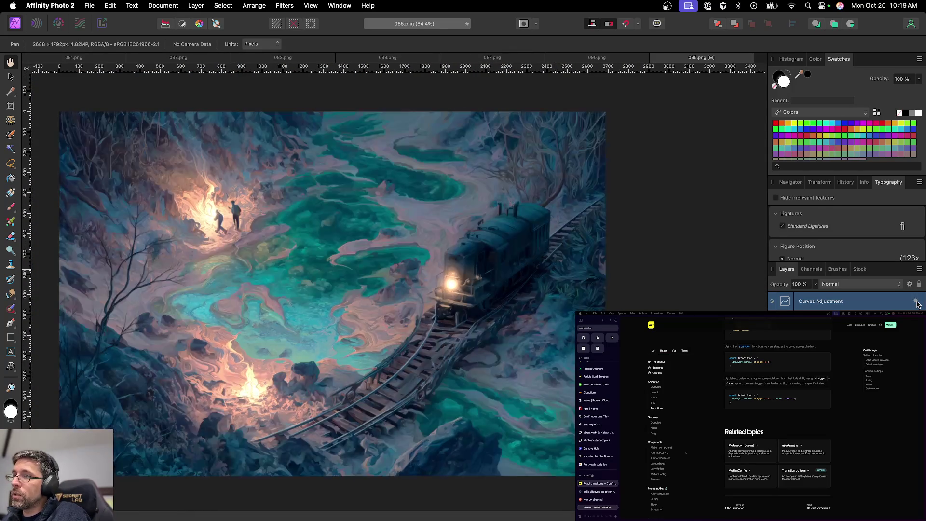
click(917, 302)
click(917, 303)
click(917, 302)
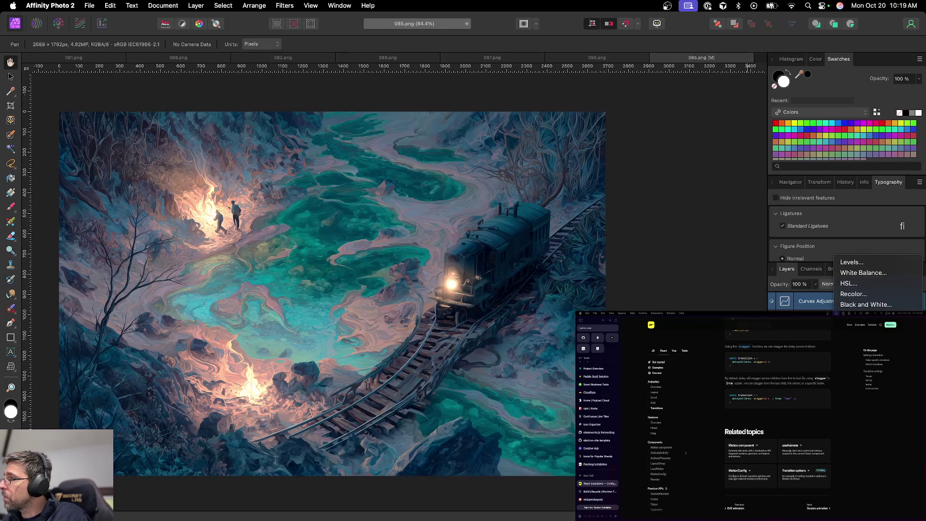
click(863, 315)
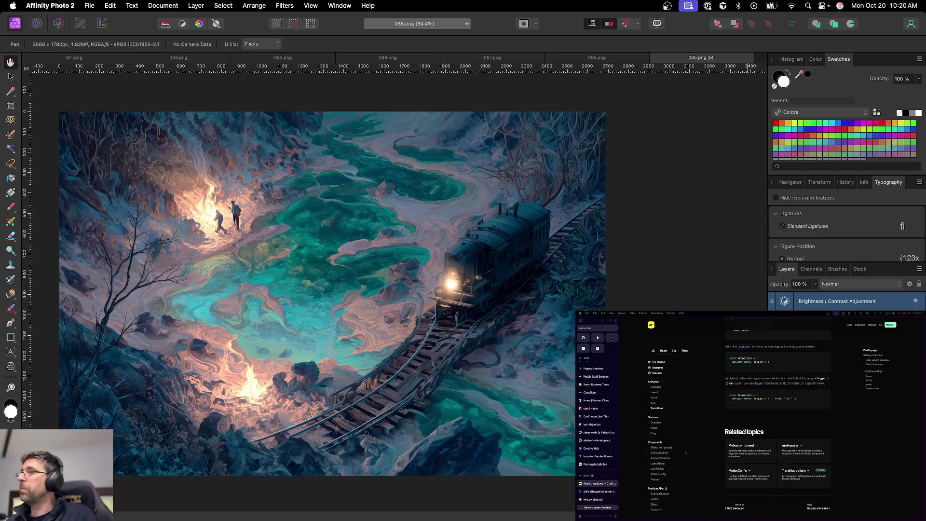
Save as 085.afphoto, export as 085.png, and close the document
key(super+s)
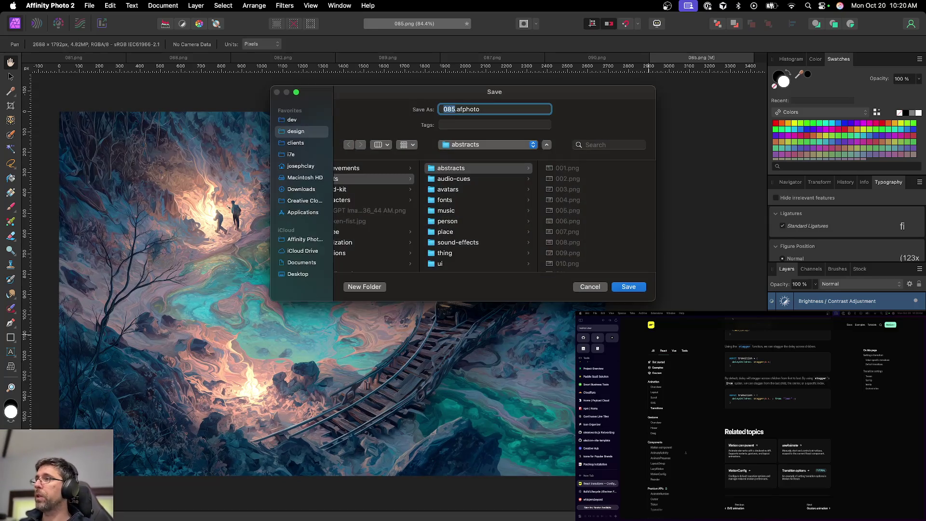
key(Return)
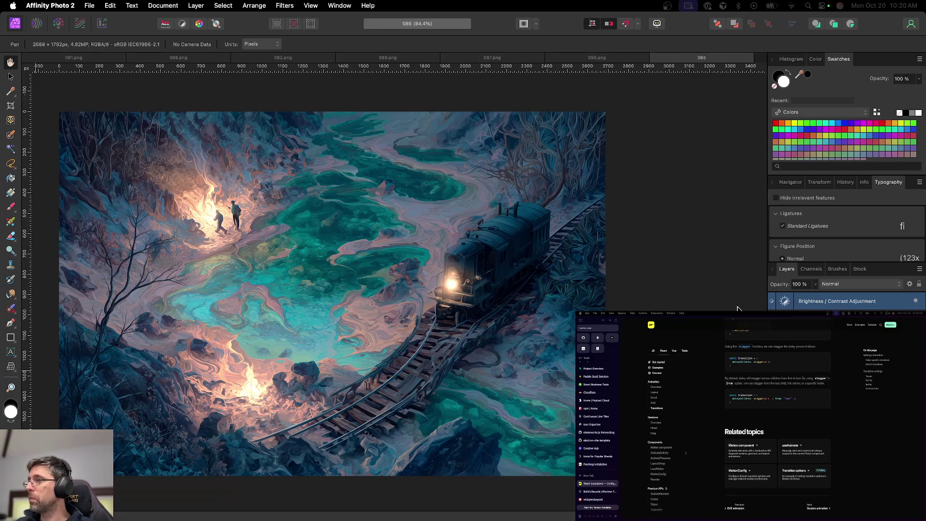
key(super+alt+shift+s)
key(Return)
key(Return)
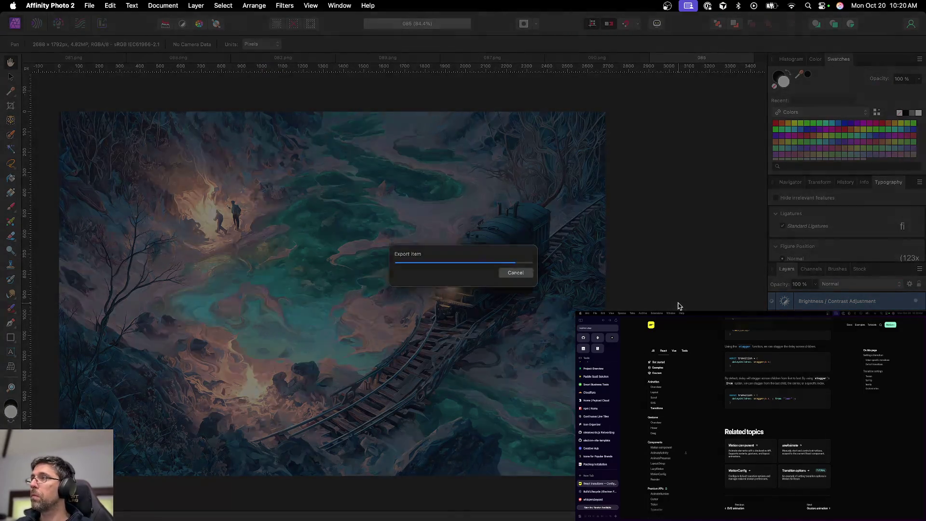
key(super+w)
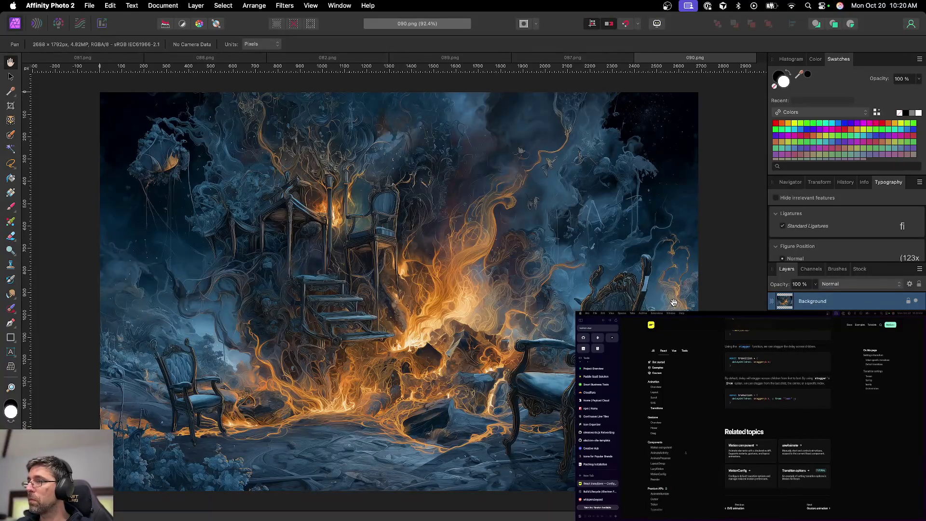
Close 090, 087, 089, 082 and 088, leaving 081.png on screen
key(super+w)
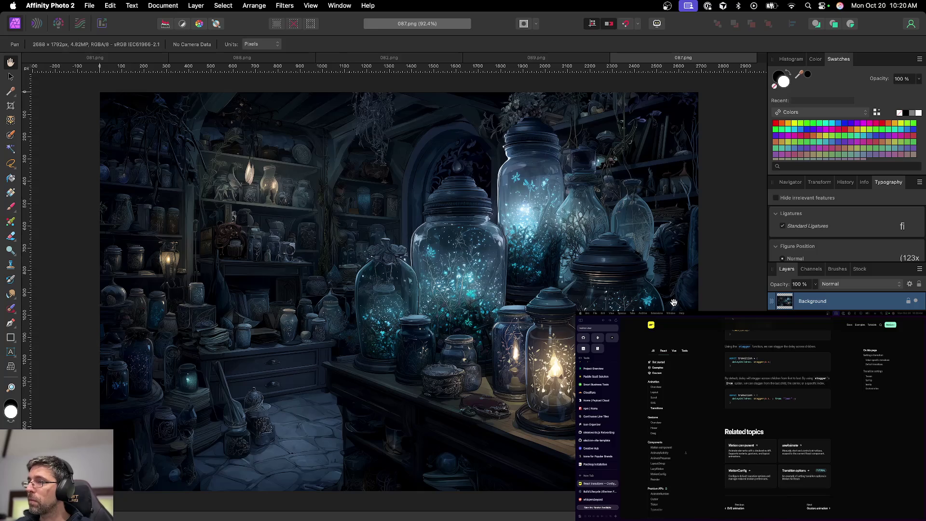
key(super+w)
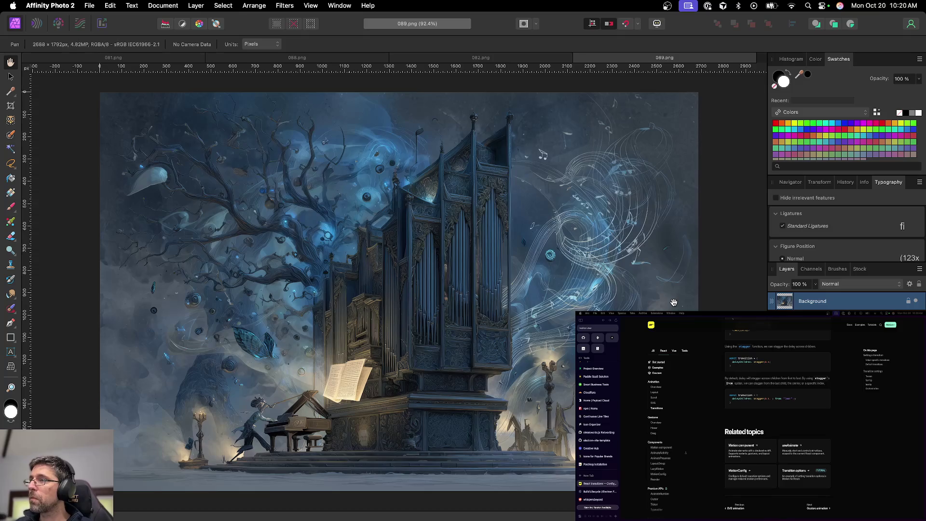
key(super+w)
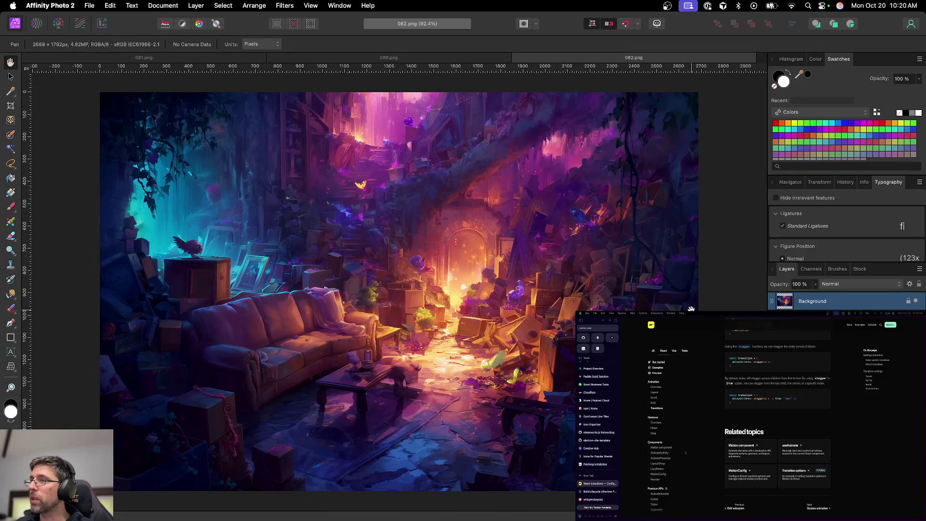
key(super+w)
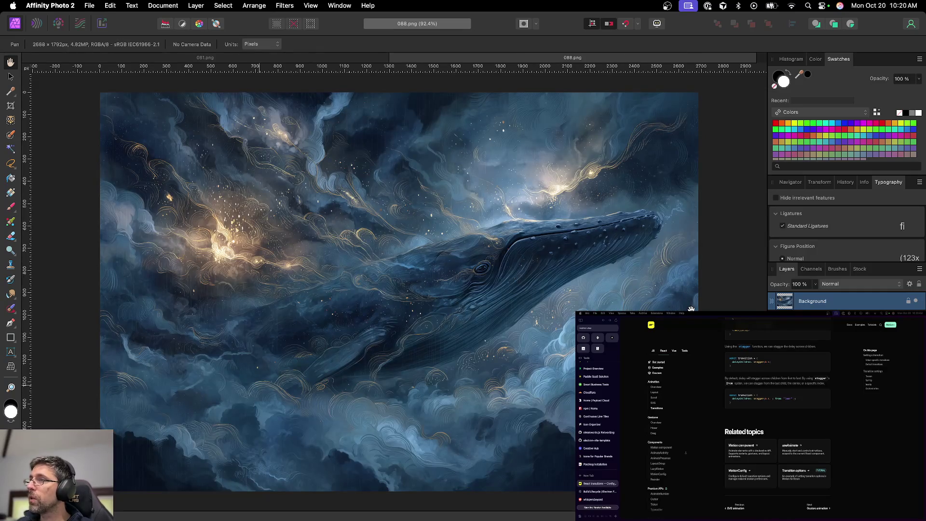
key(super+w)
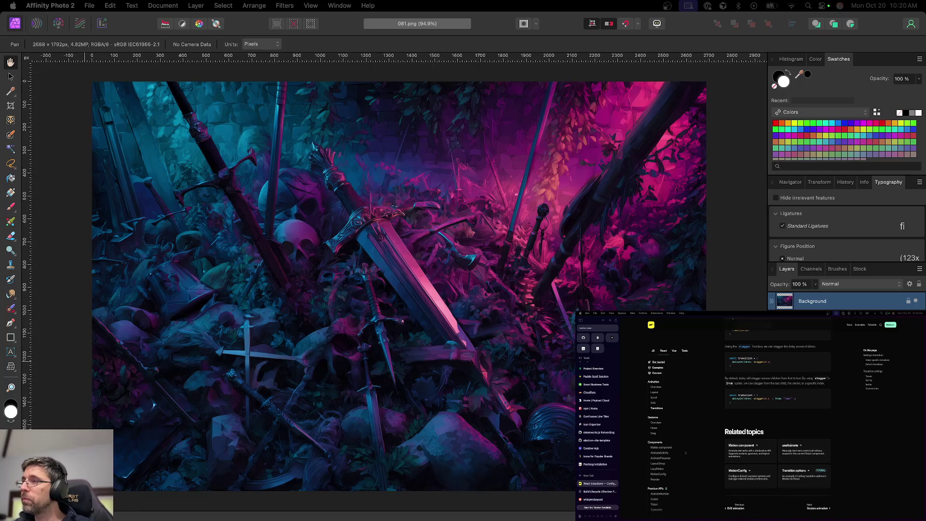
click(842, 512)
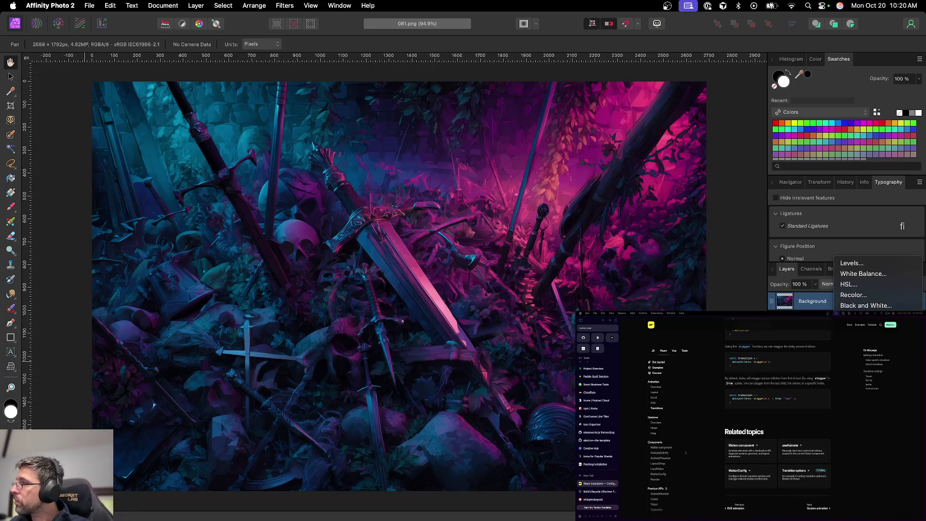
Add an HSL Shift adjustment to 081 that pushes its pink glow toward a blue-red look
click(855, 285)
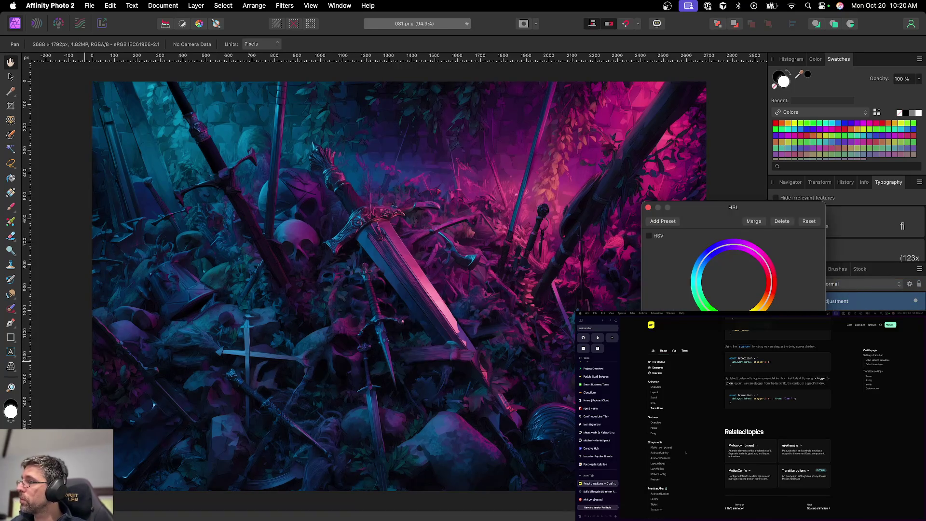
drag(733, 333, 694, 333)
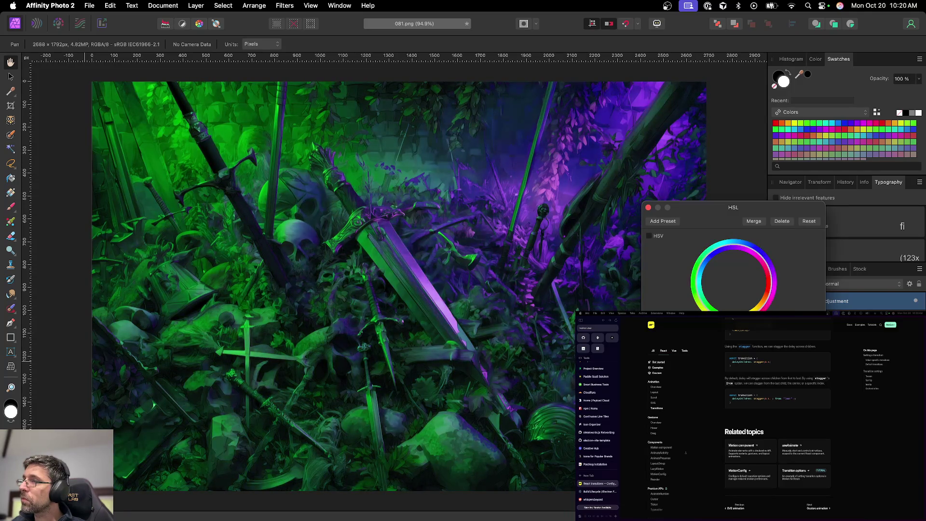
mouse_move(694, 333)
mouse_down()
mouse_move(733, 333)
mouse_move(723, 332)
mouse_up()
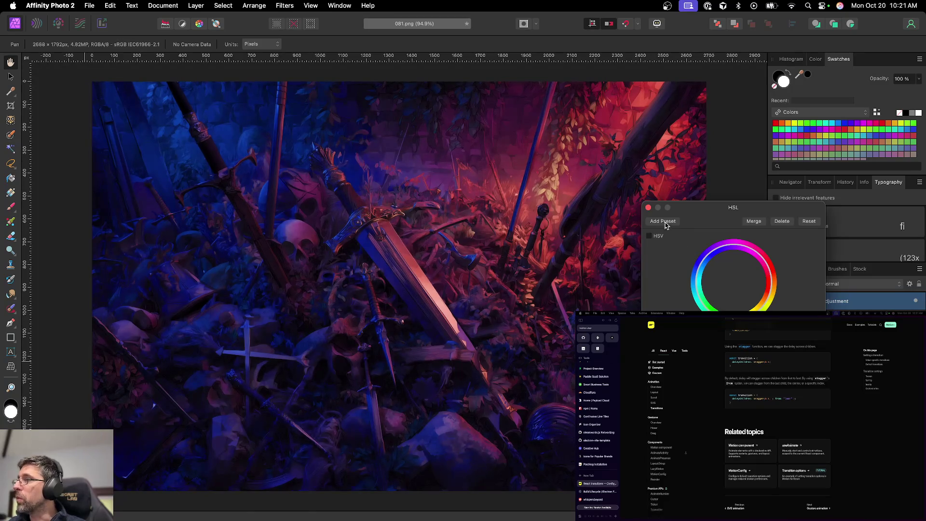
Close the HSL settings and add a Curves adjustment layer
click(649, 207)
click(839, 512)
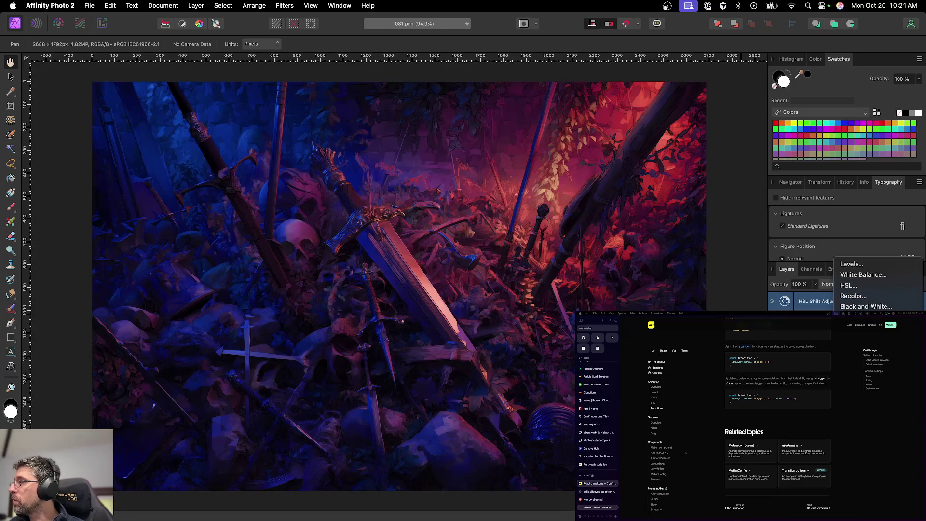
click(853, 381)
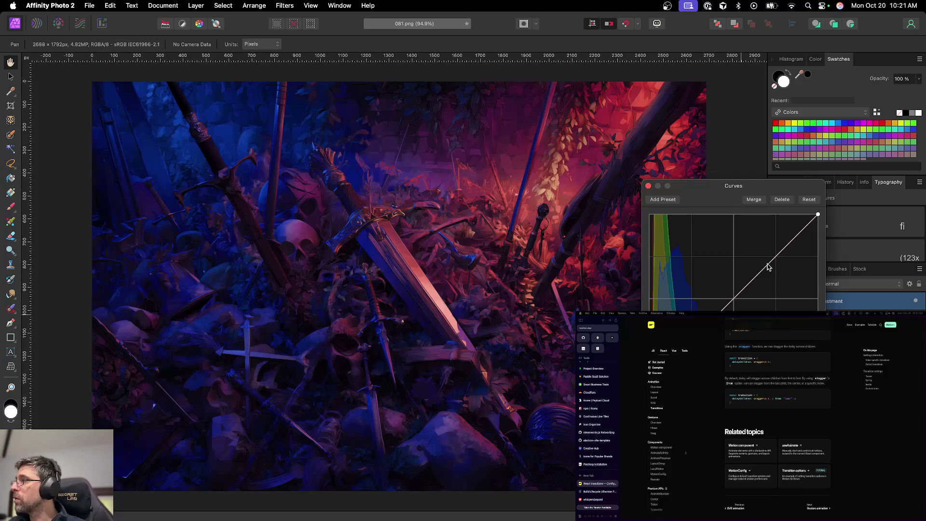
Bend the Curves line slightly upward to brighten 081, then save the document
drag(777, 255, 778, 249)
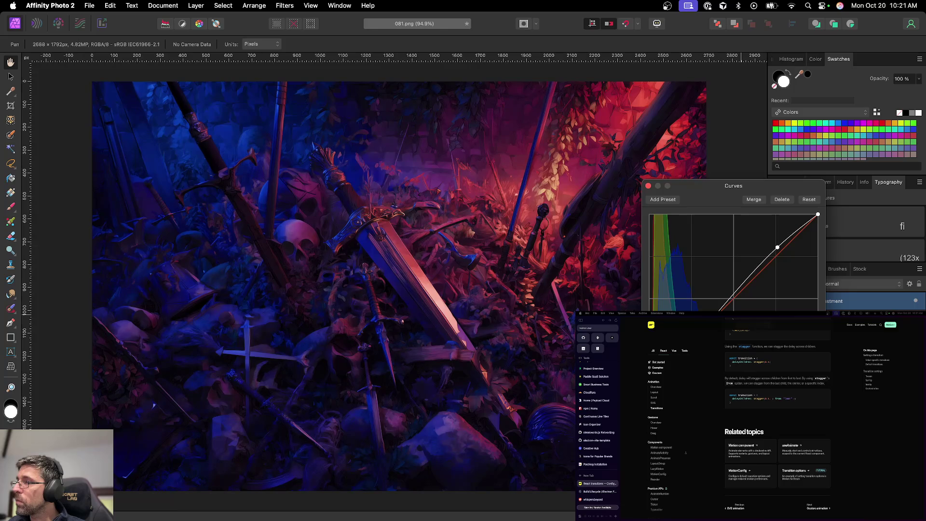
click(649, 186)
key(super+s)
key(Return)
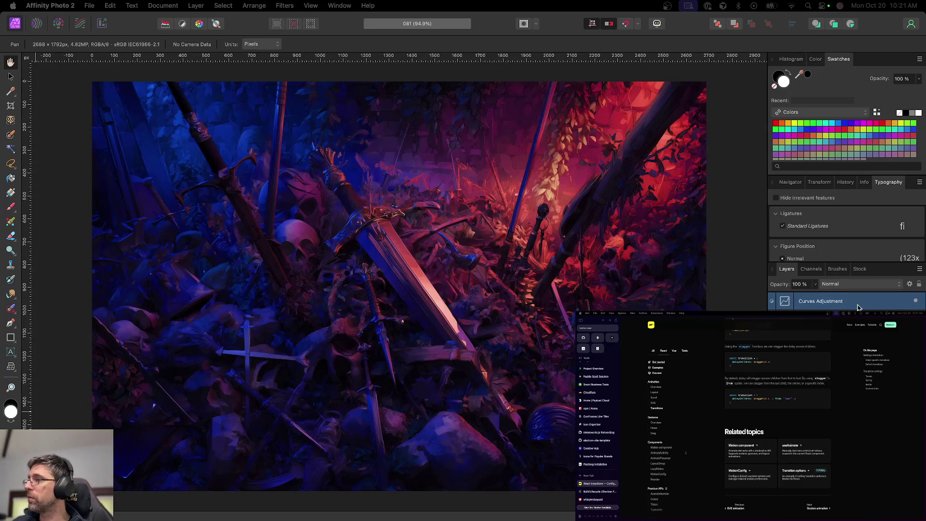
Export 081 as 081.png and close the document
key(super+alt+shift+s)
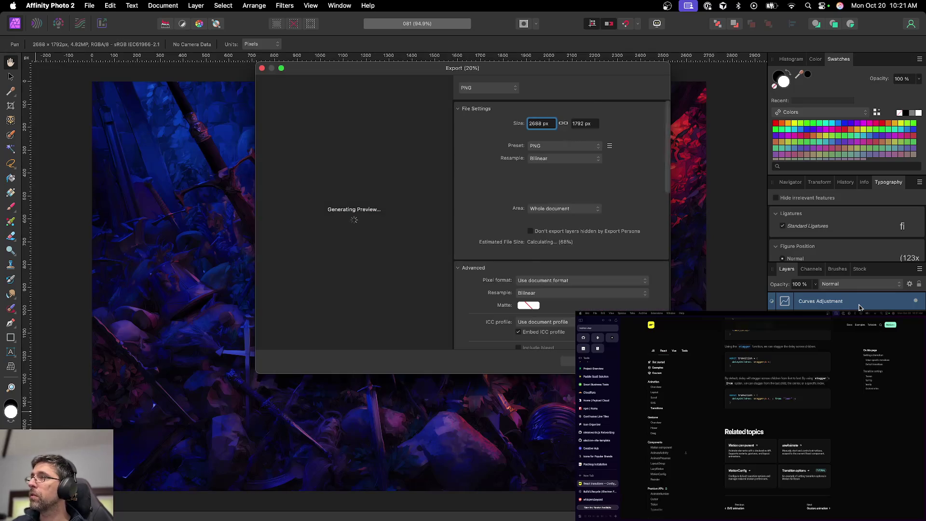
key(Return)
key(Return)
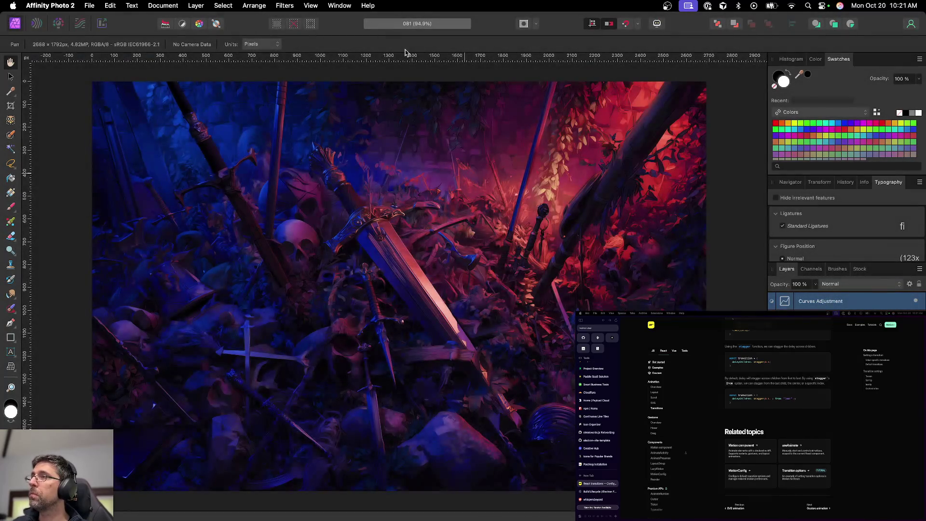
key(super+w)
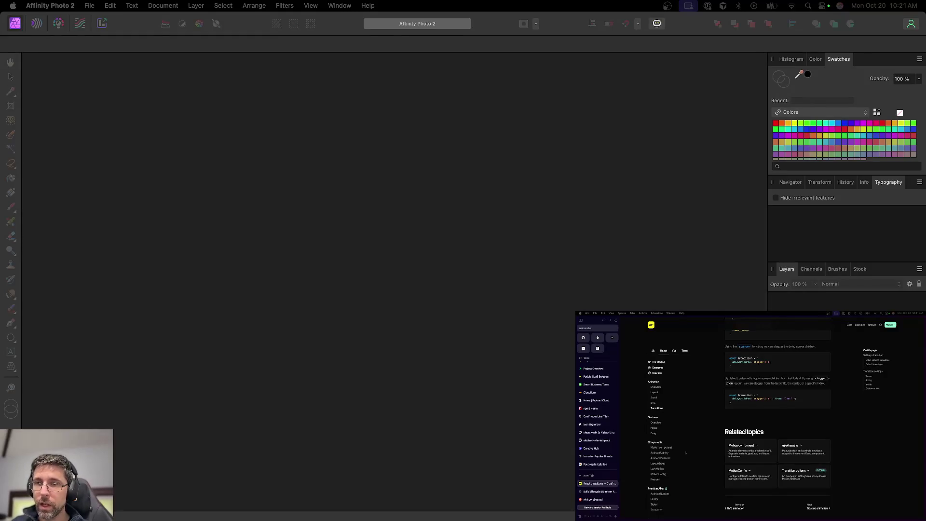
Open images 091–100 and give 099.png a teal HSL Shift adjustment
drag(395, 387, 386, 383)
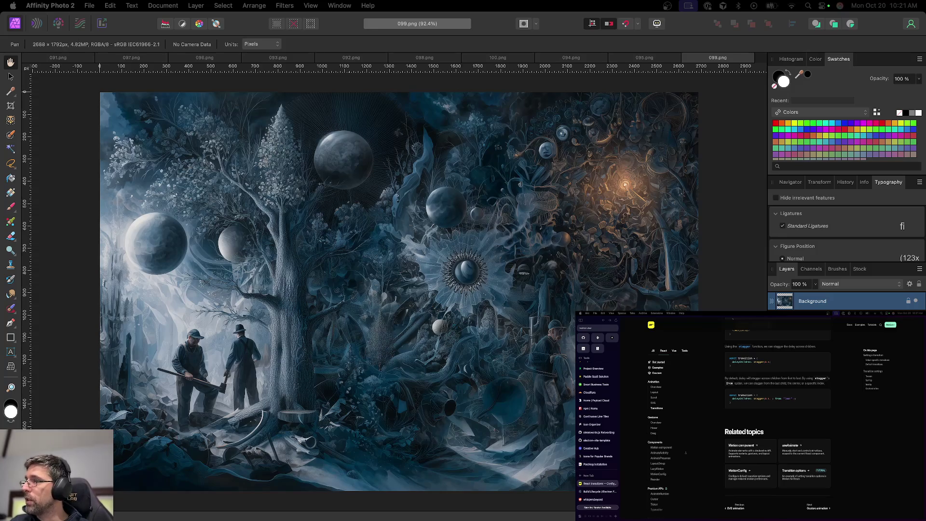
click(841, 512)
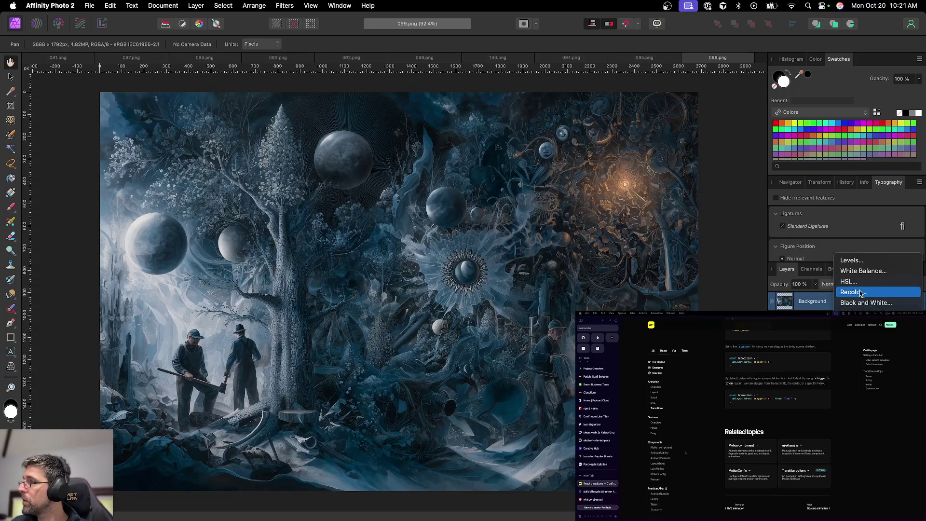
click(851, 260)
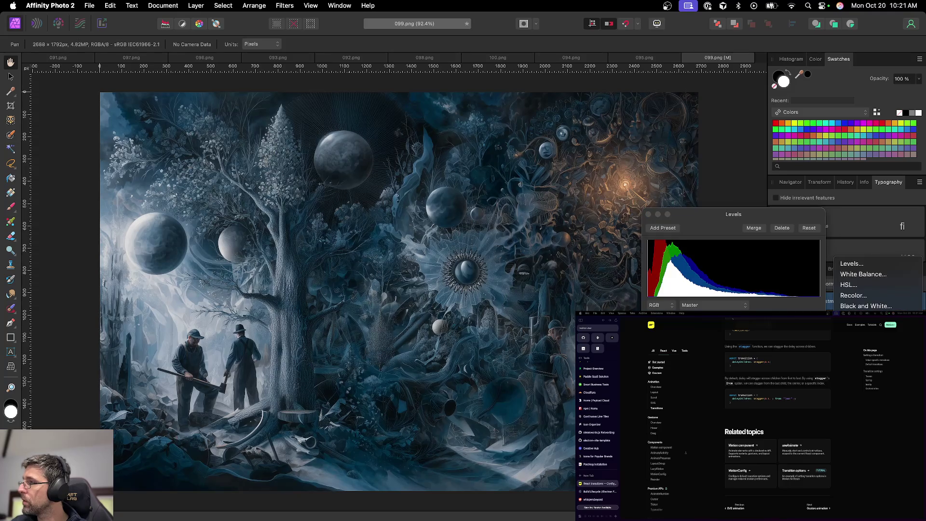
click(848, 284)
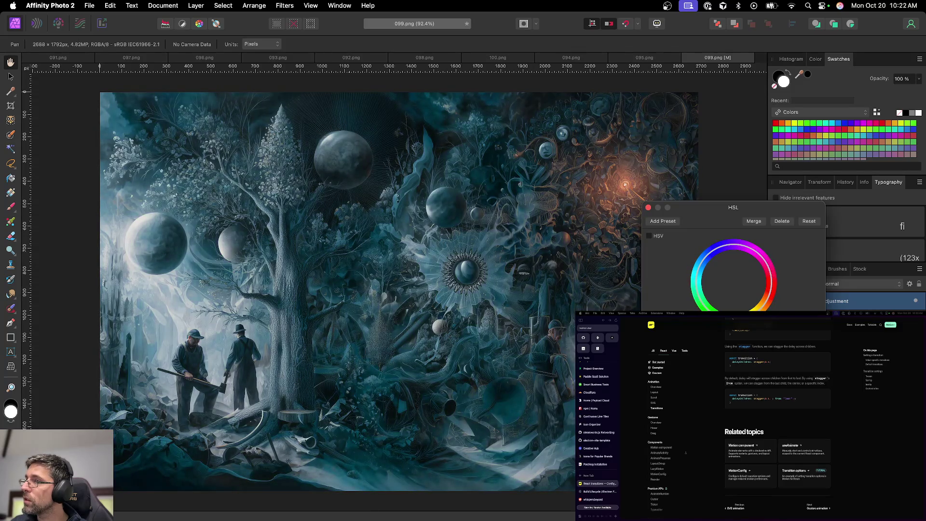
click(648, 207)
Add a Levels adjustment to 099 with the white point pulled in and black point raised, then save
key(super+d)
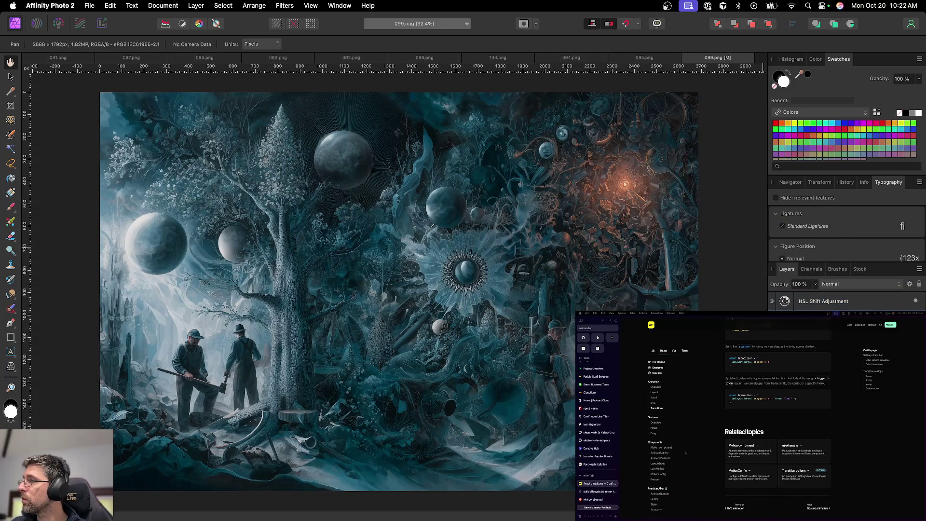
key(super+l)
drag(820, 268, 798, 268)
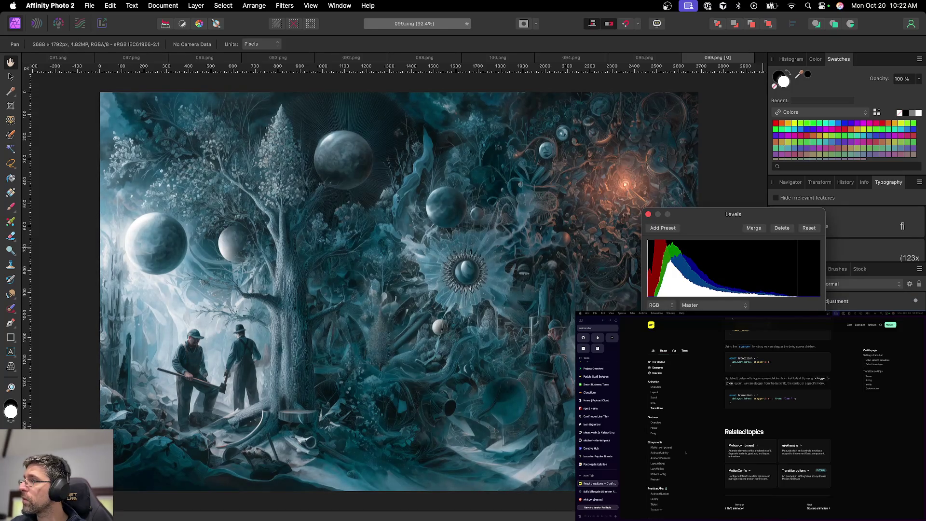
drag(648, 267, 654, 268)
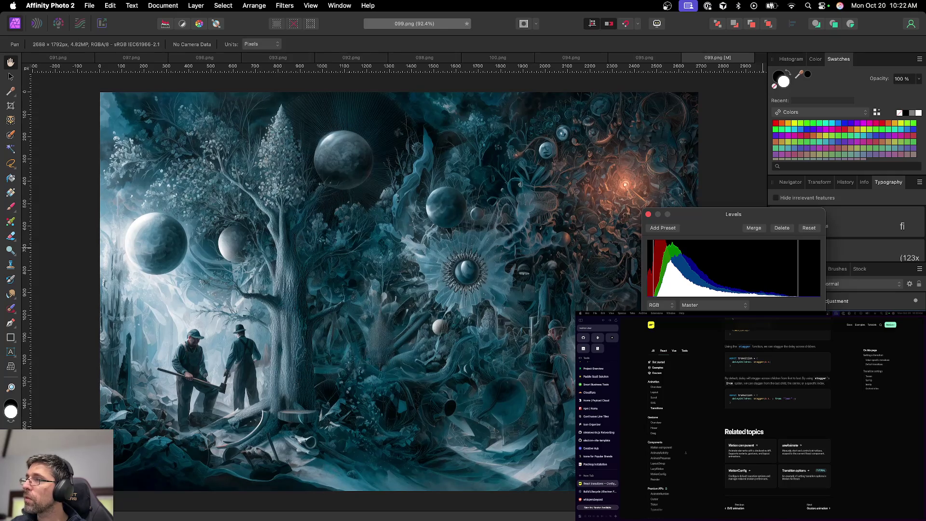
click(648, 214)
key(super+s)
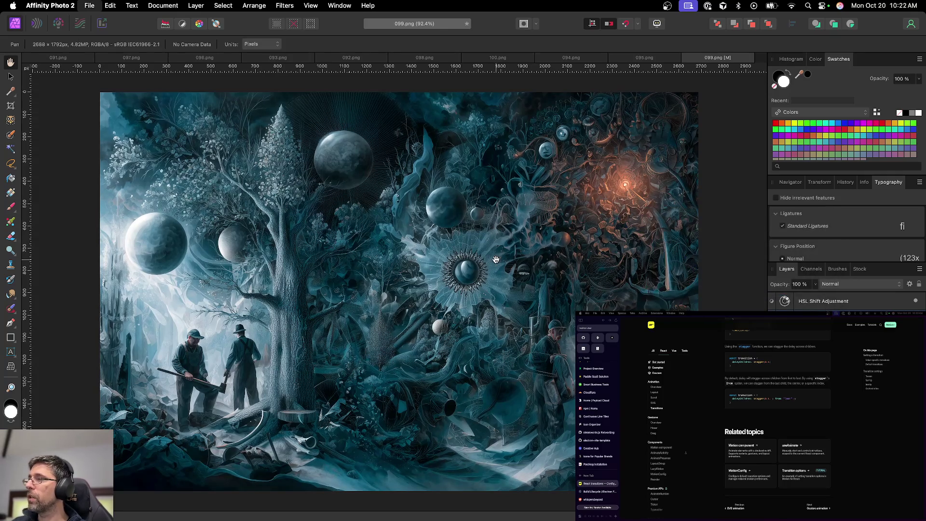
Save 099 and export it as 099.png to the abstracts folder
key(Return)
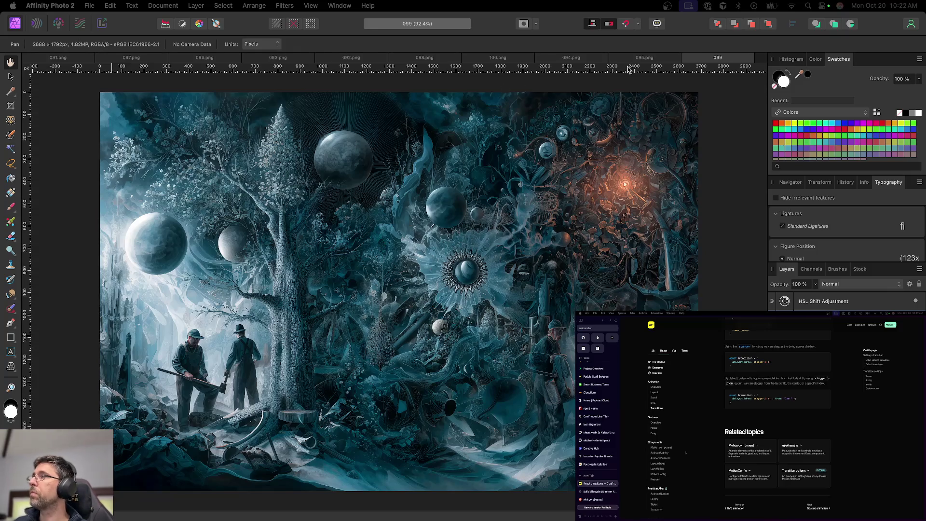
key(super+alt+shift+s)
key(Return)
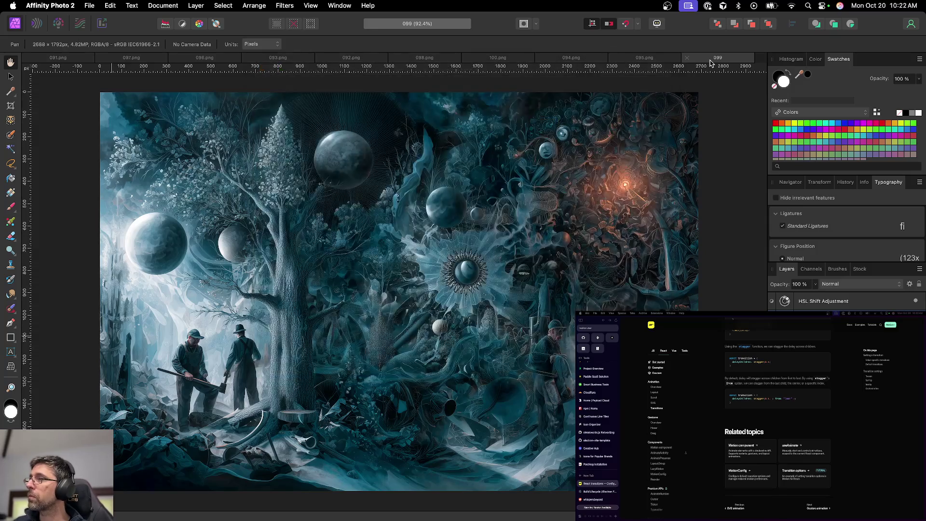
key(Return)
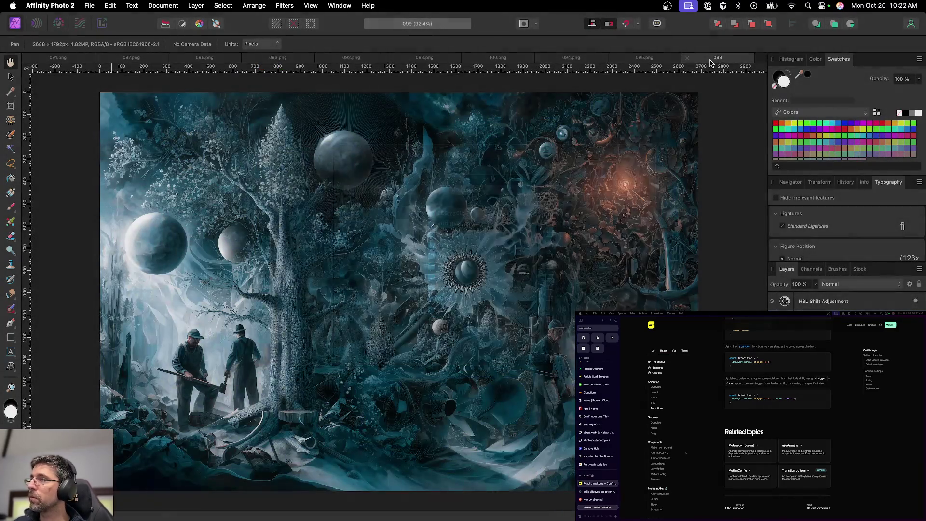
Close the 099, 095 and 094 documents, leaving 100.png in front
click(688, 59)
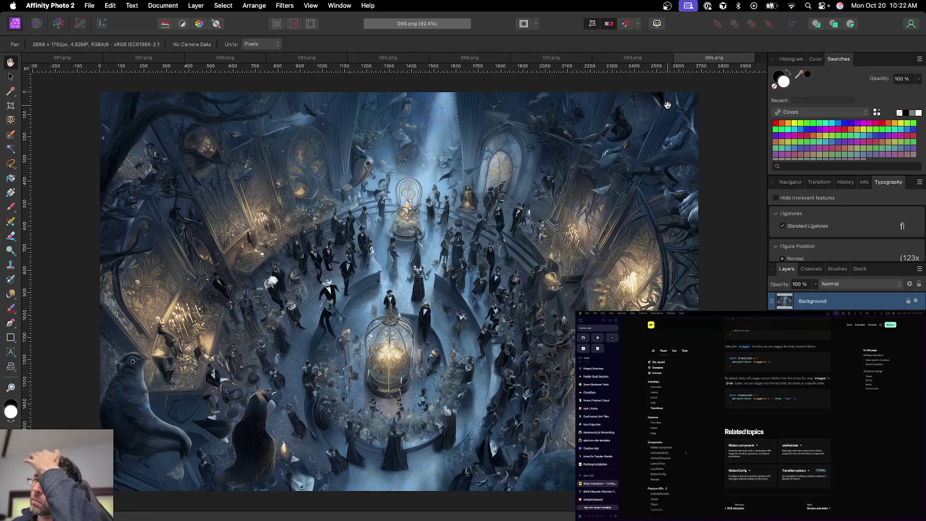
click(679, 59)
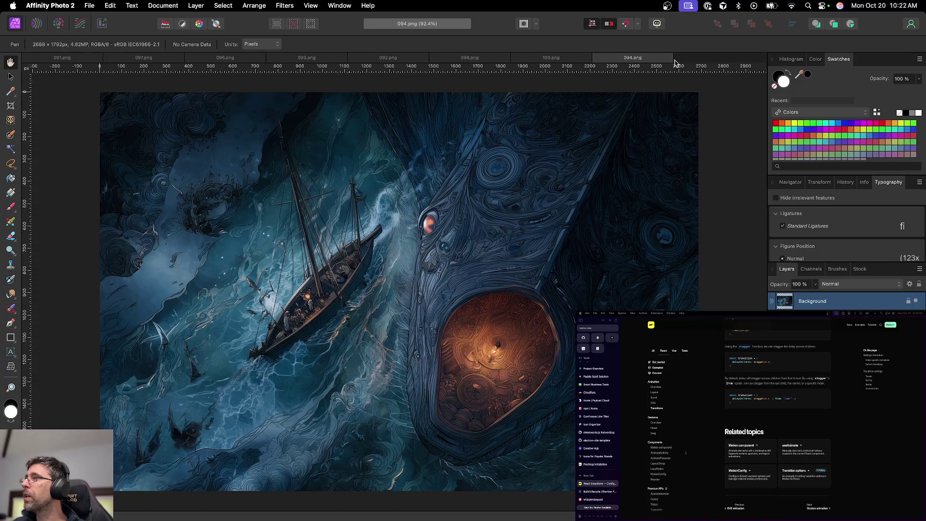
click(598, 59)
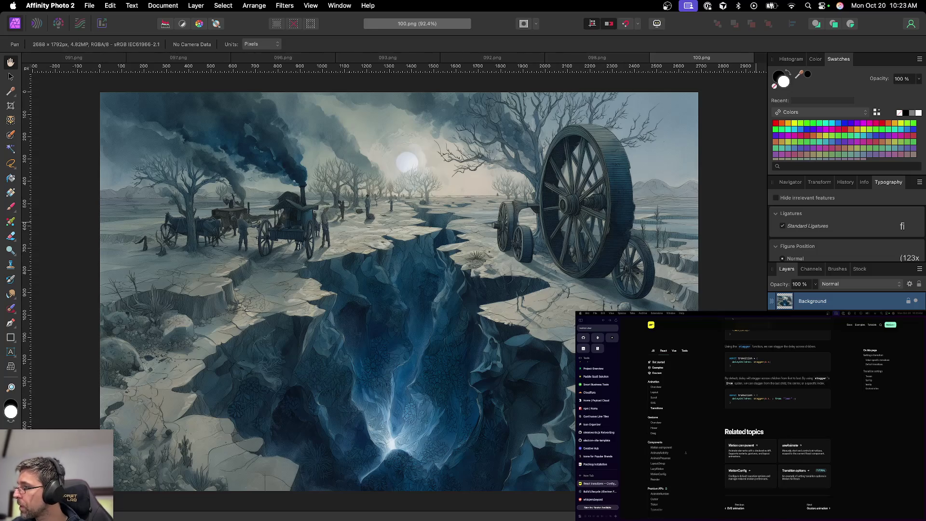
click(842, 504)
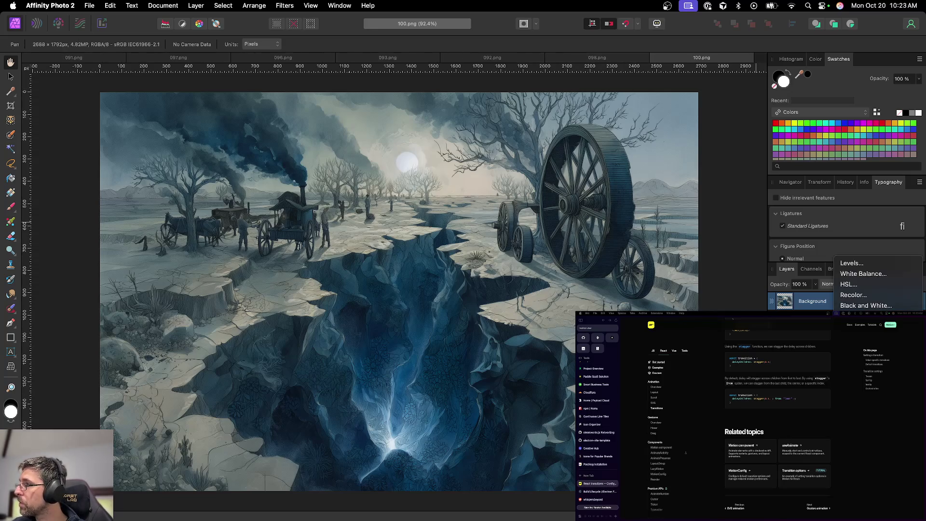
Give 100.png an HSL Shift adjustment that pushes the chasm and smoke to deep indigo blue
click(848, 284)
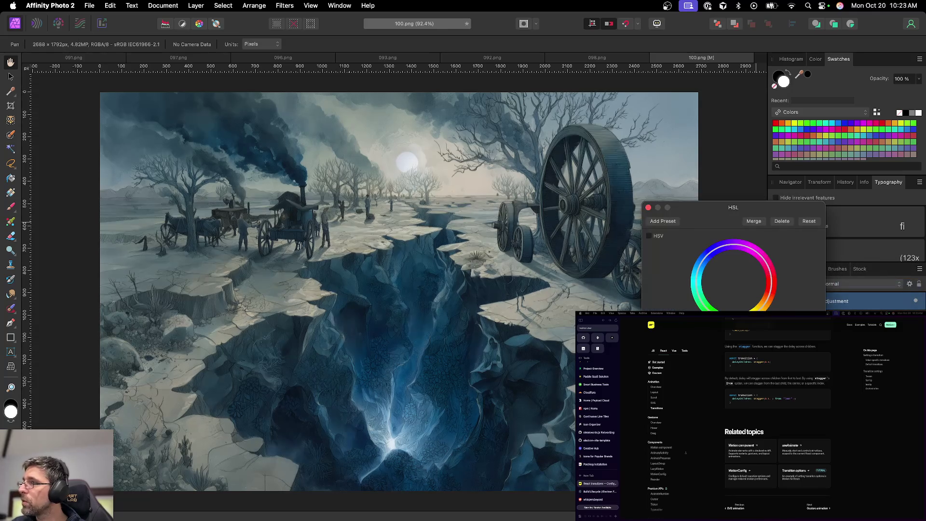
drag(709, 308, 760, 308)
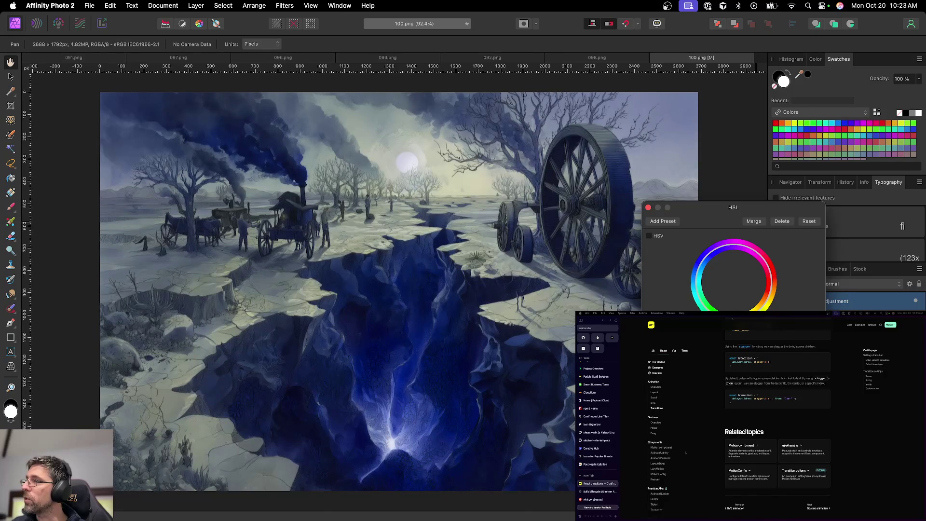
click(649, 207)
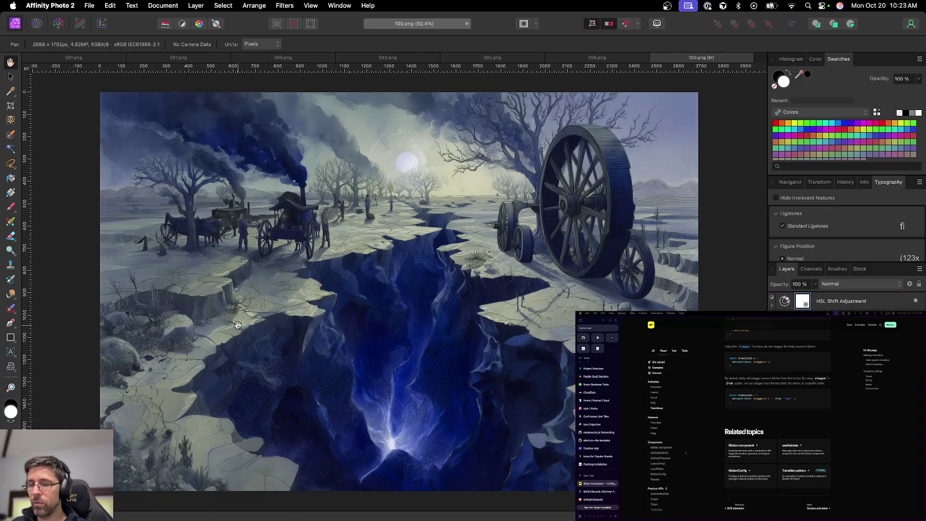
Set up a large black Paint Brush for masking the HSL Shift layer
key(b)
key(x)
key(bracketright)
key(bracketright)
key(bracketright)
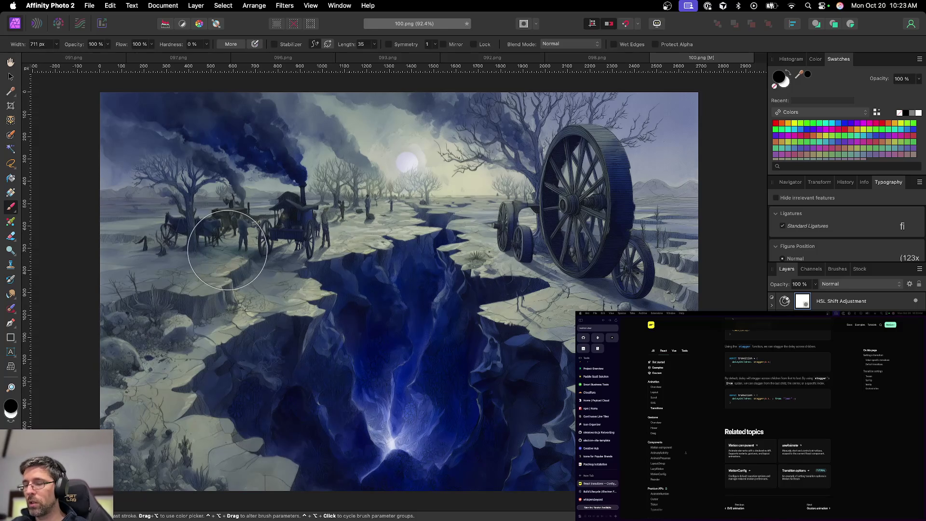
key(p)
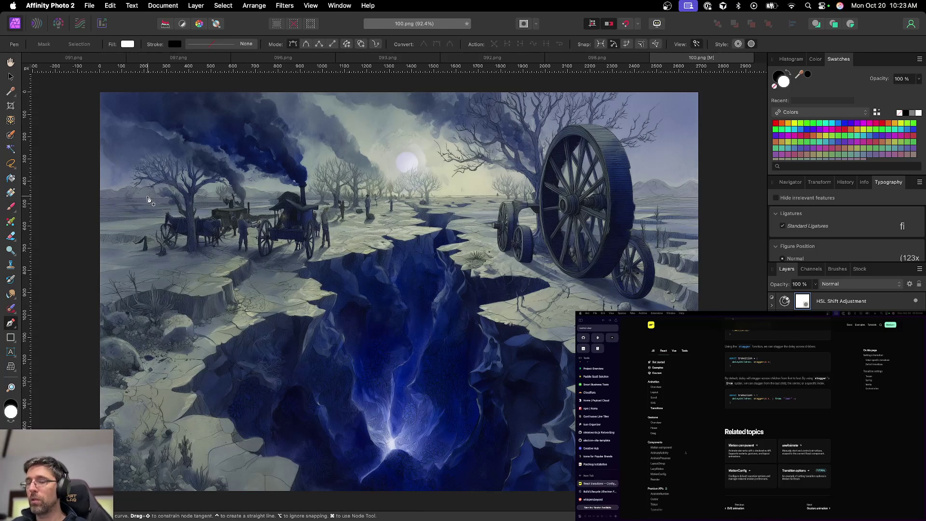
key(b)
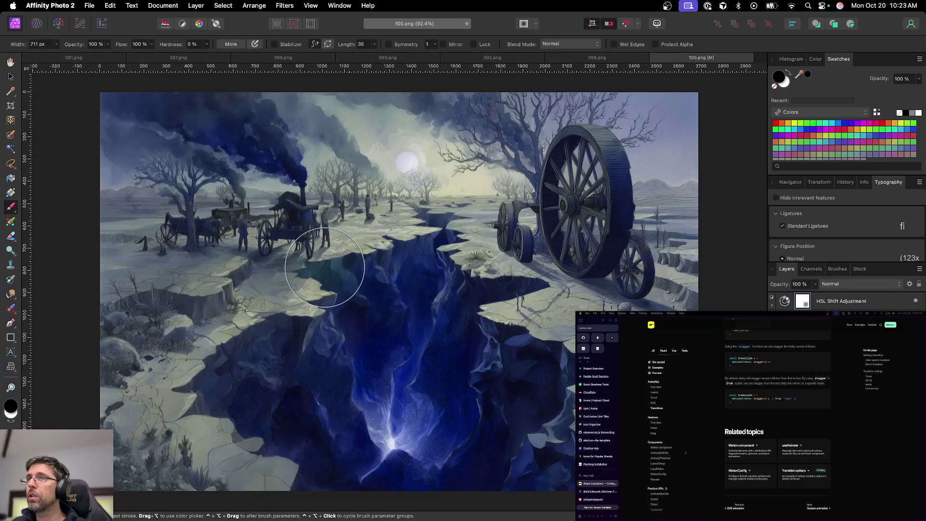
key(bracketright)
key(bracketright)
key(bracketright)
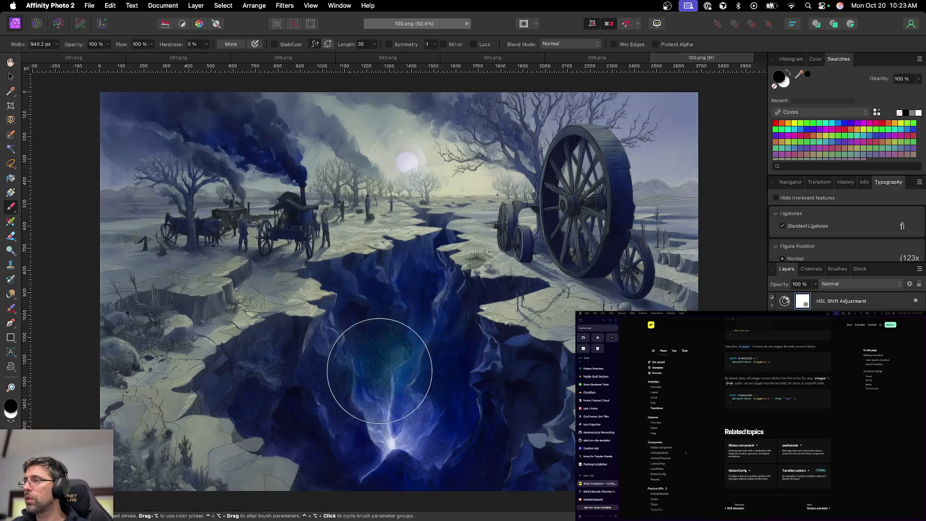
key(bracketright)
key(bracketright)
key(bracketright)
key(bracketright)
key(bracketright)
key(bracketright)
Paint the HSL shift out of the chasm's centre on the layer mask, then review the HSL settings
mouse_move(466, 443)
mouse_down()
mouse_move(420, 342)
mouse_move(347, 427)
mouse_move(403, 393)
mouse_up()
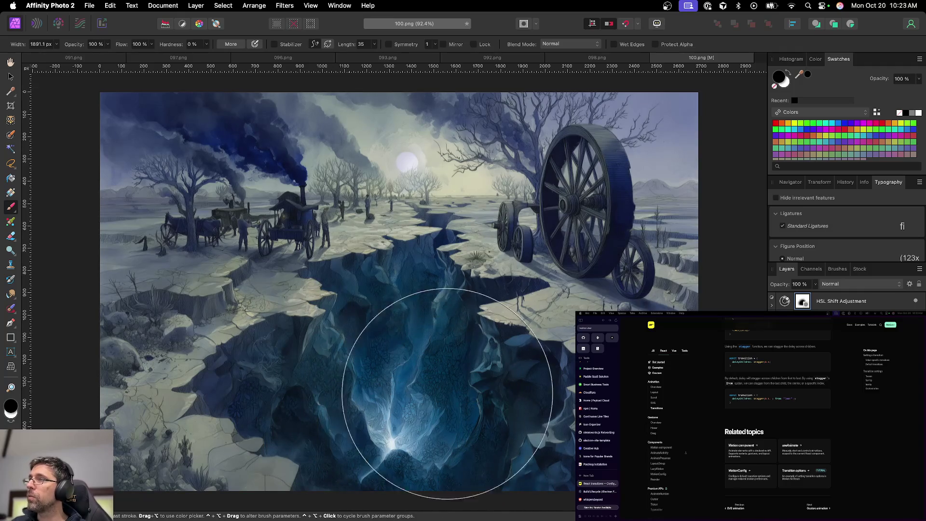
key(x)
key(v)
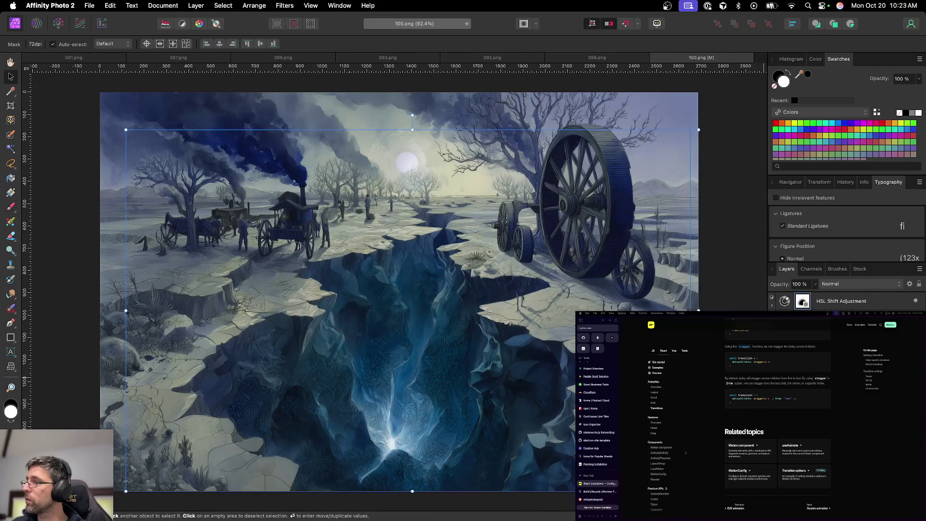
double_click(786, 305)
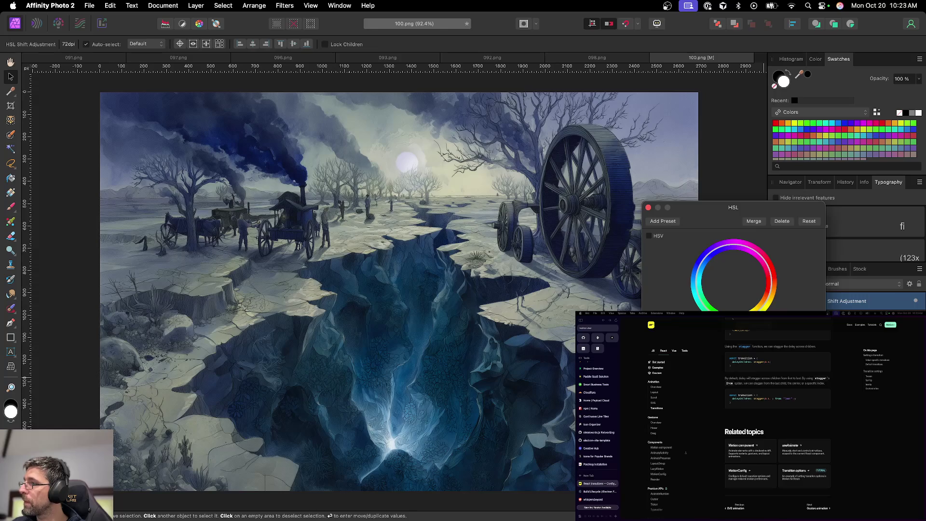
click(649, 207)
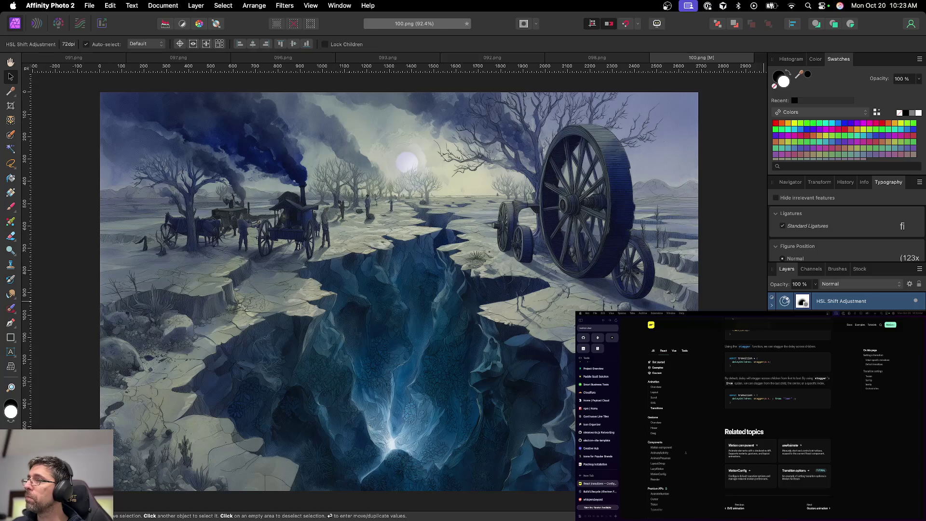
scroll(497, 385, down, 5)
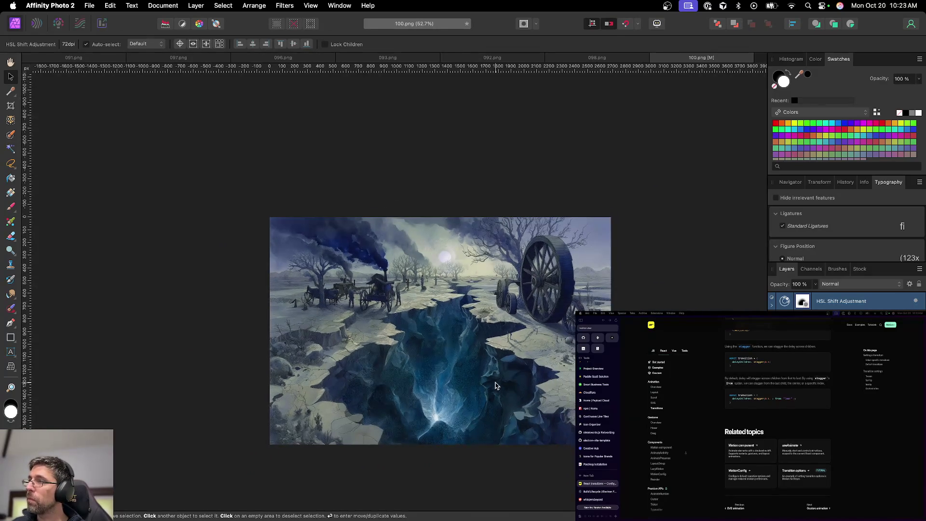
Save the chasm illustration as 100.afphoto
scroll(496, 385, up, 2)
key(super+s)
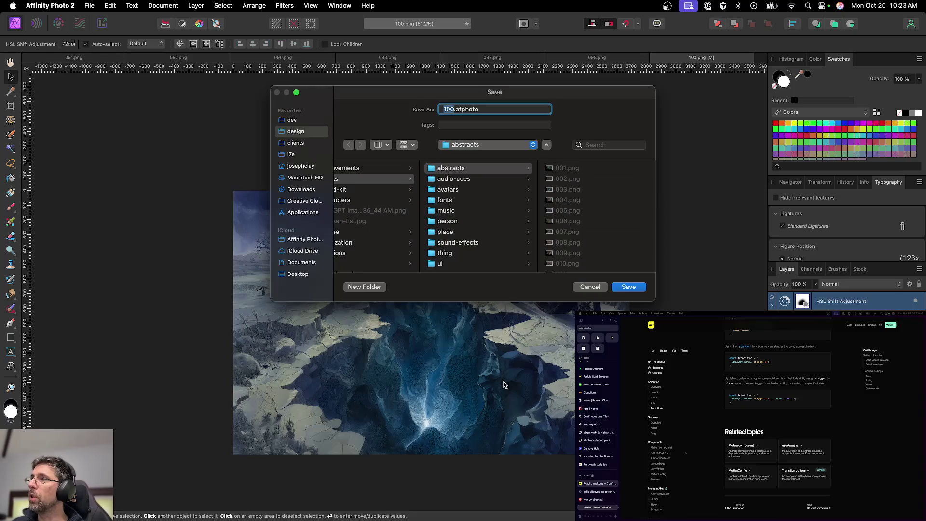
key(Return)
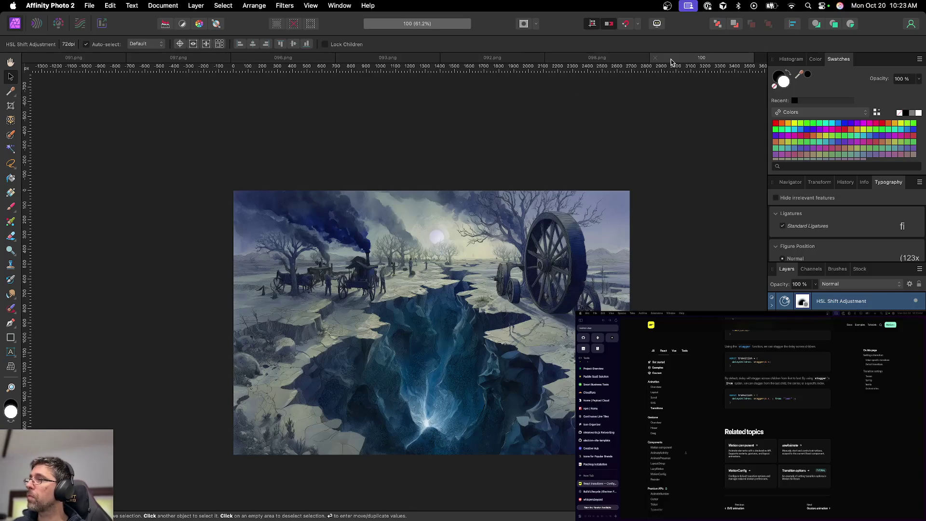
Export it as 100.png and close the document, leaving 098.png showing
key(super+alt+shift+s)
key(Return)
key(Return)
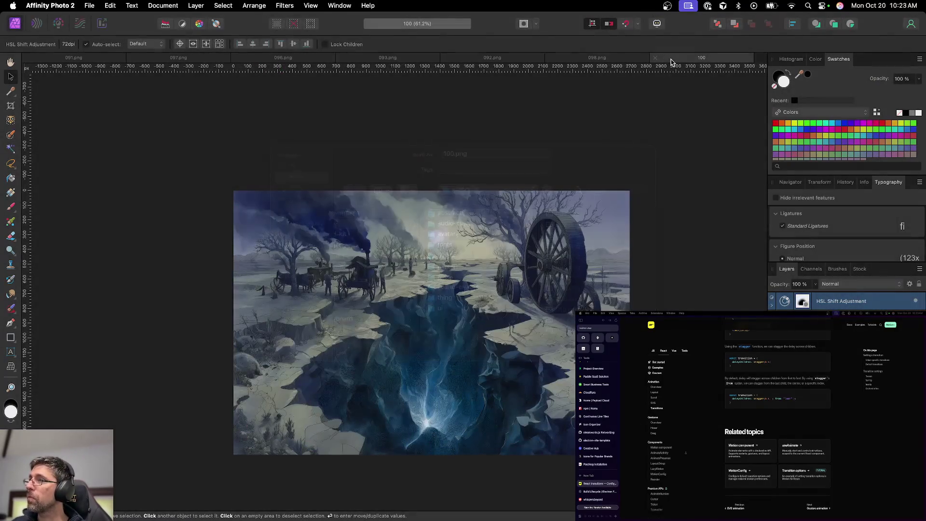
click(656, 59)
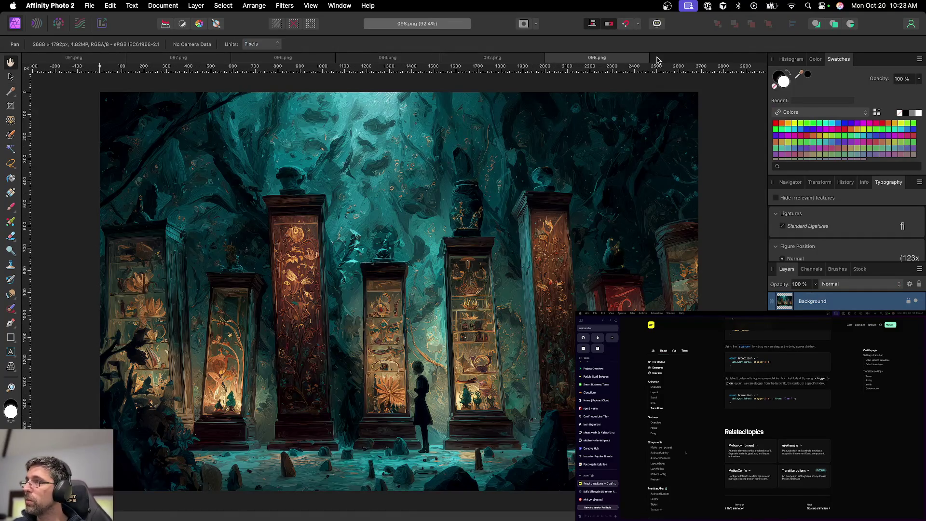
Close 098.png and 092.png and add a Recolor adjustment to 093.png
click(657, 59)
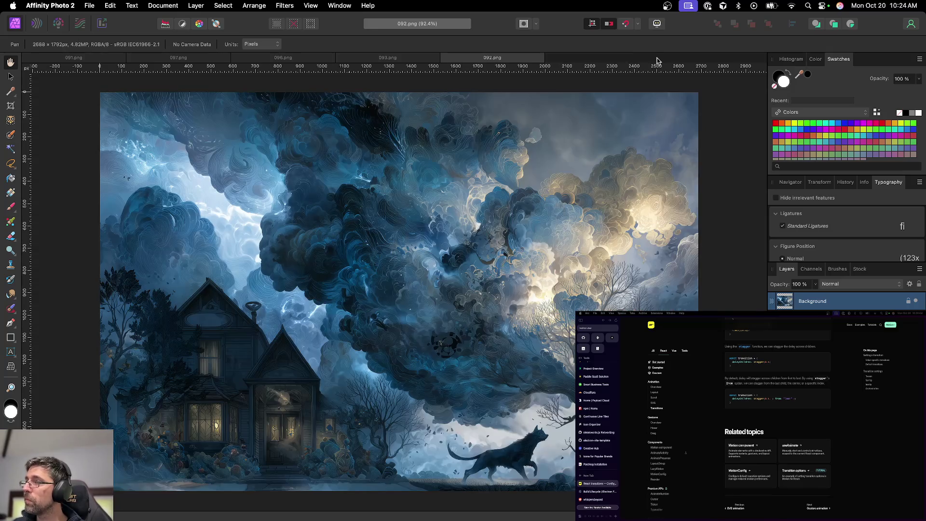
key(super+w)
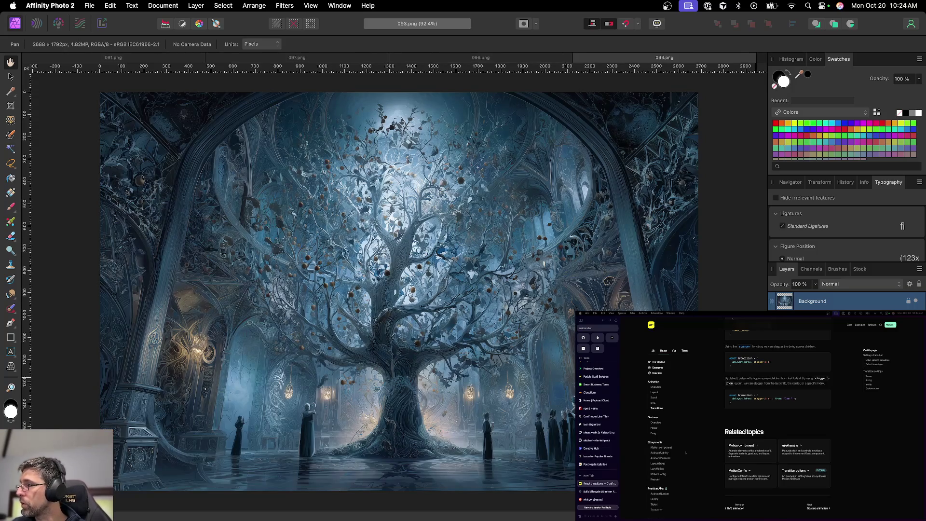
click(849, 512)
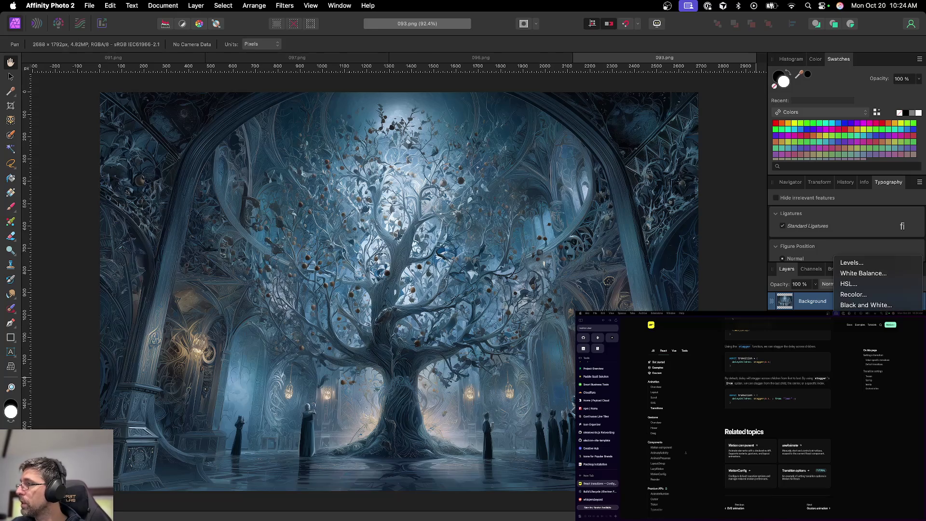
click(866, 295)
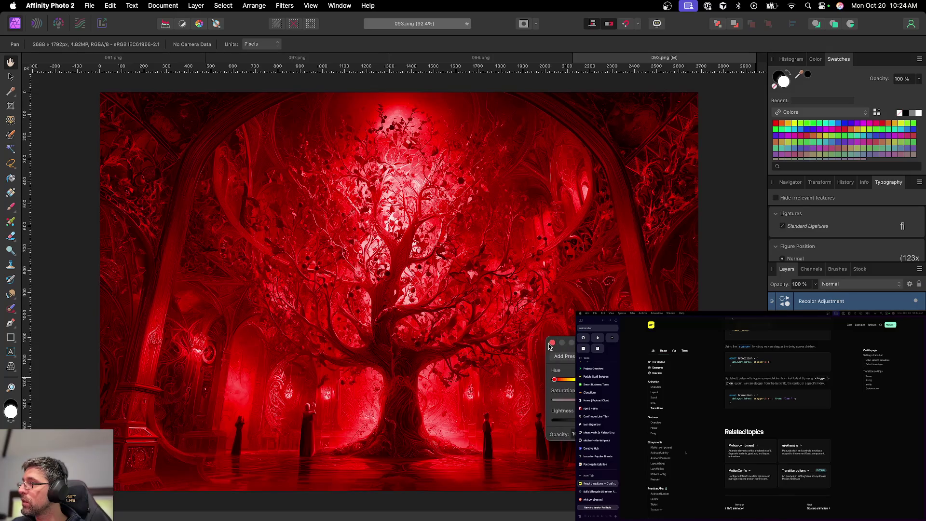
Try shifting the recolour hue toward green, then delete it and add a Shadows / Highlights adjustment instead
drag(554, 379, 607, 380)
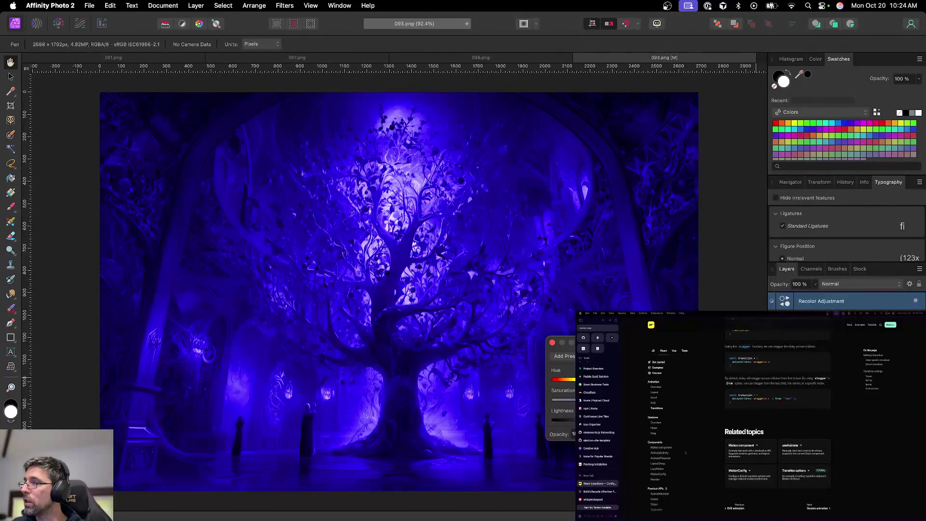
click(552, 342)
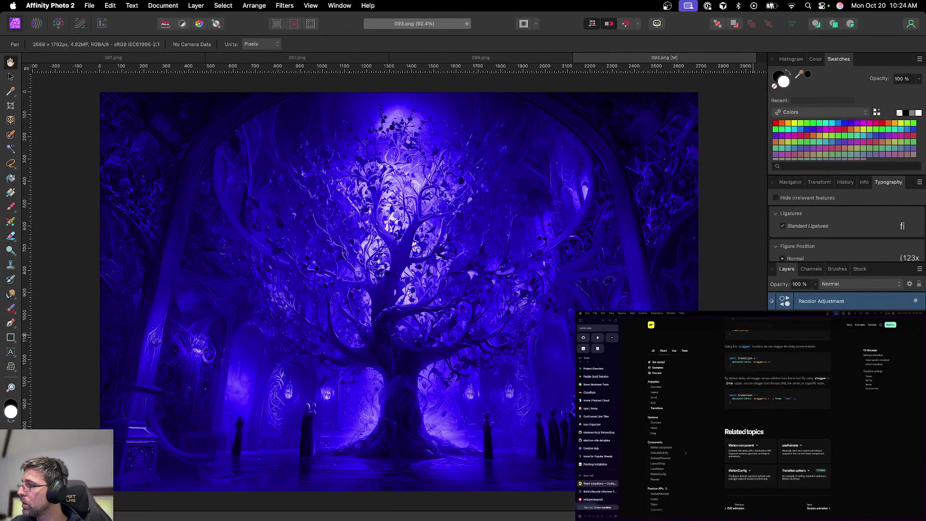
key(Delete)
click(868, 513)
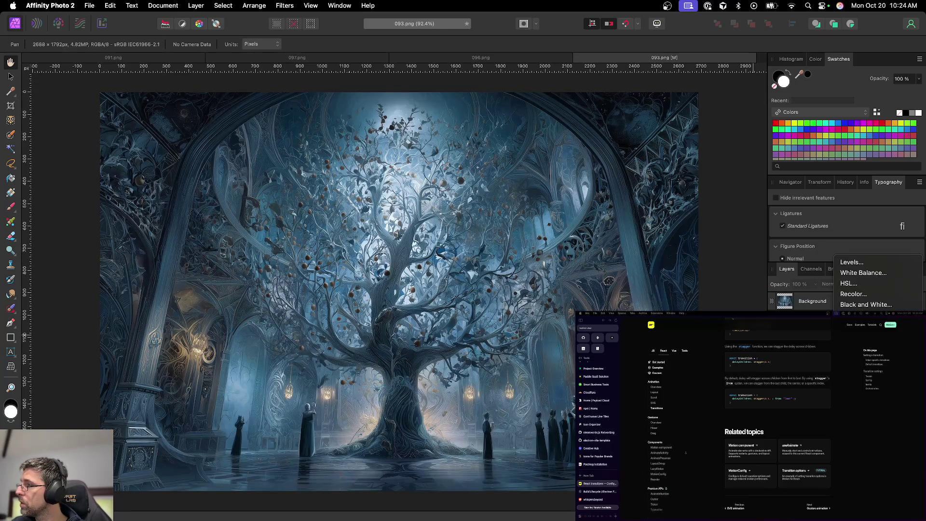
click(864, 305)
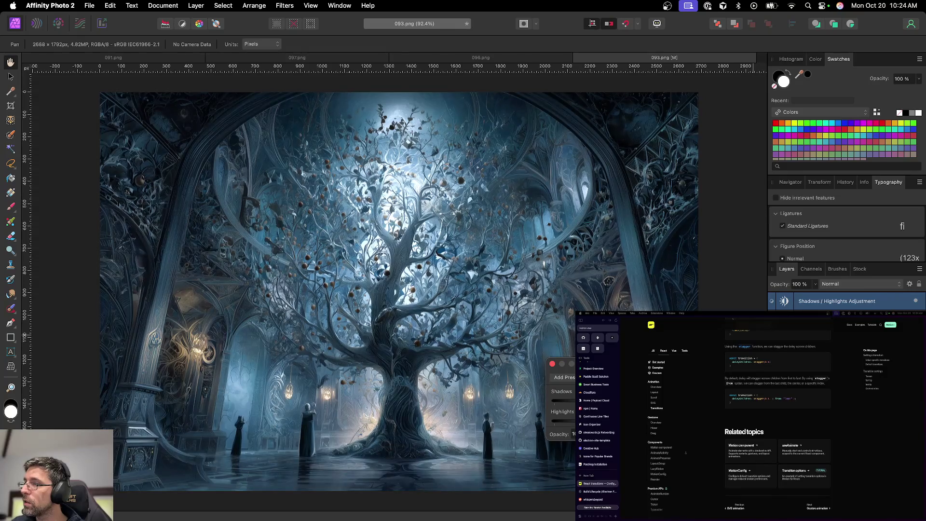
Close the Shadows / Highlights settings and add an HSL Shift that tints 093's tree hall cool teal-green
click(552, 363)
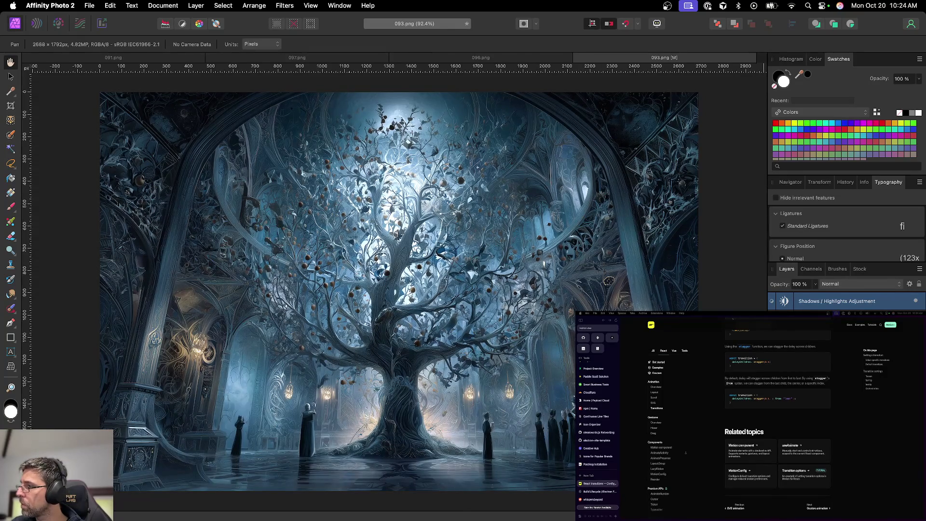
click(854, 513)
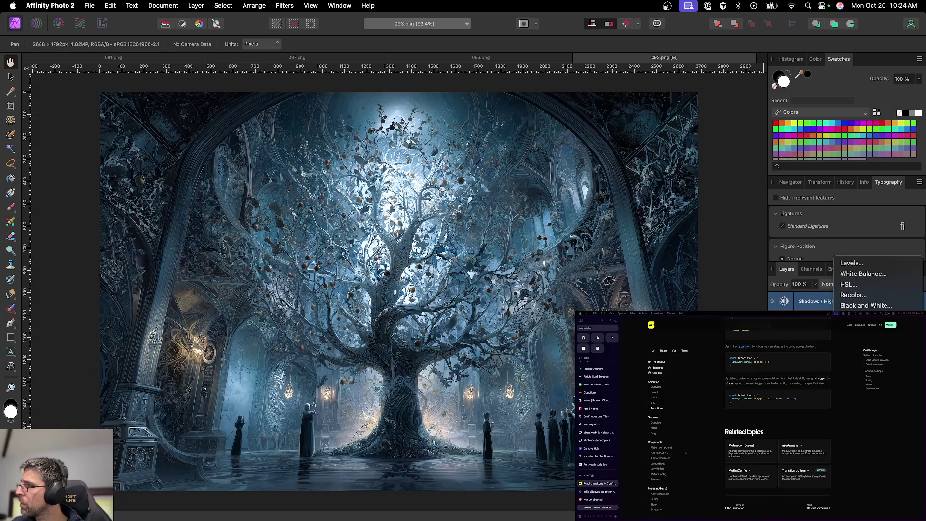
click(848, 284)
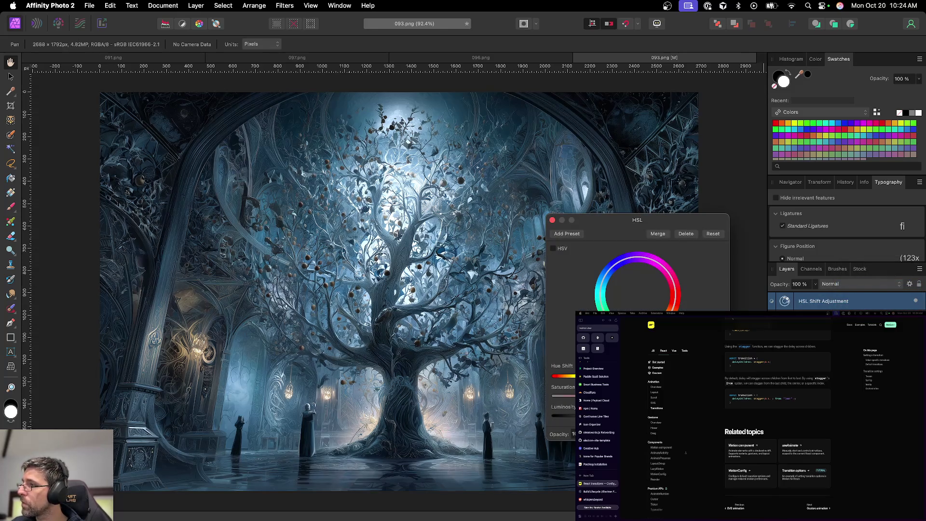
drag(622, 221, 688, 261)
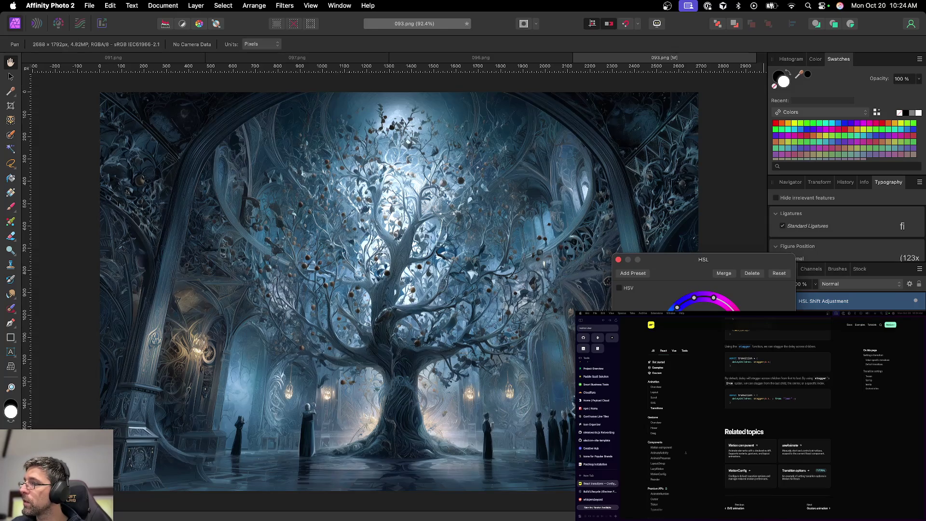
drag(693, 297, 705, 295)
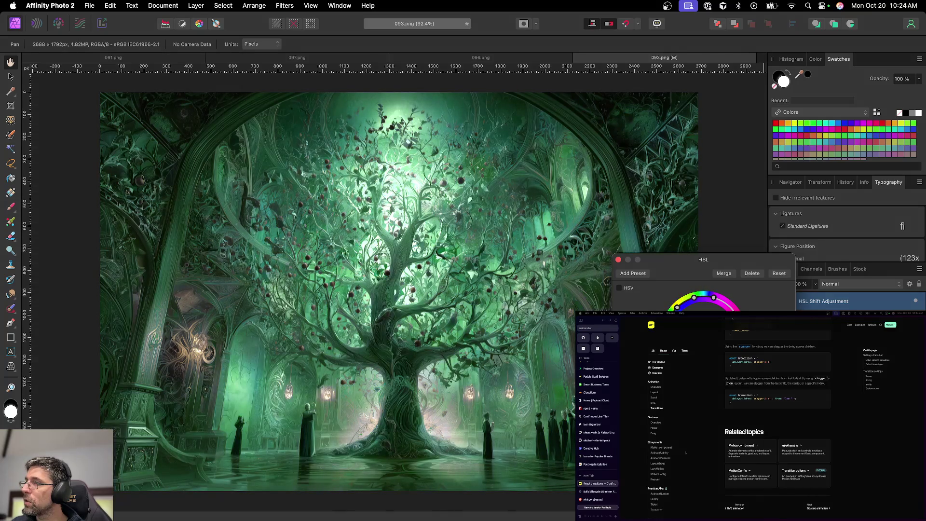
drag(706, 295, 705, 295)
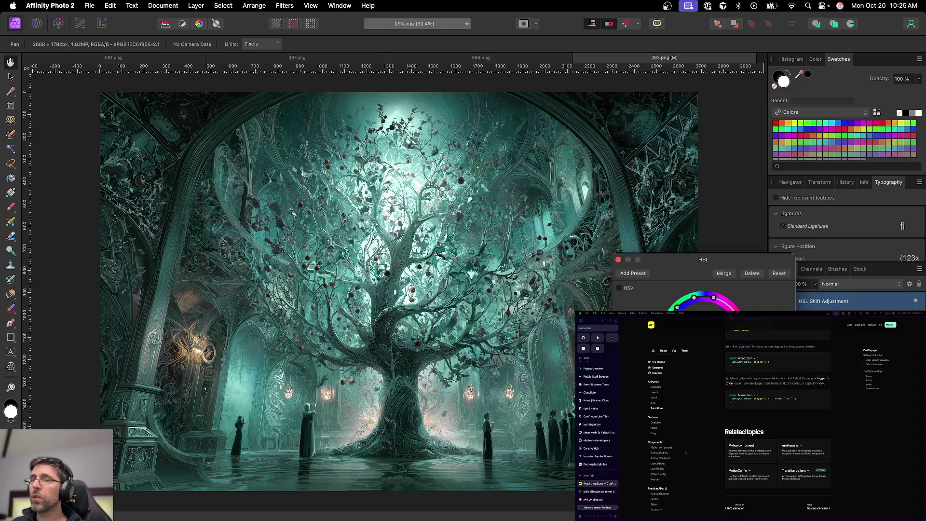
click(618, 259)
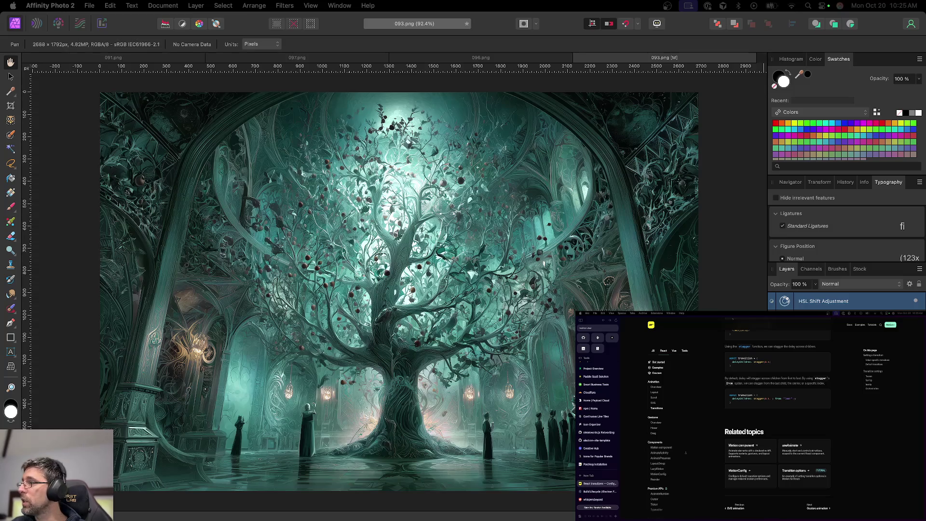
Review the HSL Shift settings and save the tree illustration 093
double_click(785, 303)
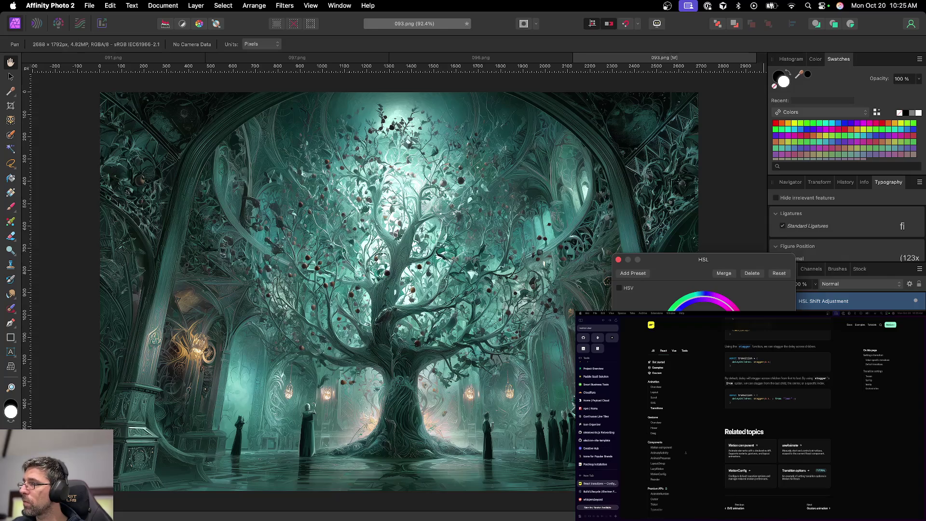
click(619, 260)
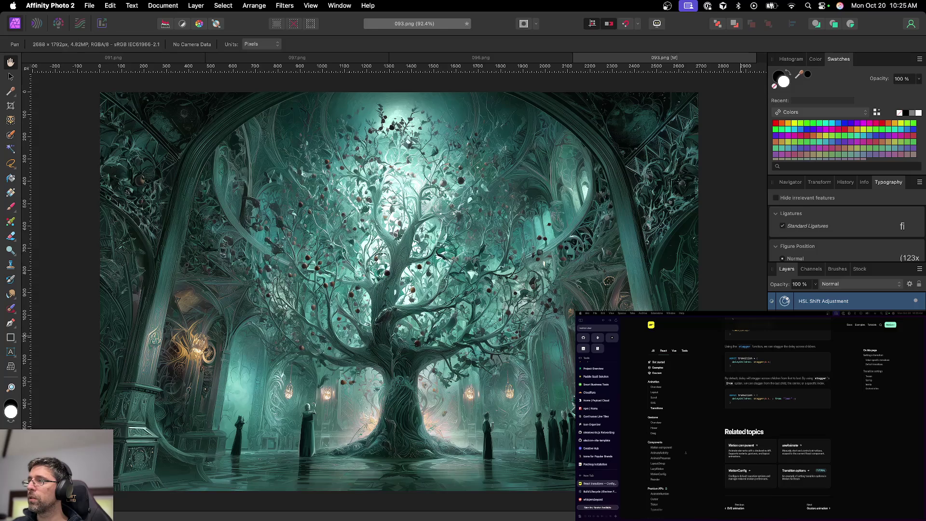
key(super+s)
key(Return)
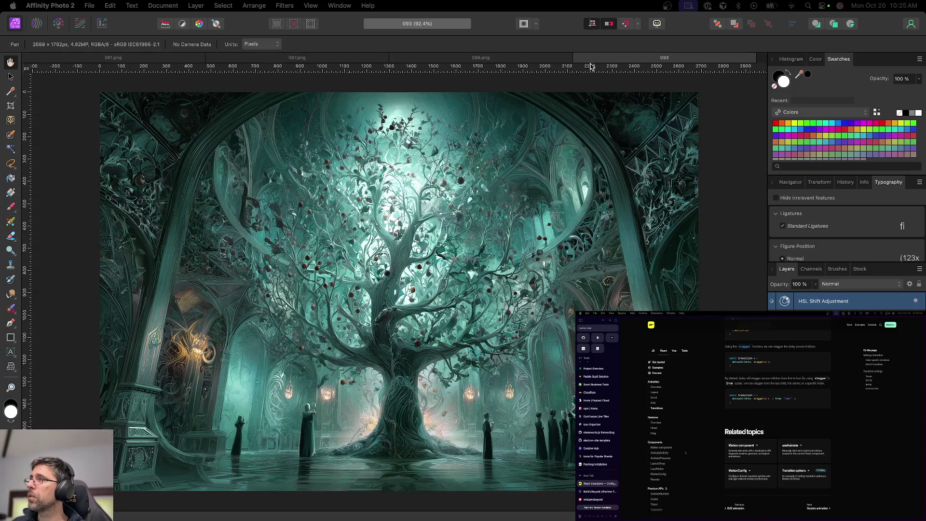
Export 093 as a PNG and close it, bringing 096.png to the front
key(super+alt+shift+s)
key(Return)
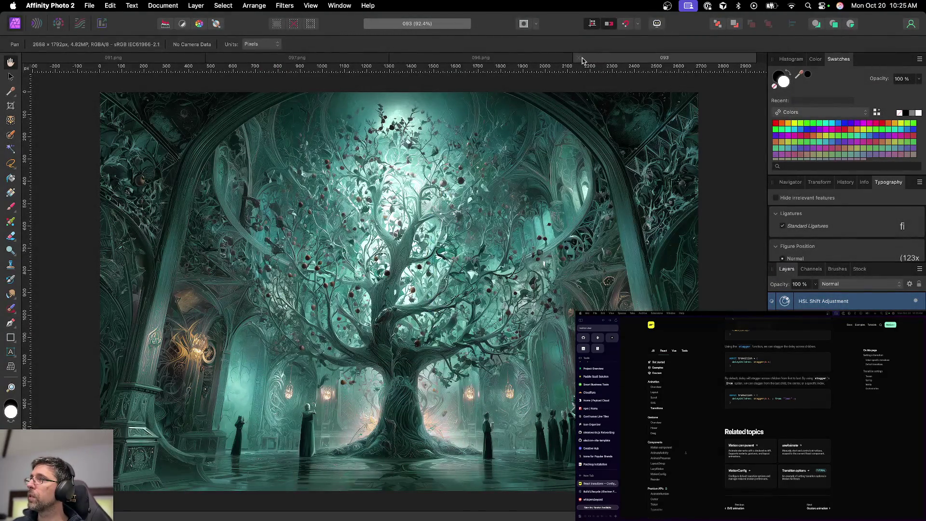
click(579, 61)
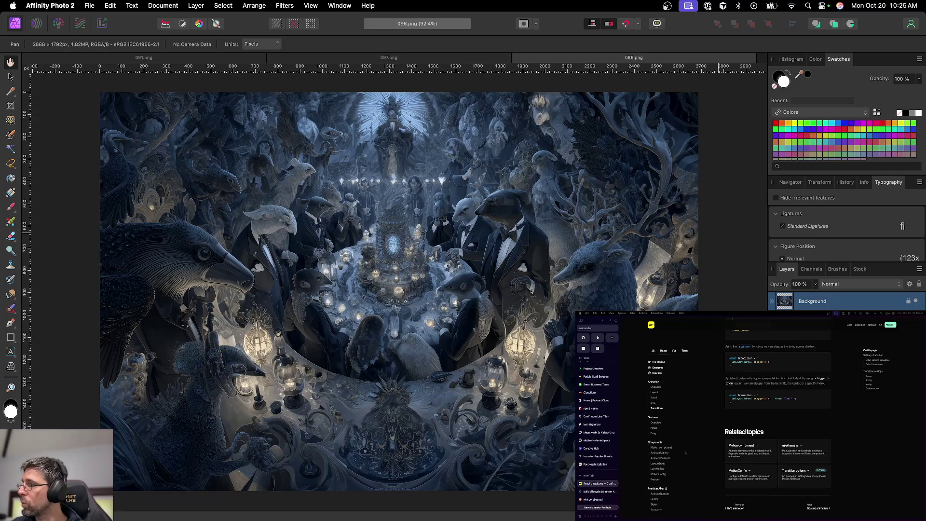
click(839, 511)
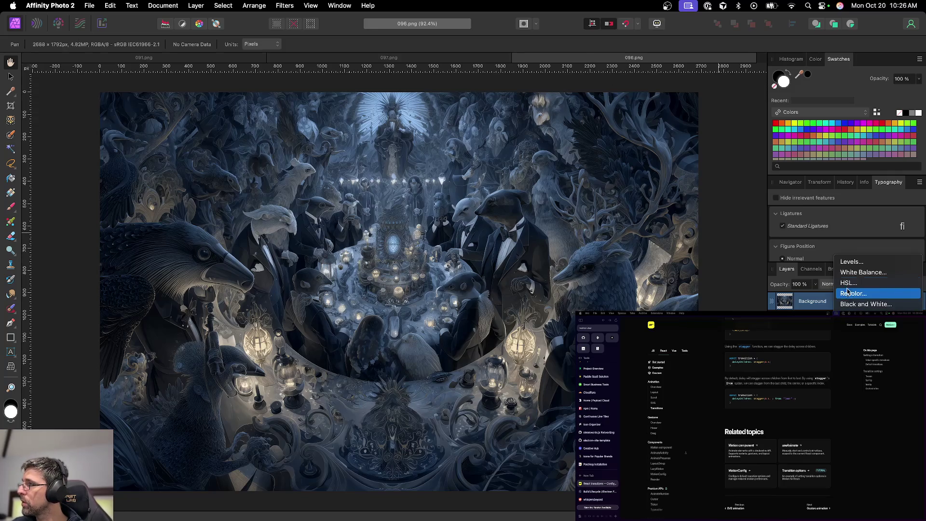
Add an HSL Shift adjustment to banquet image 096, then a Shadows / Highlights adjustment
click(848, 282)
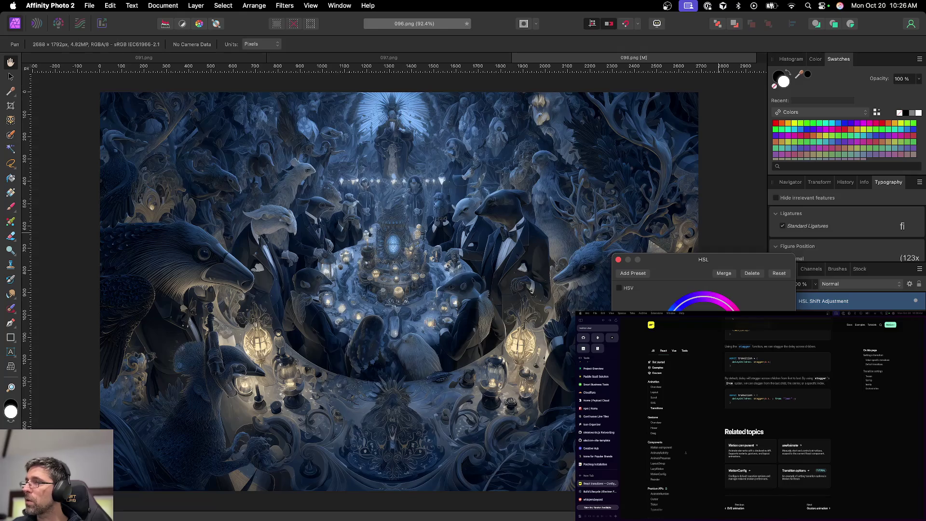
click(618, 261)
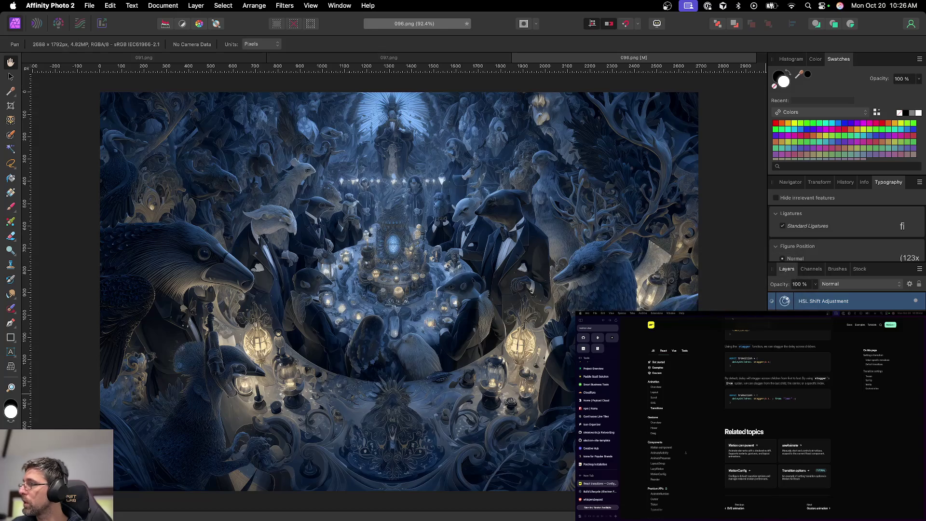
click(868, 511)
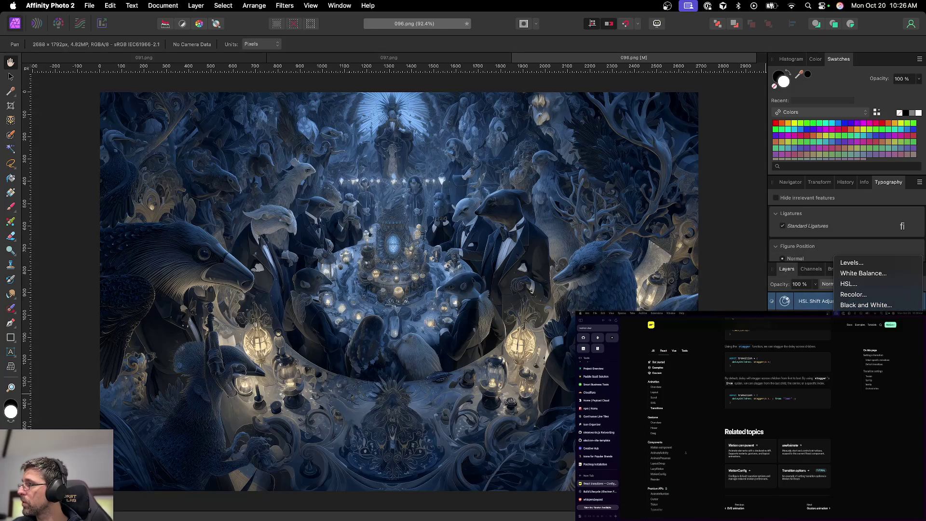
click(863, 358)
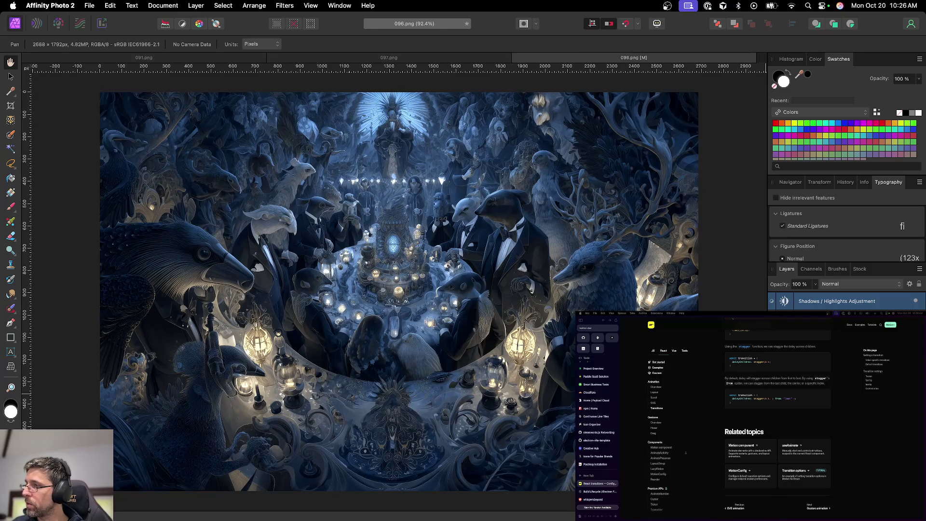
Save the banquet image as 096.afphoto and export it as a PNG
key(super+s)
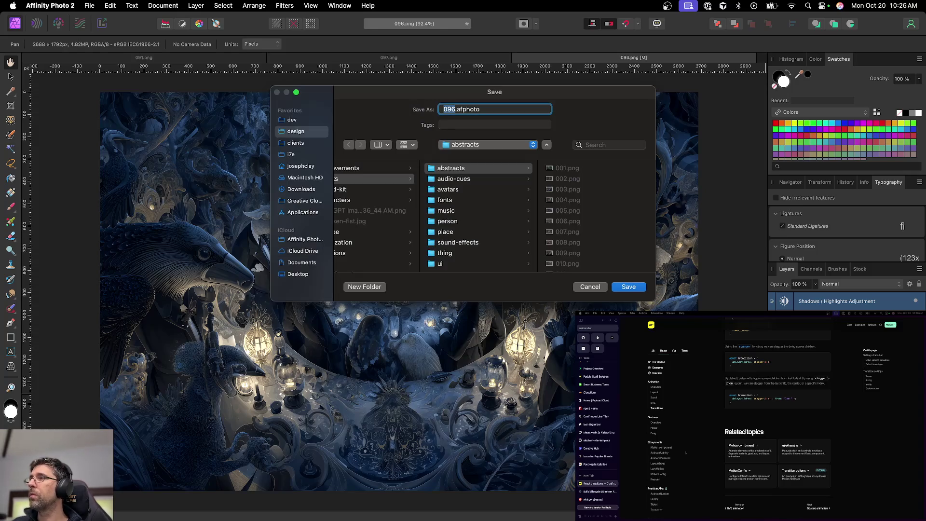
key(Return)
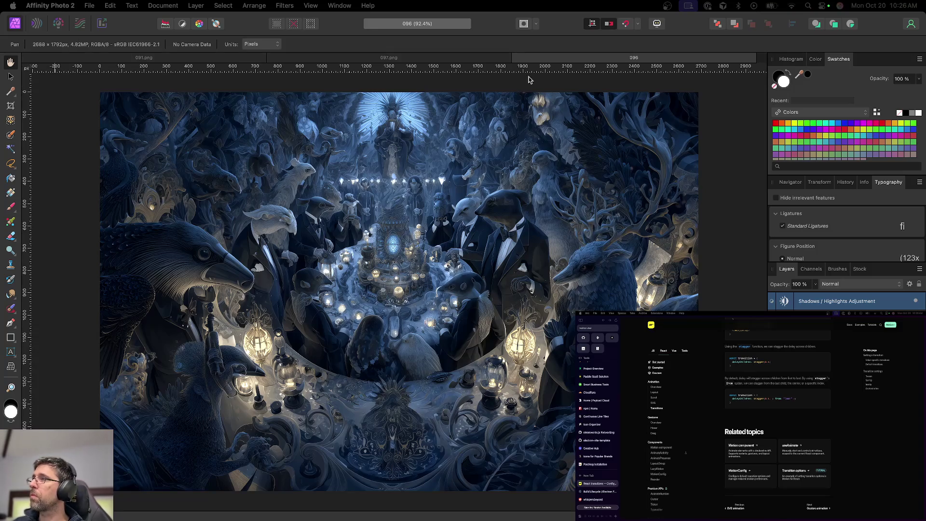
key(alt+shift+super+s)
key(Return)
key(Return)
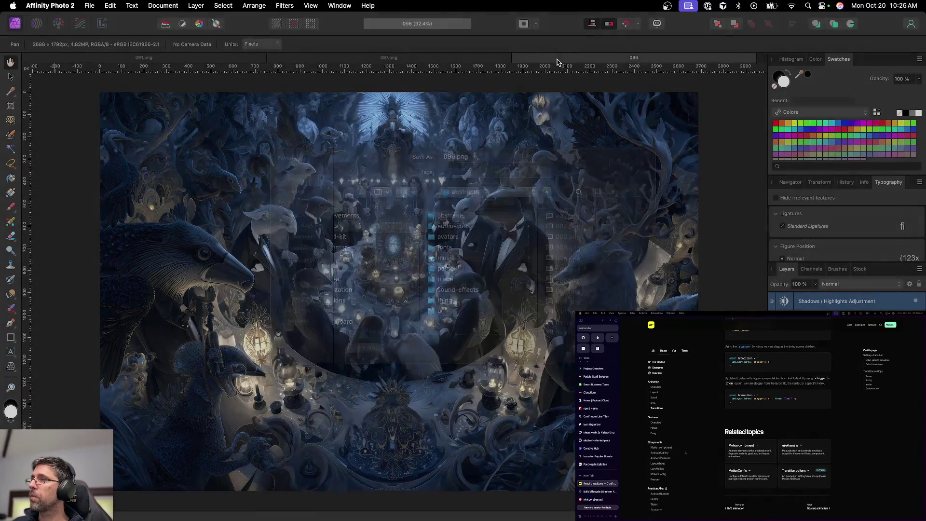
Close the 096, 097.png and 091.png documents, then go to the Finder desktop
click(517, 58)
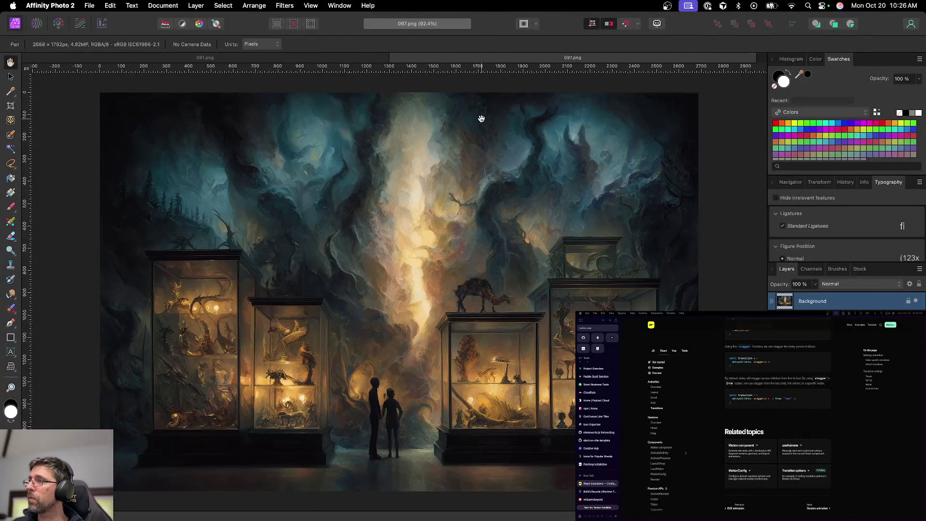
key(super+w)
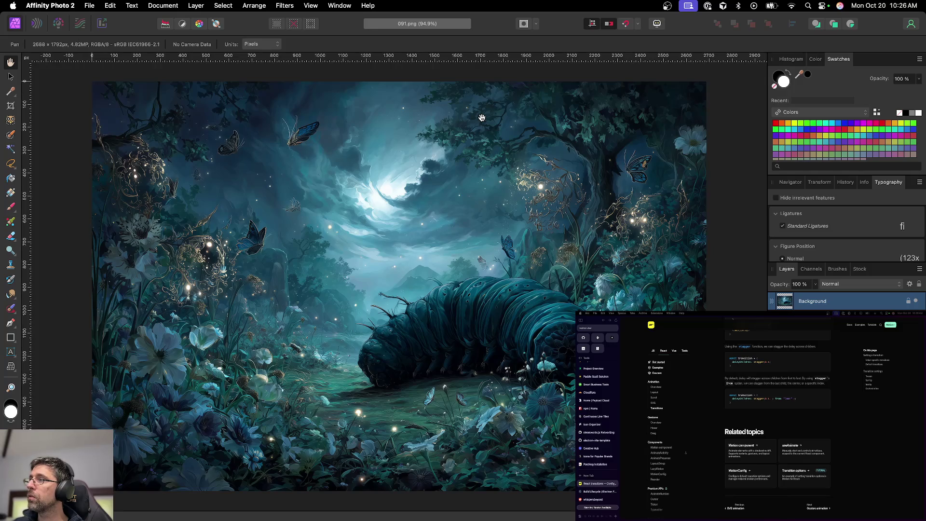
key(super+w)
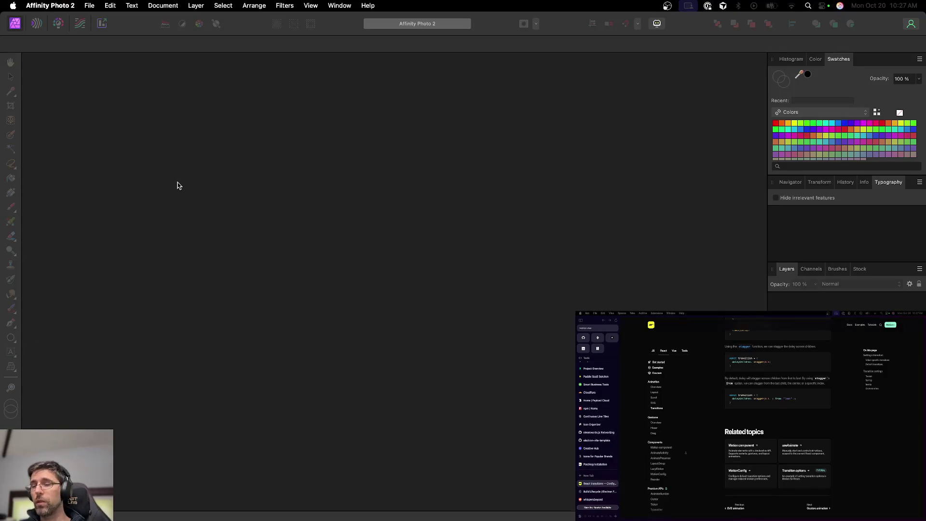
key(ctrl+Left)
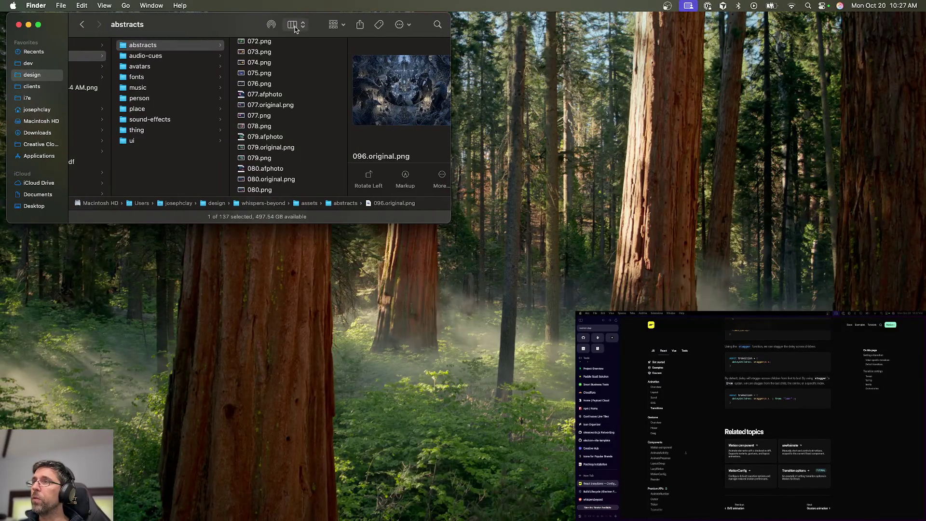
Show the abstracts folder in gallery view and enlarge the Finder window
click(336, 24)
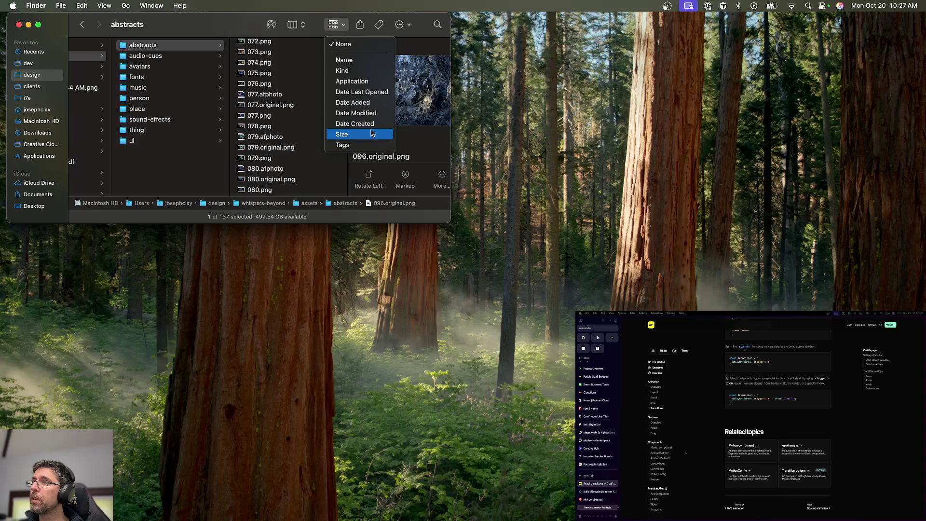
click(344, 44)
click(302, 25)
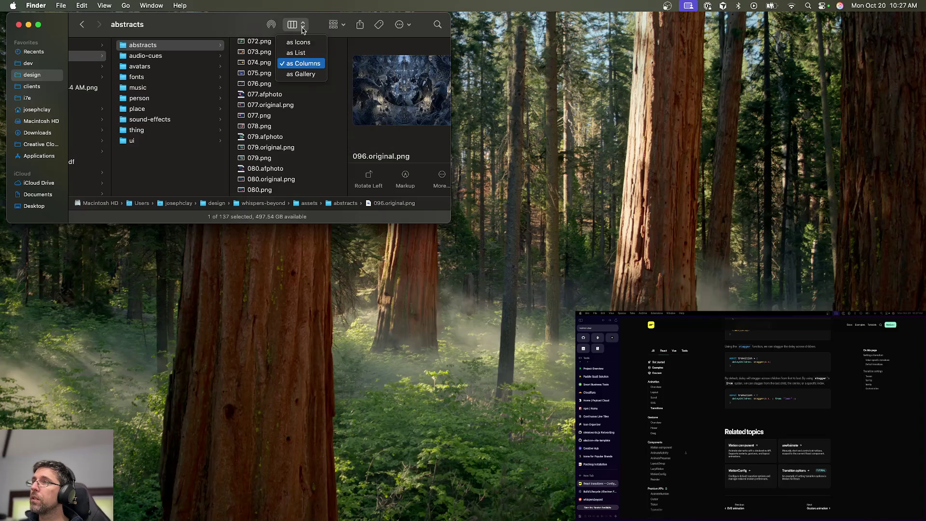
click(300, 74)
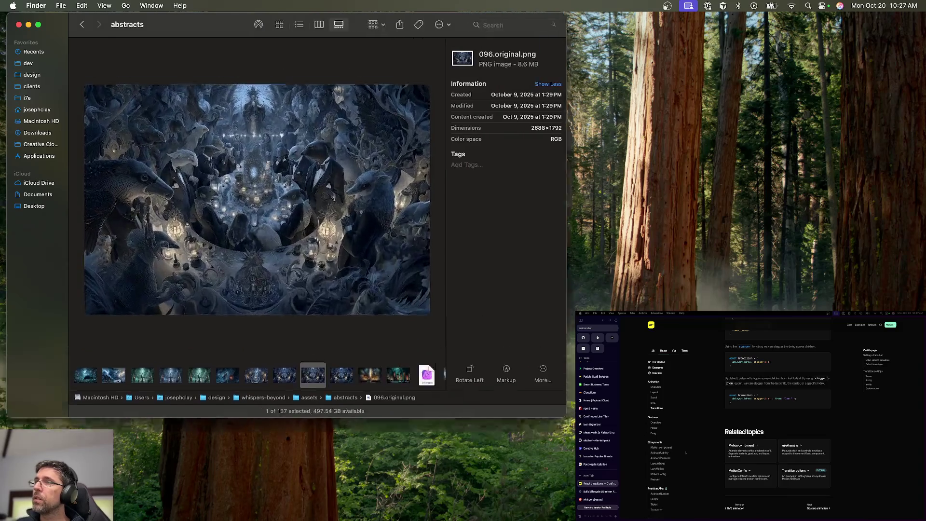
drag(447, 218, 801, 520)
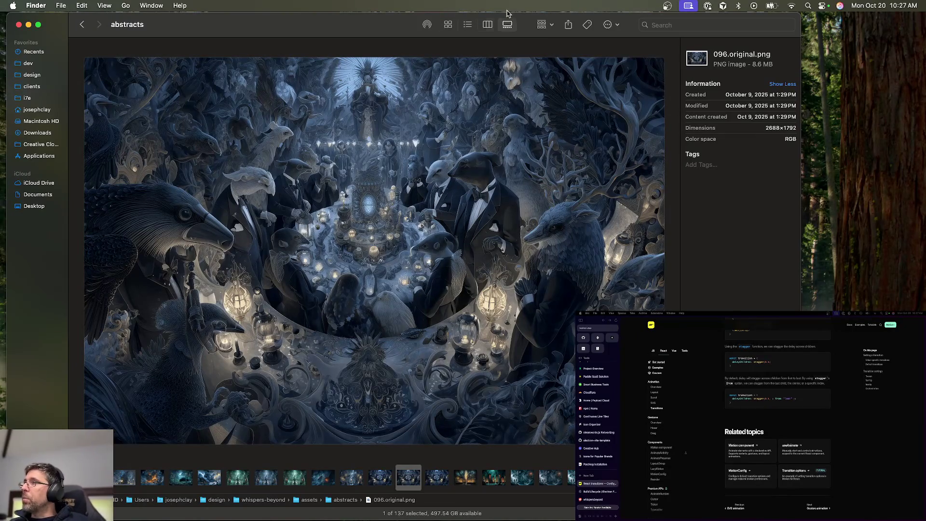
Switch the folder to a thumbnail grid sized to about five per row and browse it
click(448, 25)
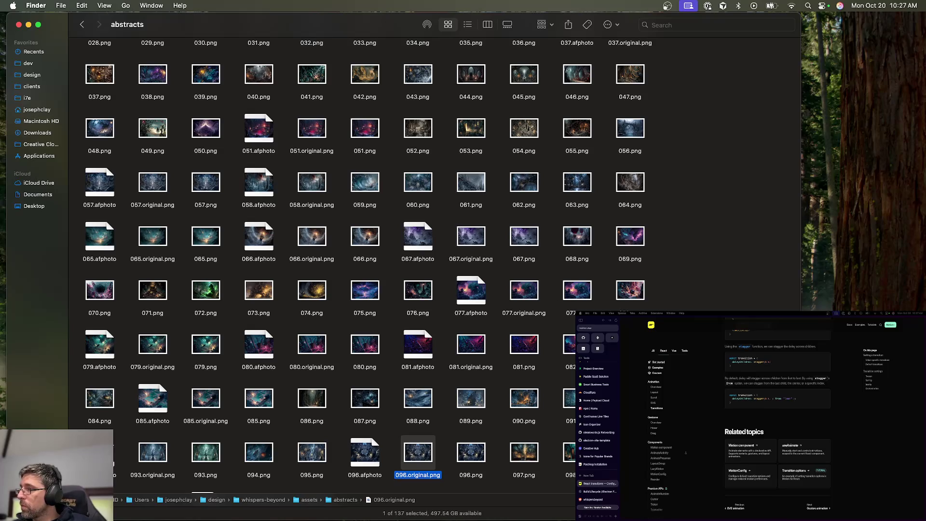
key(super+equal)
key(super+equal)
key(super+equal)
key(super+equal)
key(super+equal)
key(super+equal)
key(super+equal)
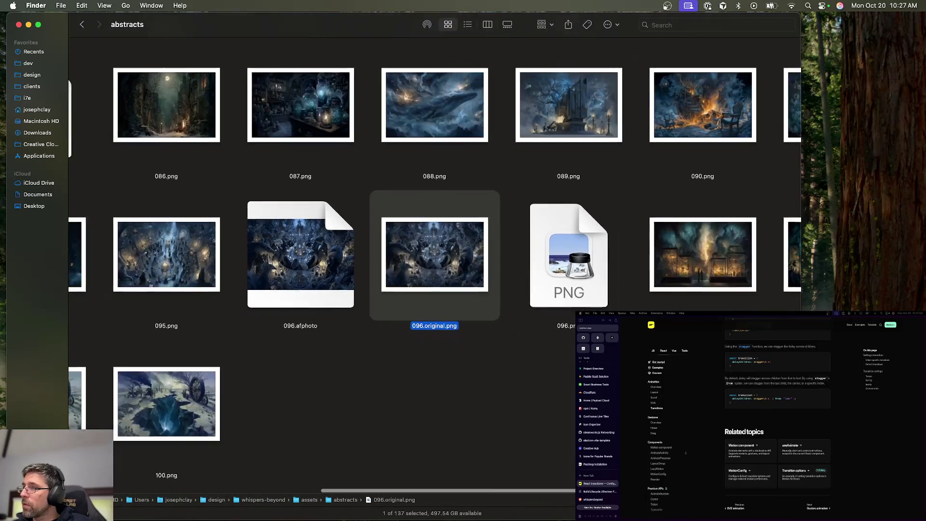
key(super+minus)
key(super+minus)
key(super+minus)
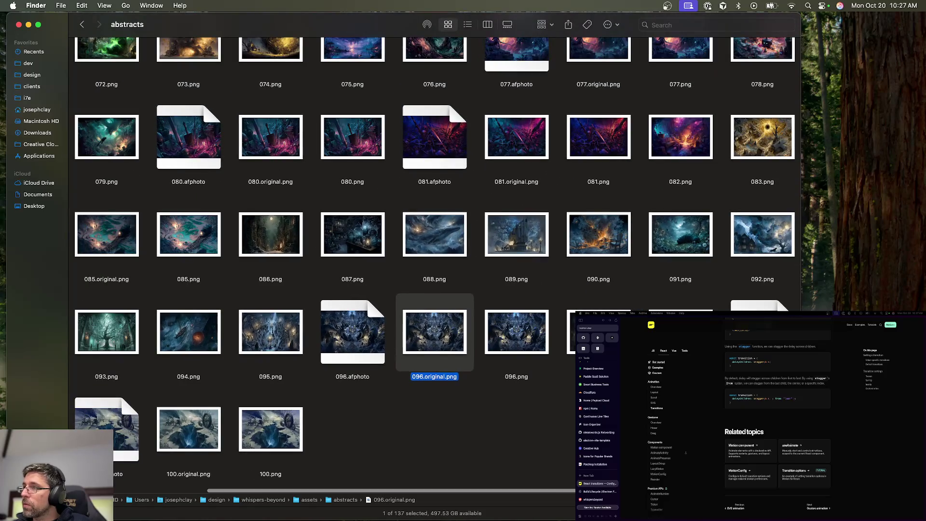
key(super+equal)
key(super+equal)
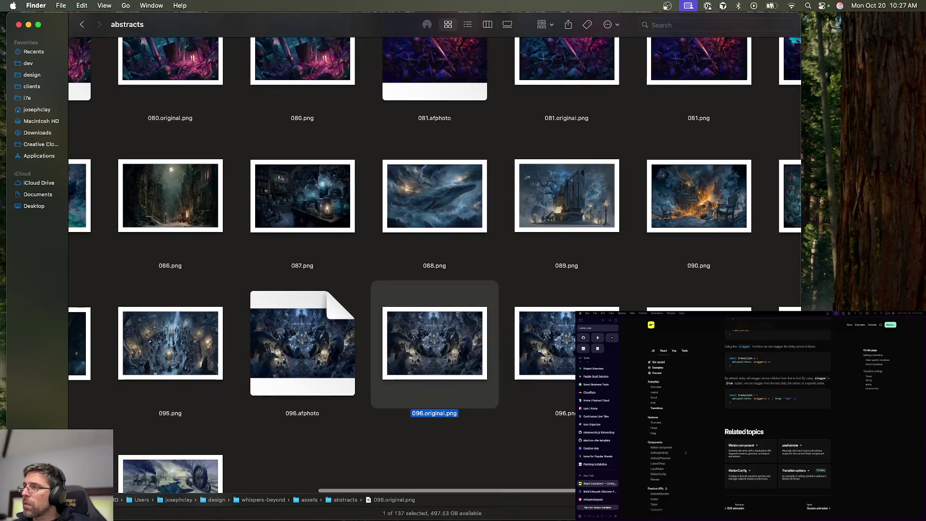
scroll(434, 261, left, 3)
scroll(434, 261, left, 3)
scroll(434, 260, left, 3)
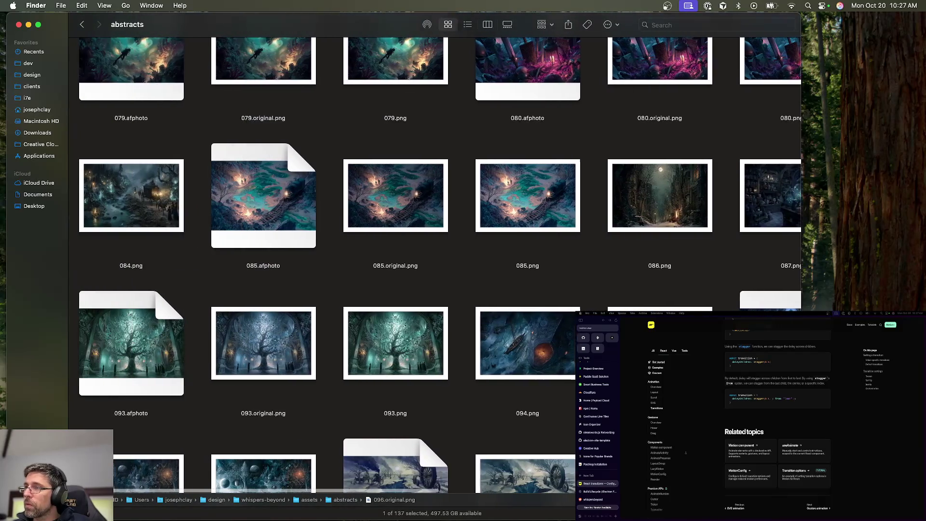
scroll(434, 261, down, 3)
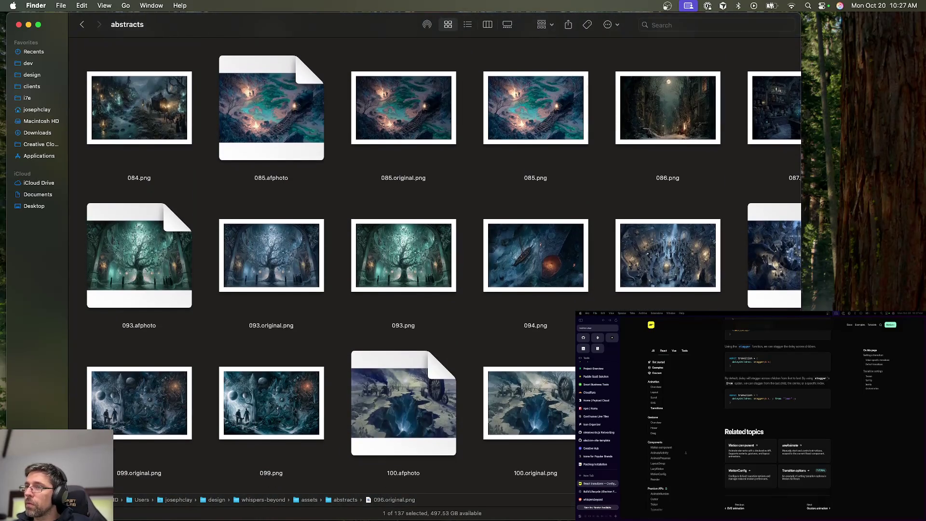
scroll(435, 260, up, 3)
scroll(434, 261, up, 2)
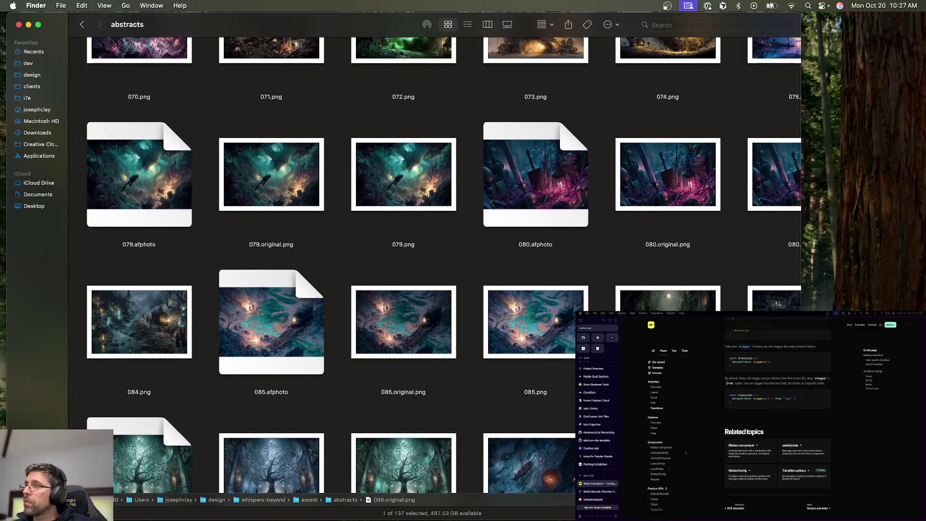
scroll(435, 260, up, 3)
scroll(434, 260, up, 2)
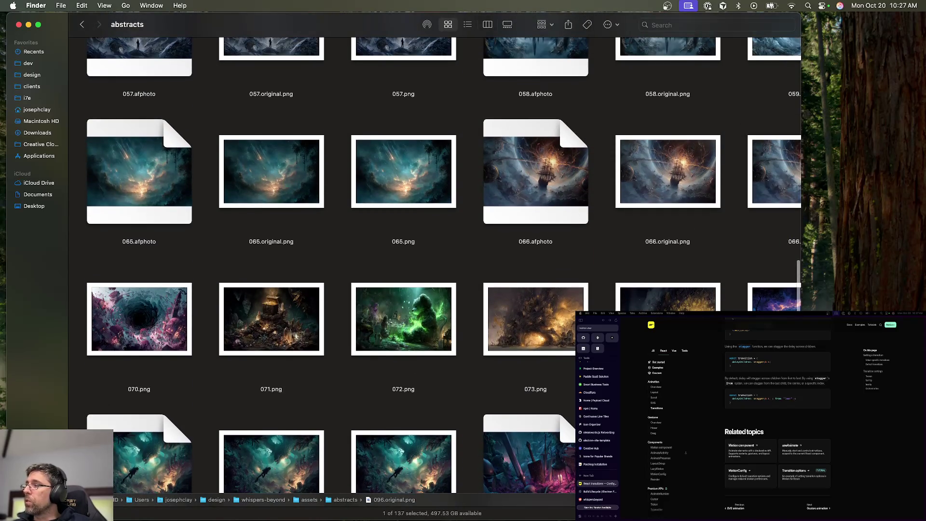
Switch the folder to column view, close the window, and move to another desktop space
click(486, 27)
key(super+w)
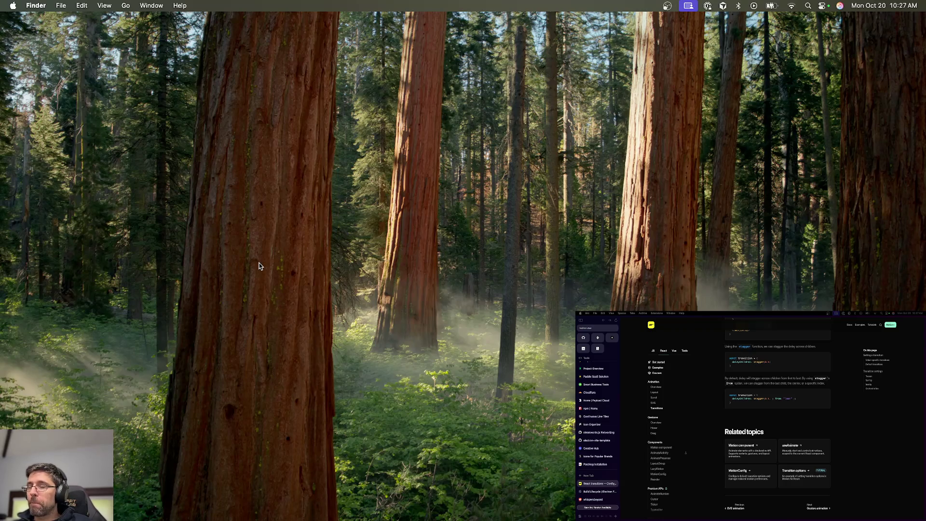
key(ctrl+Right)
key(ctrl+Right)
Go to the terminal space and run 'bun run site' in the middle pane
key(ctrl+Right)
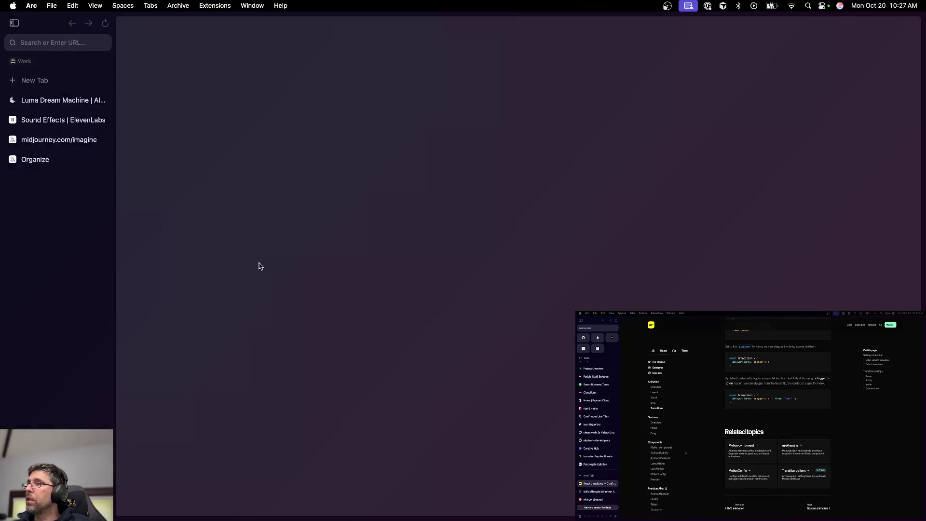
key(ctrl+Left)
key(ctrl+Left)
key(ctrl+Right)
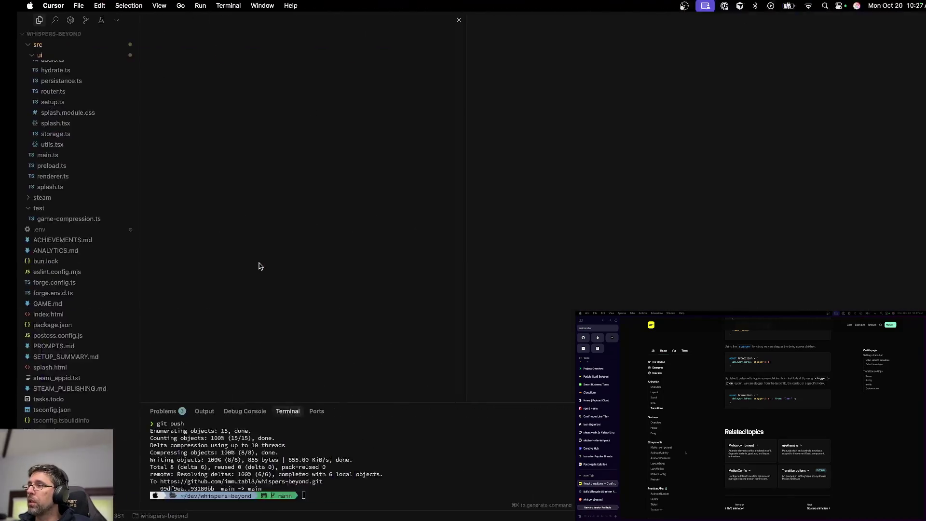
key(ctrl+Right)
key(ctrl+Right)
click(450, 403)
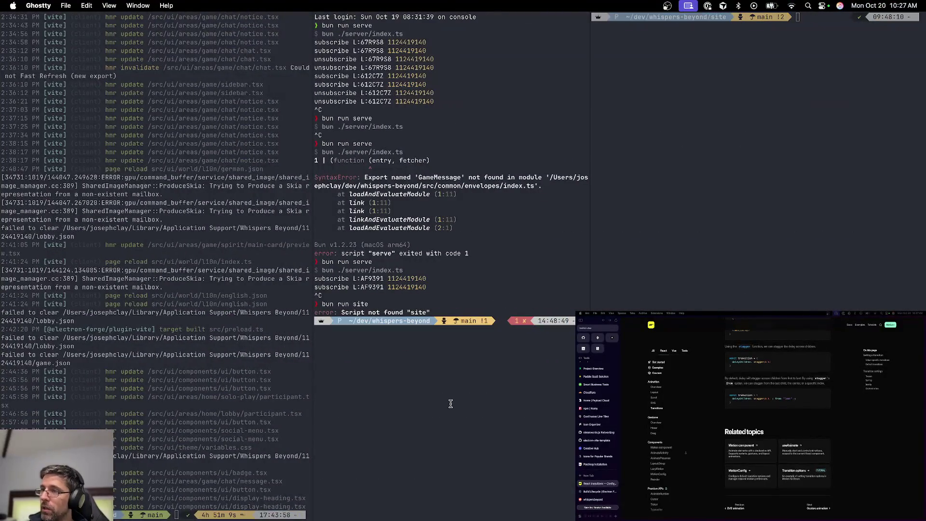
text(bun ru)
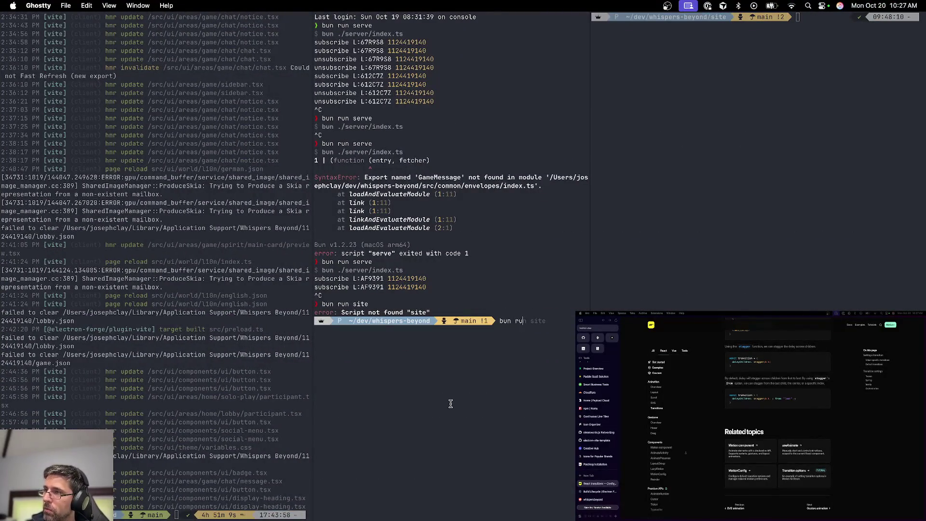
text(n site)
key(Return)
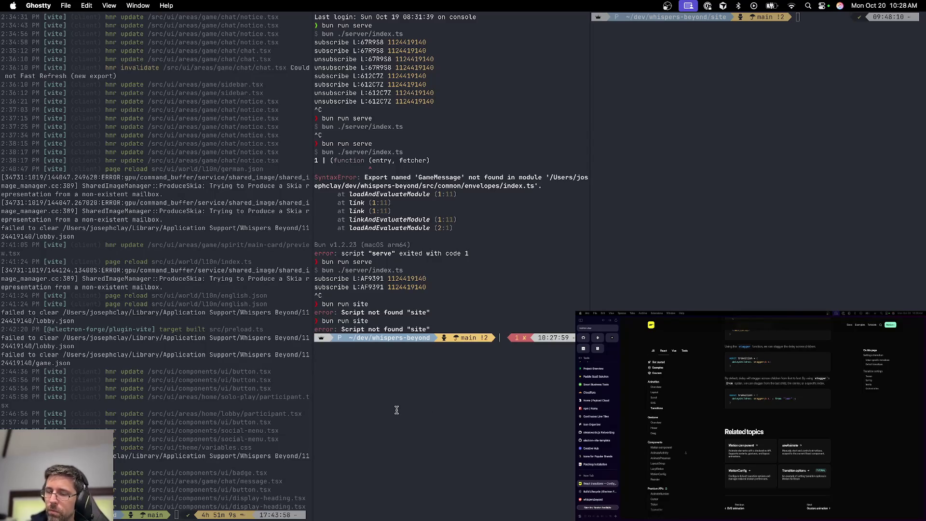
Start the game server with 'bun run serve' and launch the app with 'bun st'
text(bun run serve)
key(Return)
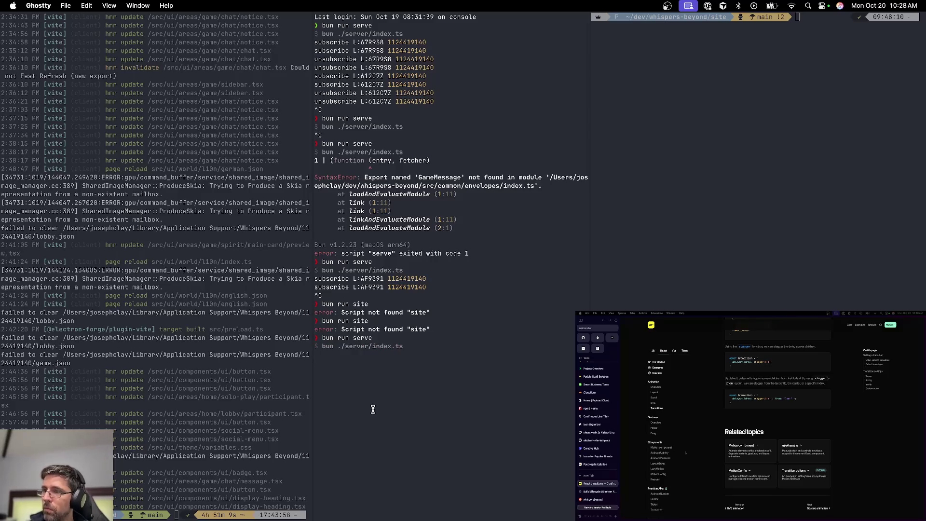
text(bun )
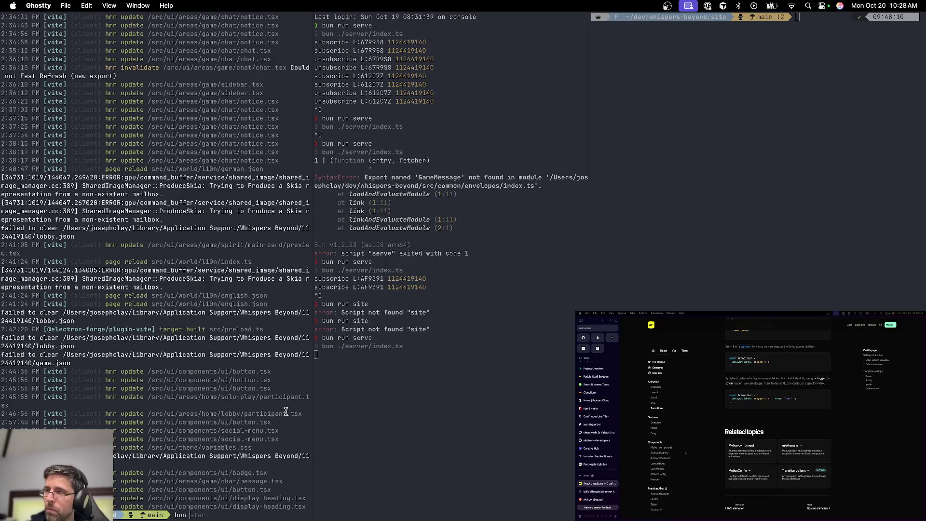
text(star)
key(Return)
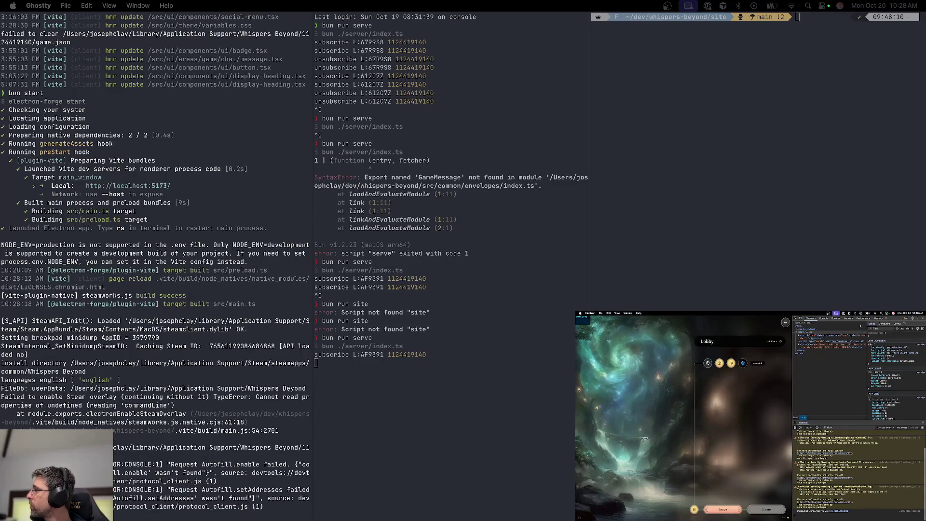
Leave the game lobby for the main menu and narrow the developer tools panel
click(718, 510)
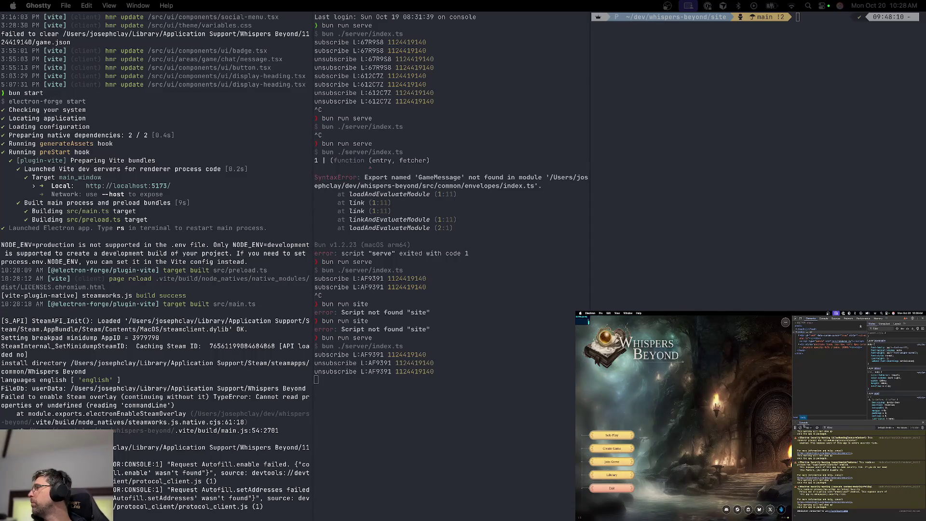
drag(793, 413, 848, 413)
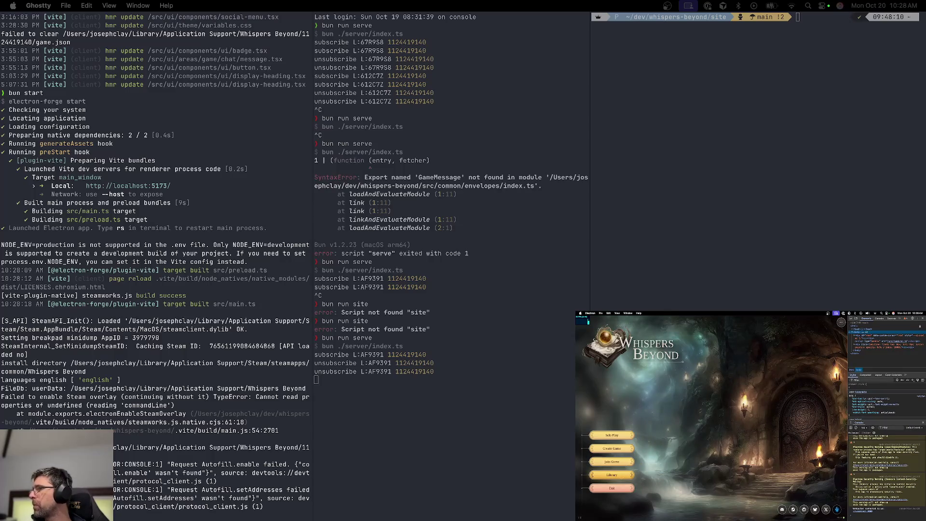
key(super+Tab)
Open tasks.todo in Cursor through the quick file search for 'tas'
key(ctrl+Left)
key(ctrl+Right)
key(ctrl+Right)
key(ctrl+Right)
key(ctrl+Left)
key(super+p)
text(task)
key(Escape)
key(super+p)
text(tas)
key(Return)
Add a new 'initial load: multiplyer lobby' task line below 'rules'
key(super+Up)
key(Down)
key(Down)
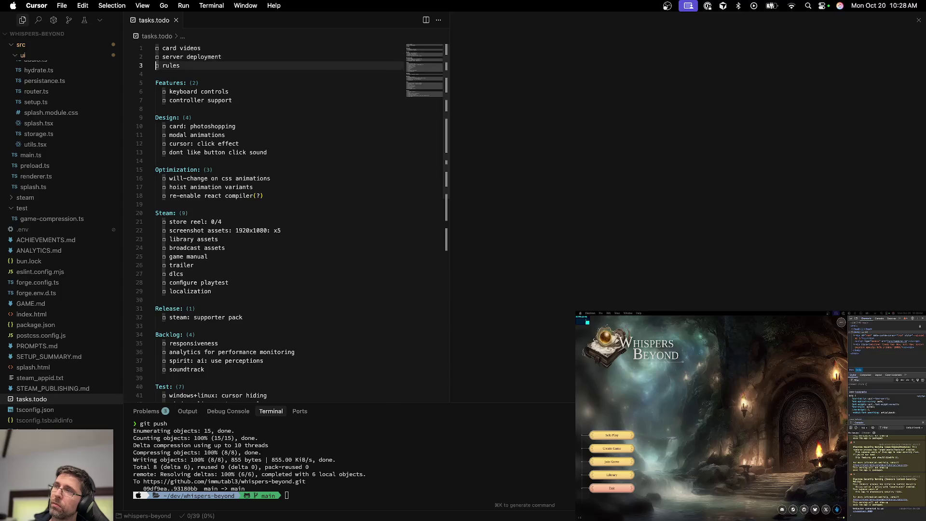
key(End)
key(Return)
text(initial li)
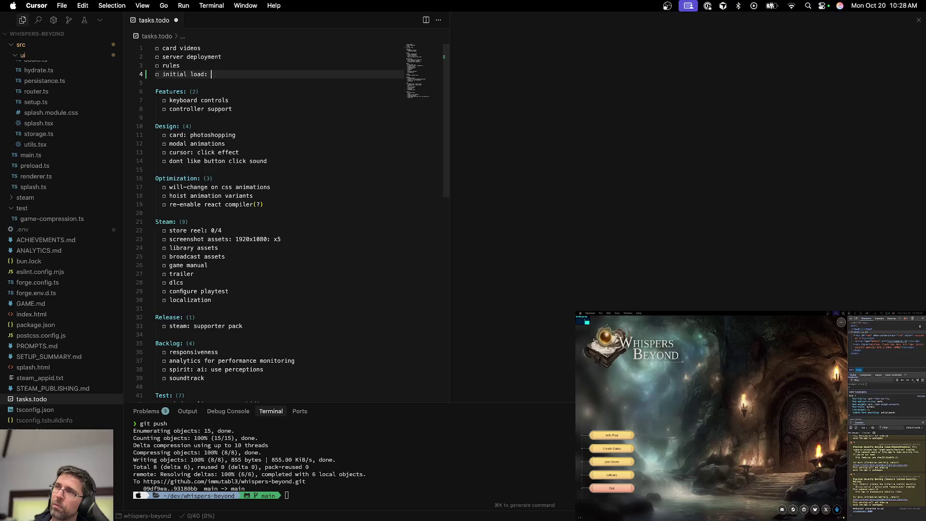
text(ipley)
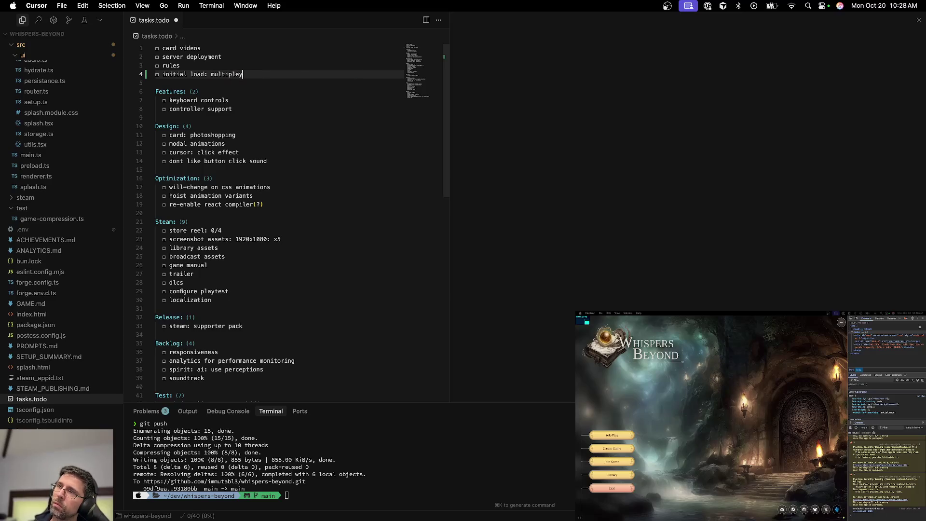
text(er er l)
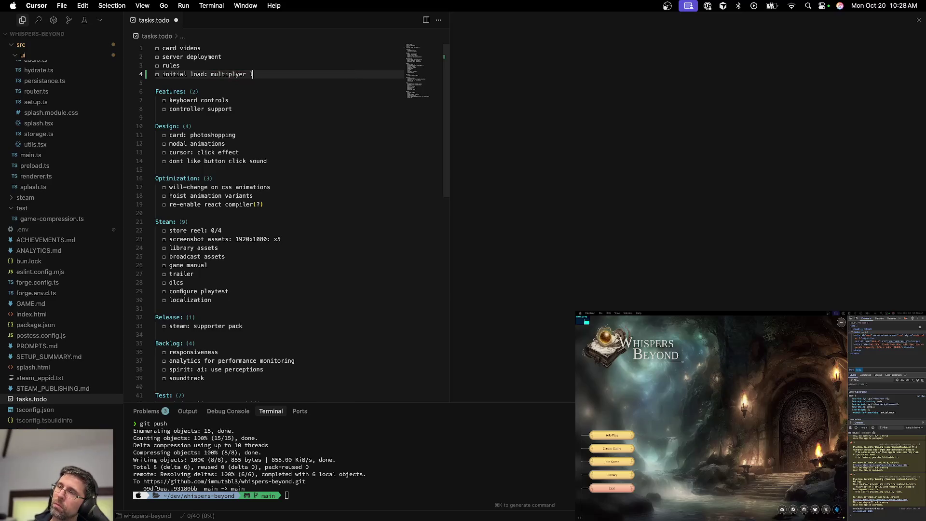
text(obby: kick to home)
key(ctrl+Right)
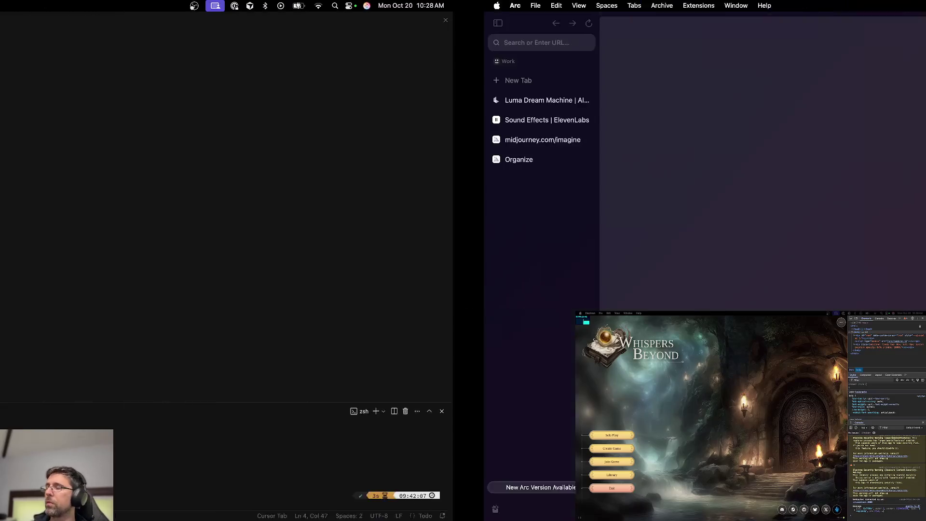
Open the game's Library grid and inspect an artwork tile's markup in DevTools
key(ctrl+Right)
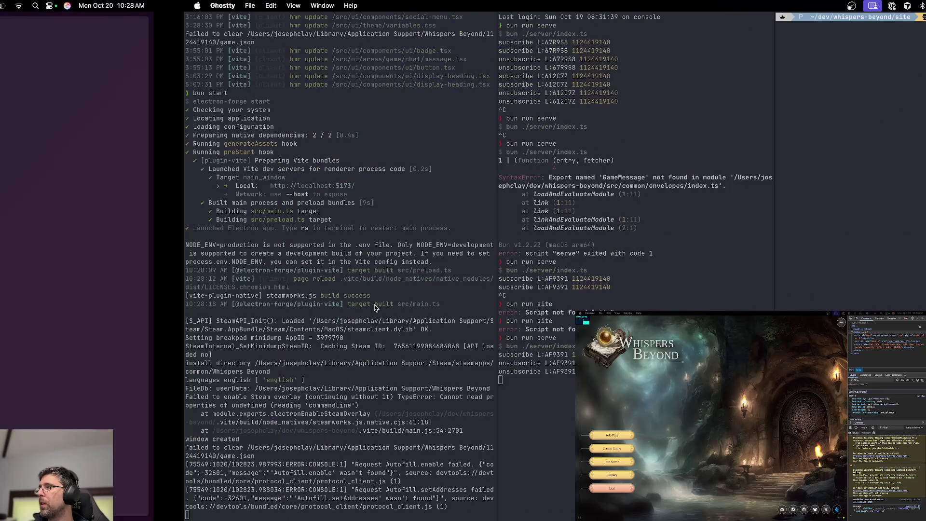
click(612, 475)
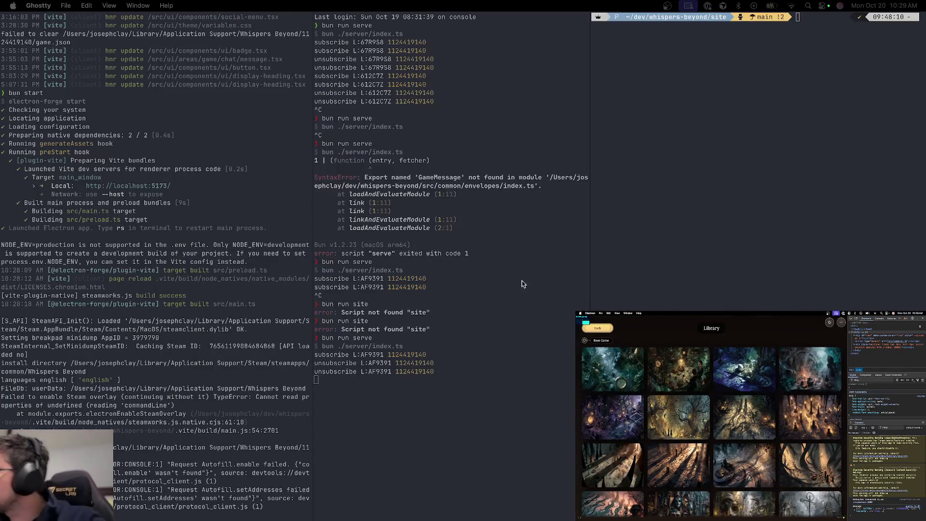
scroll(711, 420, down, 5)
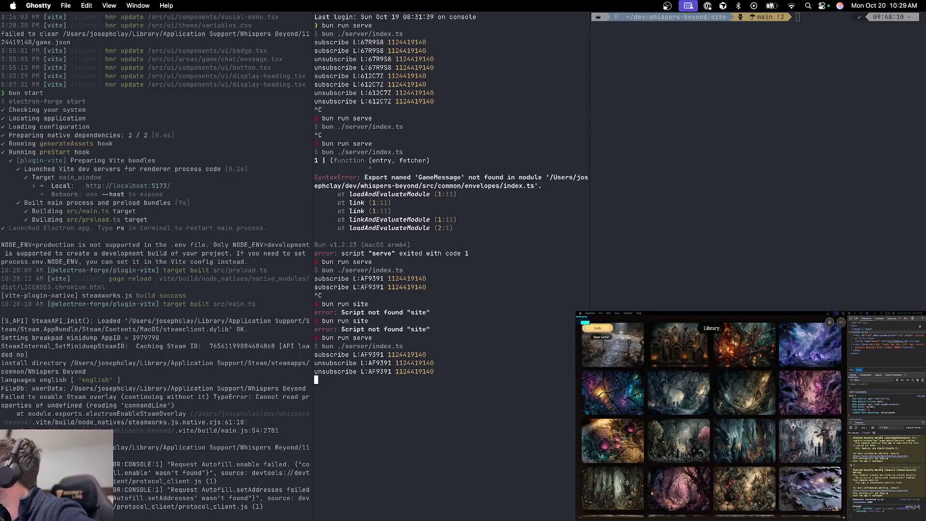
click(735, 378)
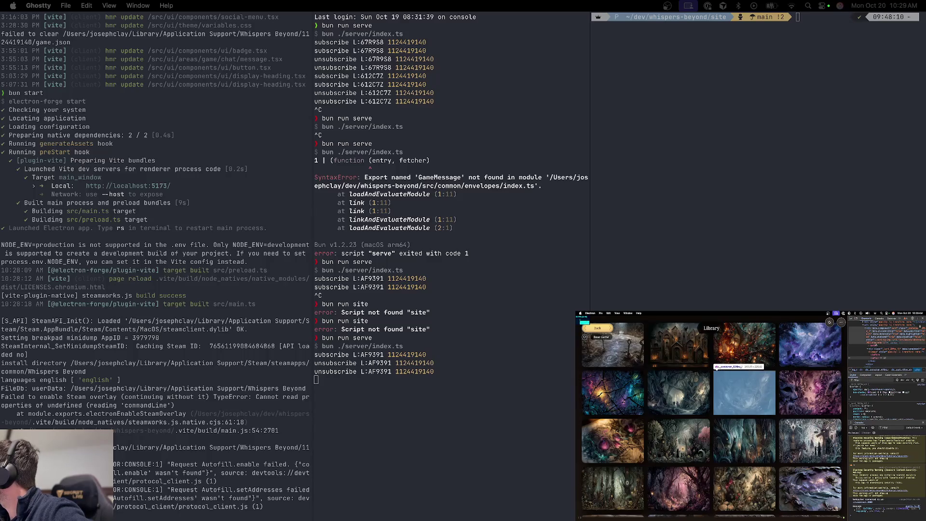
scroll(873, 346, up, 1)
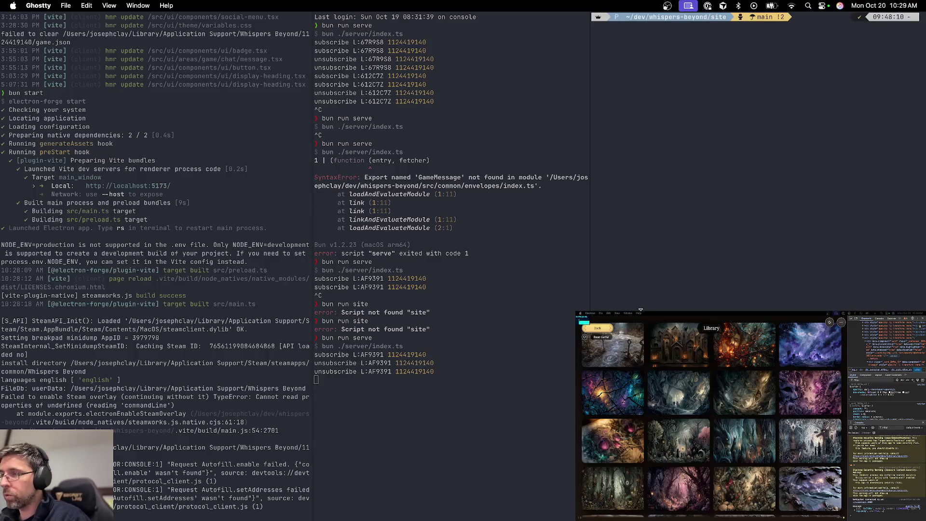
key(super+Tab)
key(super+Tab)
key(super+Tab)
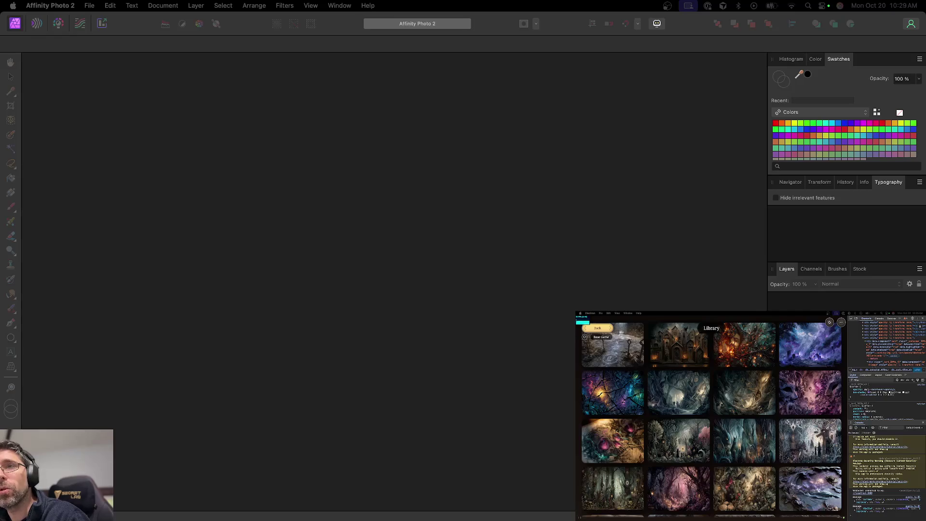
Open 023.png, give it an HSL Shift adjustment layer, then bring in 022.png
drag(745, 392, 196, 304)
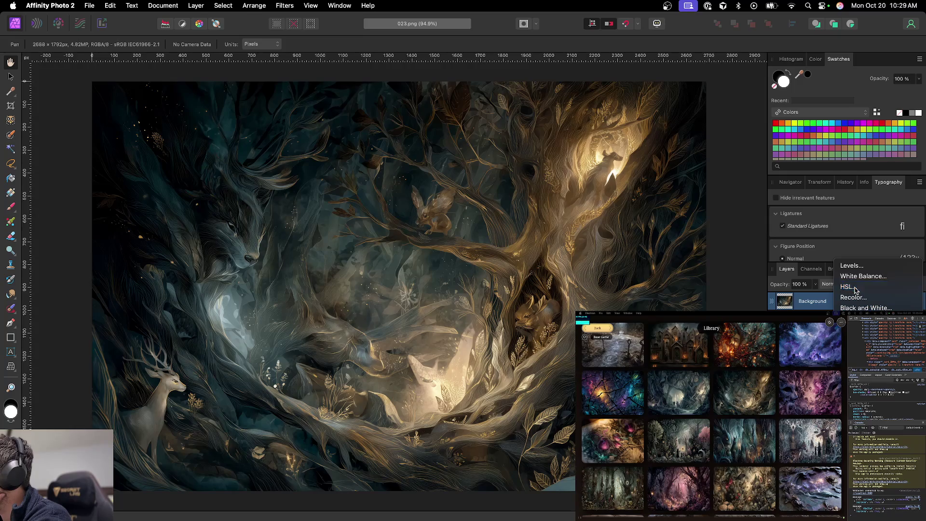
click(849, 287)
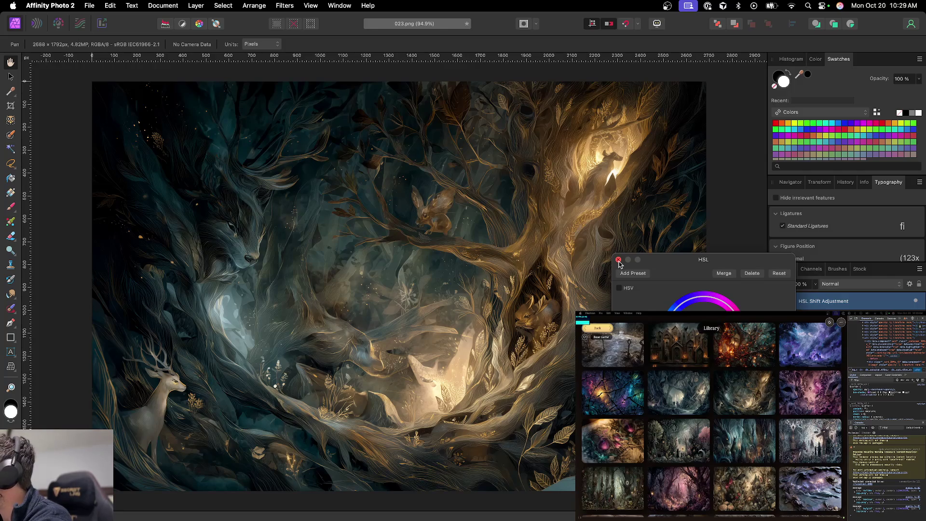
click(619, 261)
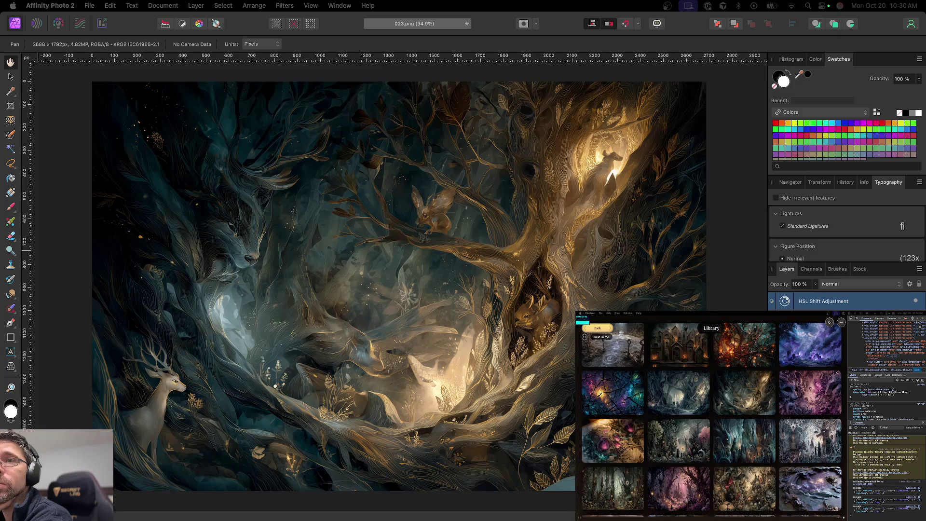
drag(316, 68, 357, 49)
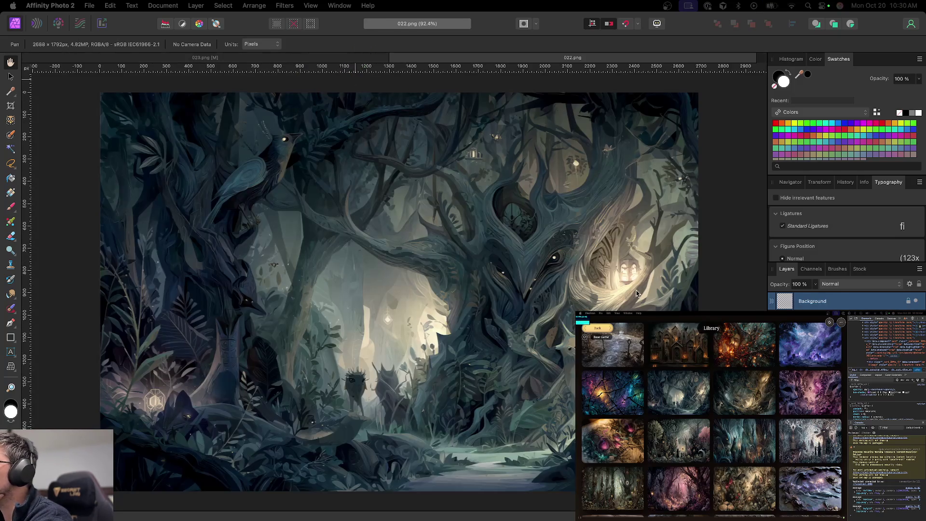
Add Shadows / Highlights and HSL adjustment layers to forest image 022
key(ctrl+shift+a)
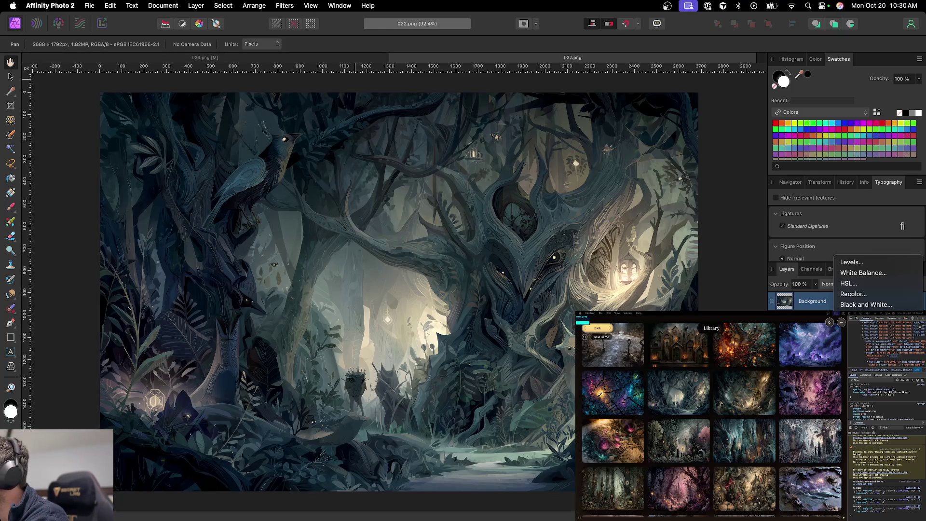
key(Return)
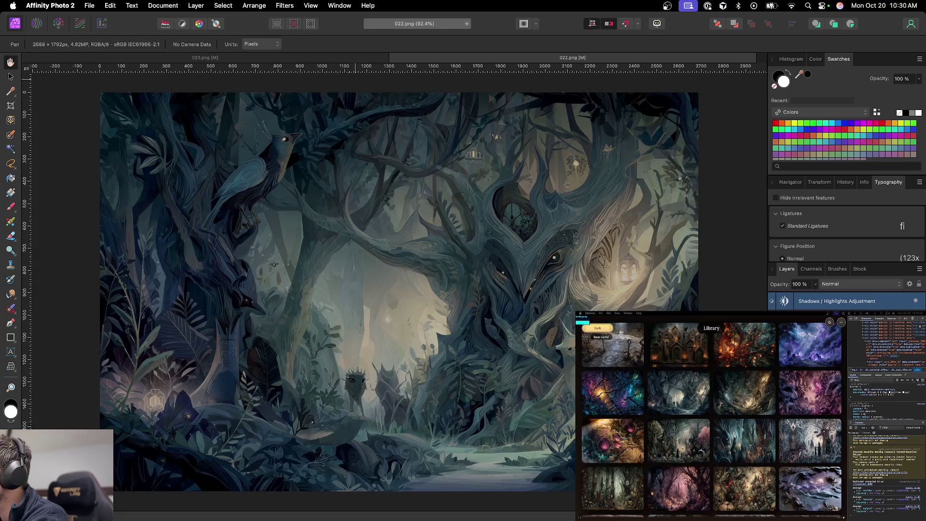
click(839, 512)
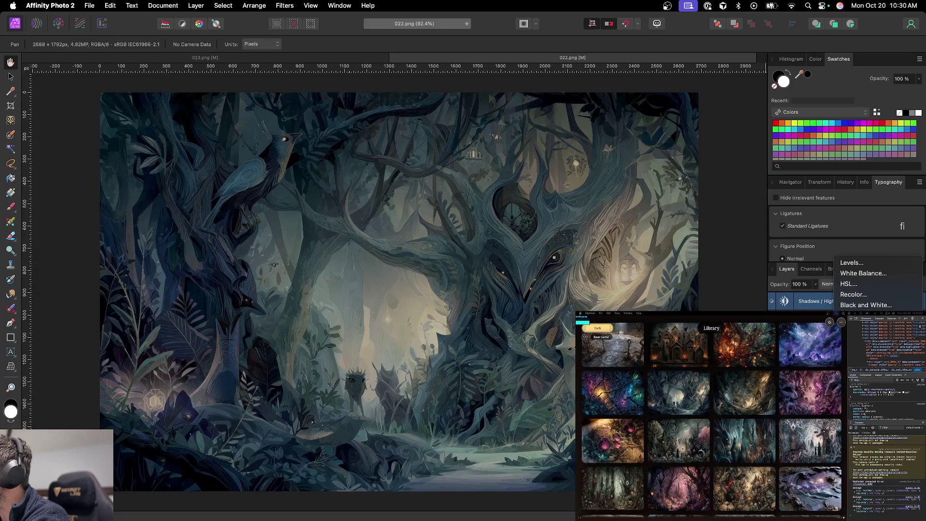
click(855, 283)
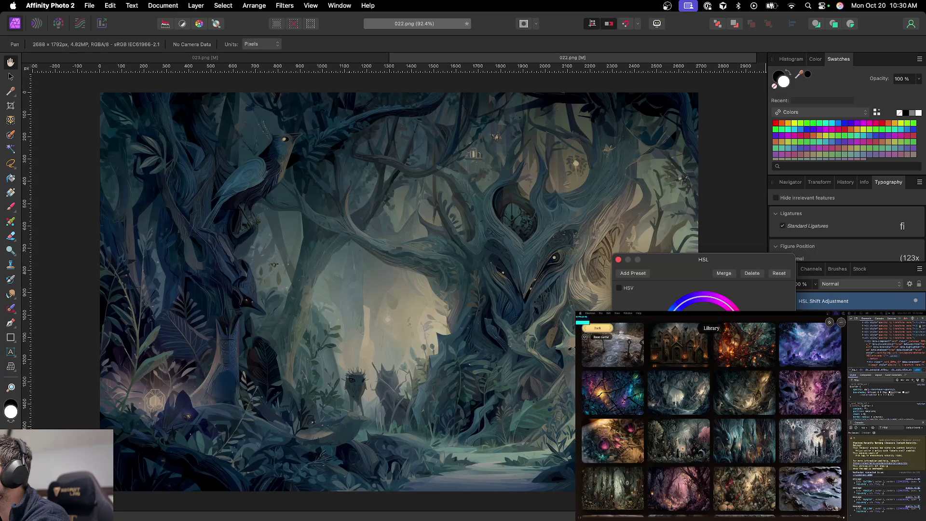
click(617, 260)
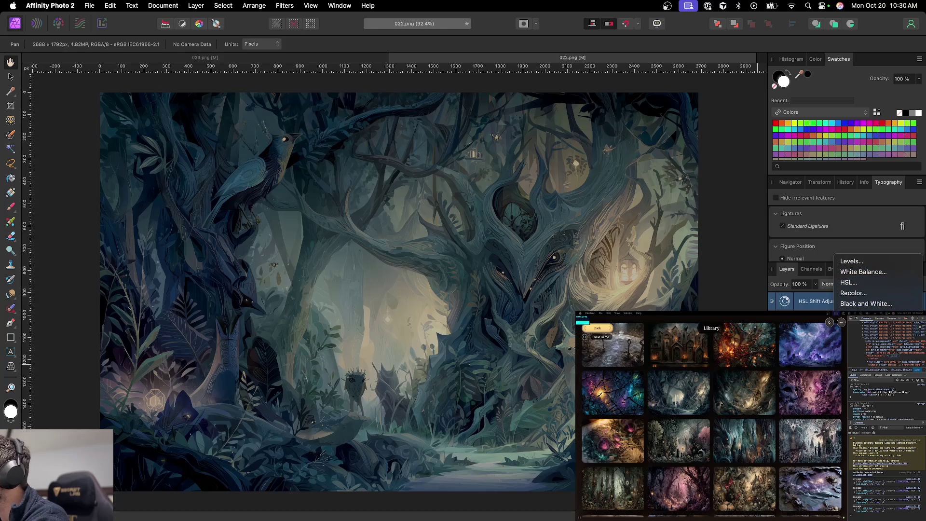
Add a Curves adjustment raised to brighten the image, and save as 022.afphoto
key(super+m)
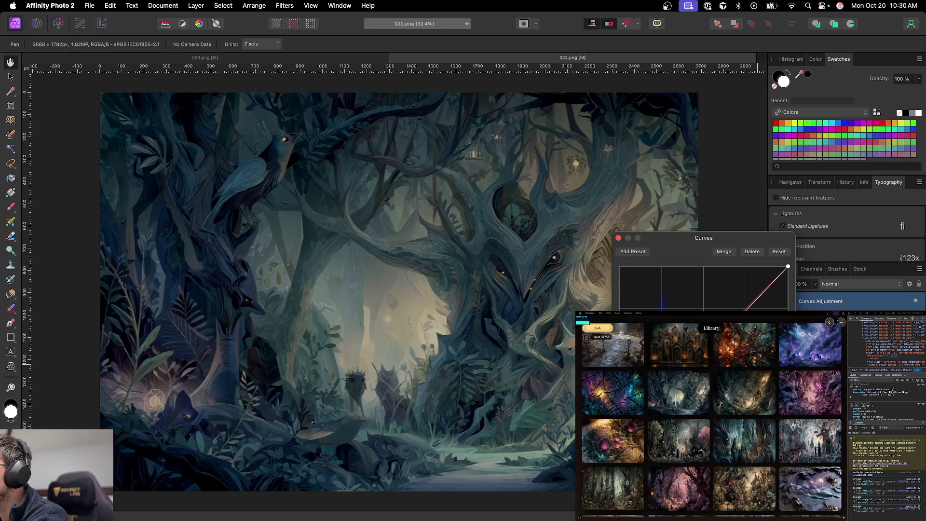
drag(770, 286, 771, 283)
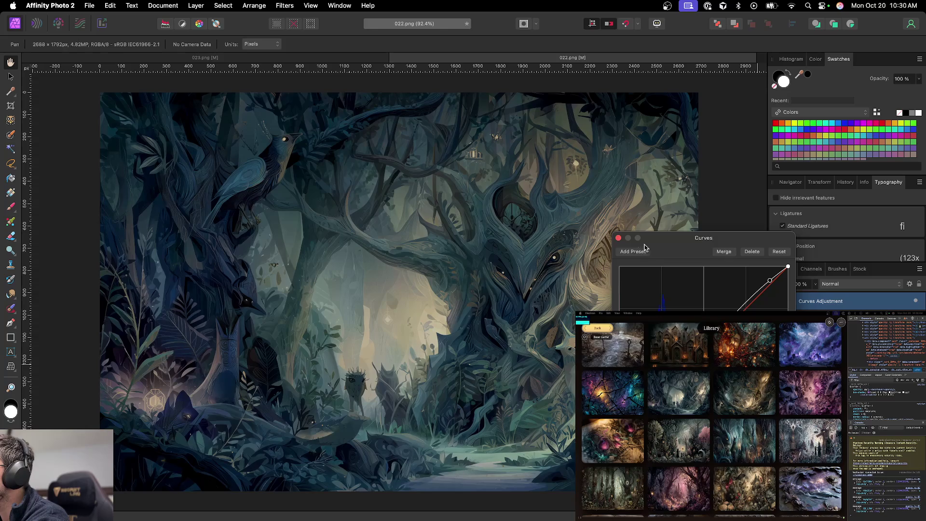
click(618, 238)
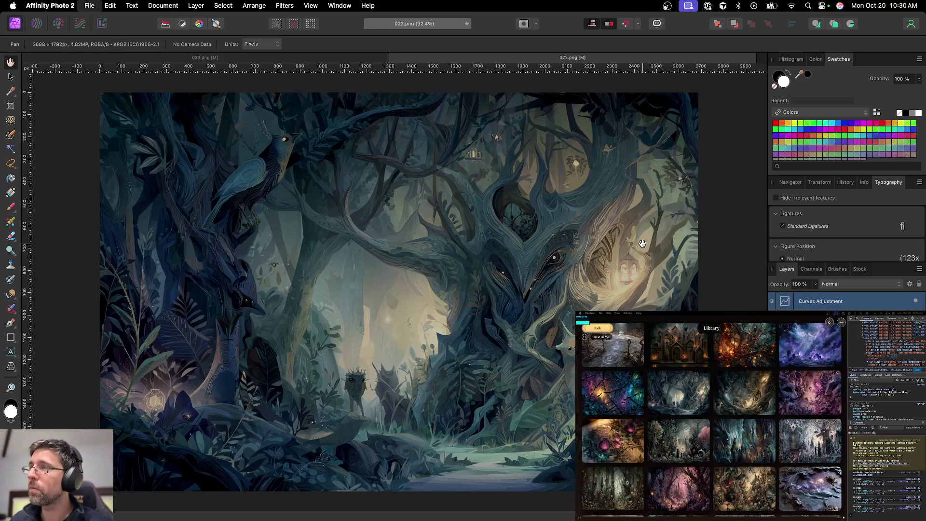
key(super+s)
key(Return)
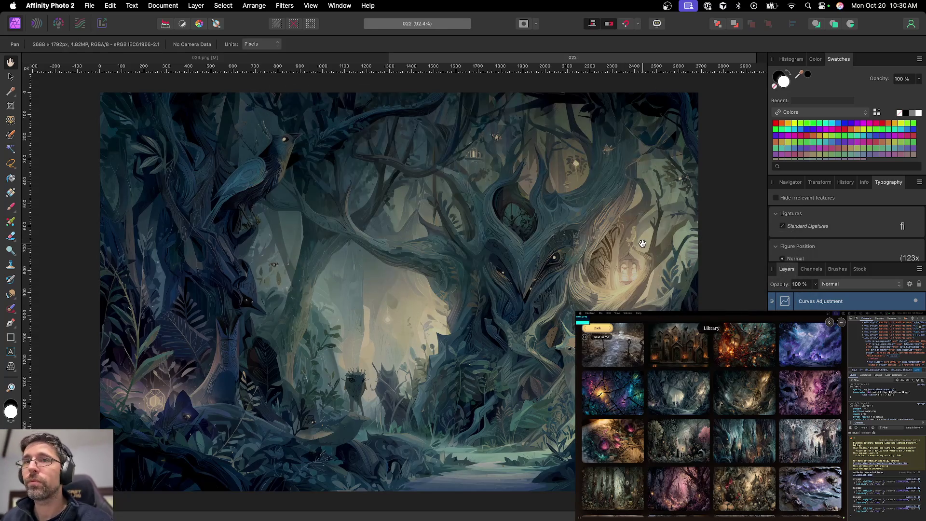
Return the window to full screen and export 022 as a PNG
key(ctrl+Right)
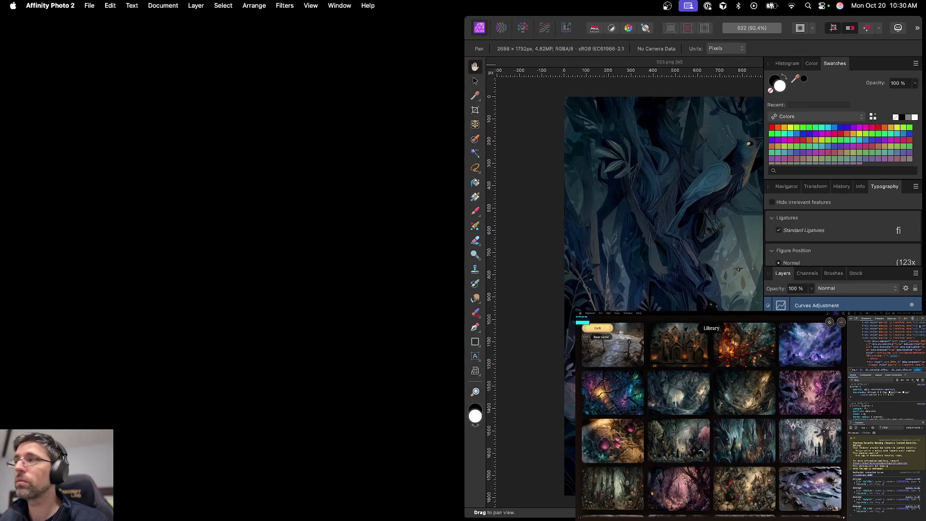
key(ctrl+Left)
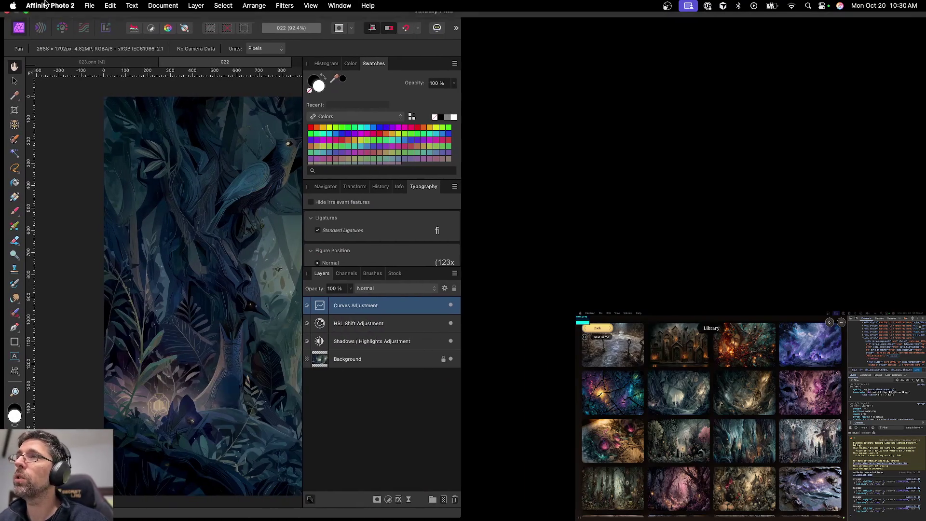
click(26, 19)
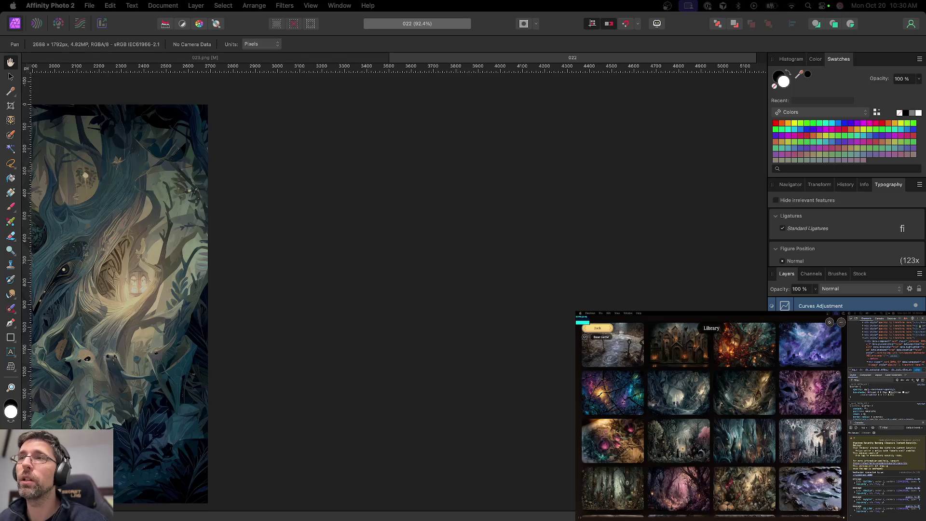
scroll(308, 285, left, 10)
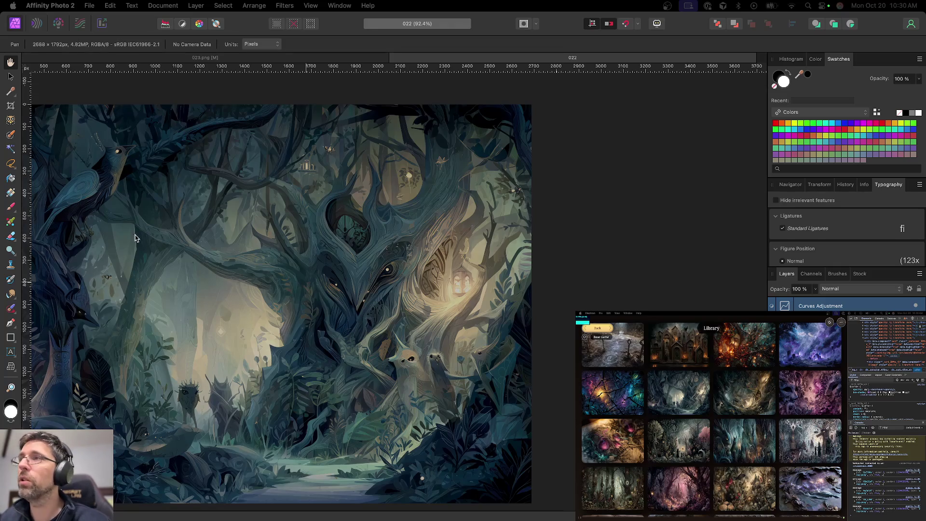
key(super+alt+shift+s)
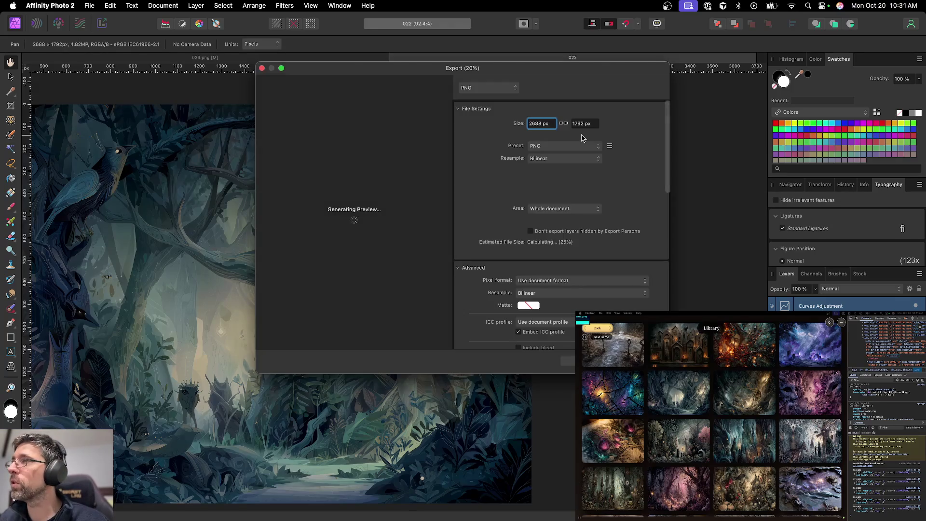
key(Return)
key(Return)
Close 022 without saving, then save 023 and close it
click(400, 59)
key(super+d)
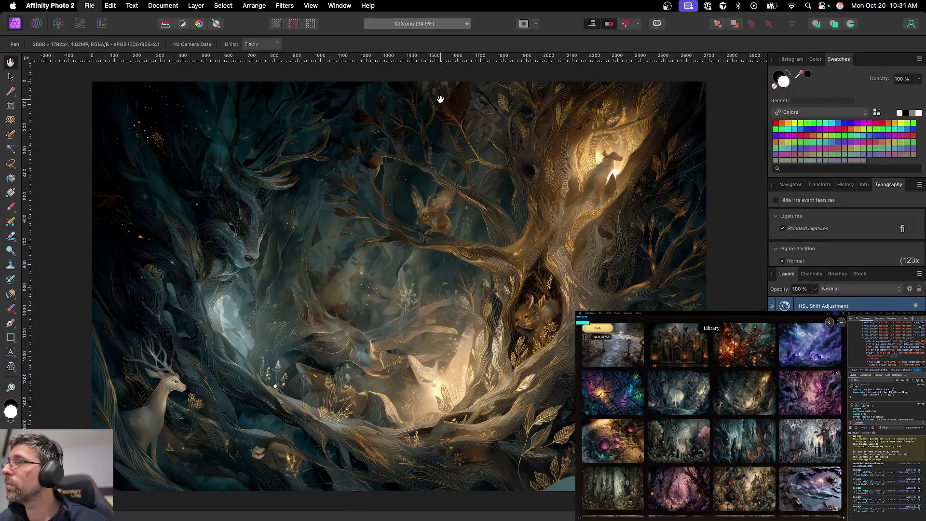
key(super+s)
key(Return)
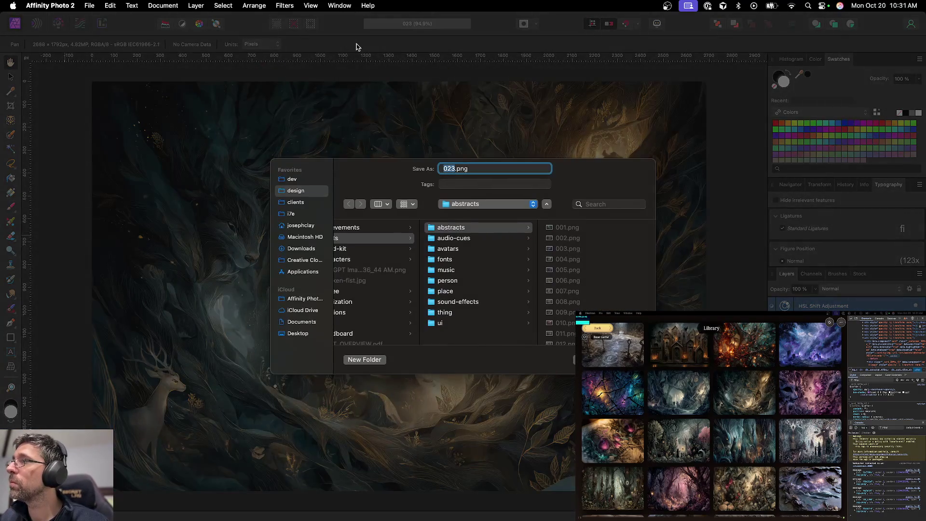
key(super+w)
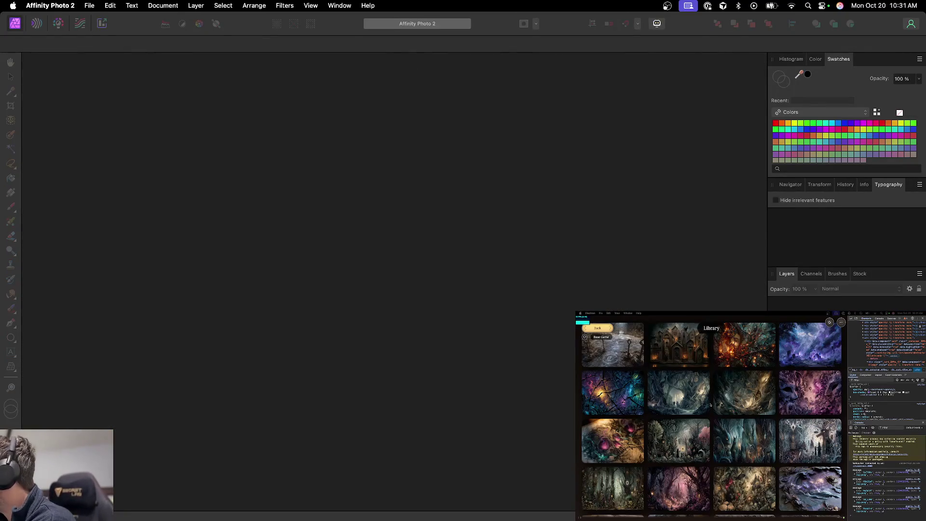
scroll(711, 405, down, 2)
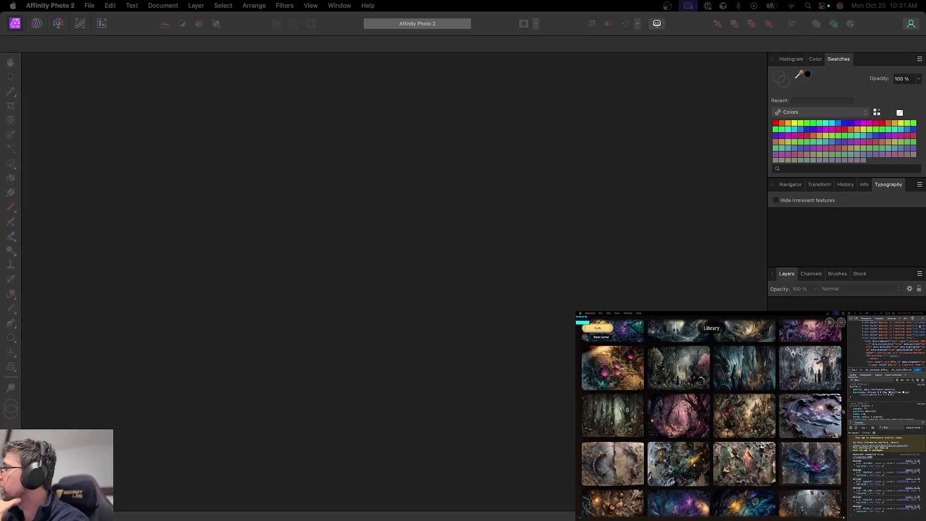
scroll(711, 418, down, 3)
scroll(761, 373, down, 2)
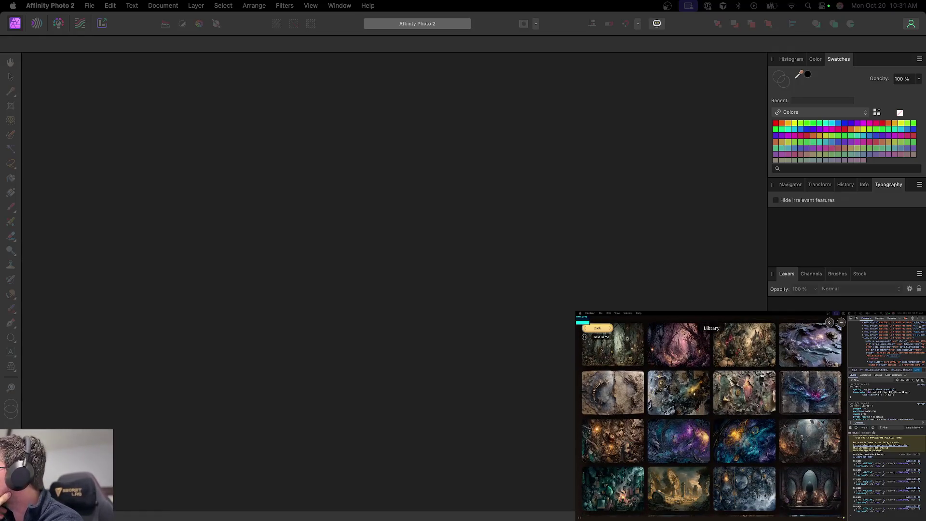
scroll(756, 409, down, 1)
scroll(790, 420, down, 3)
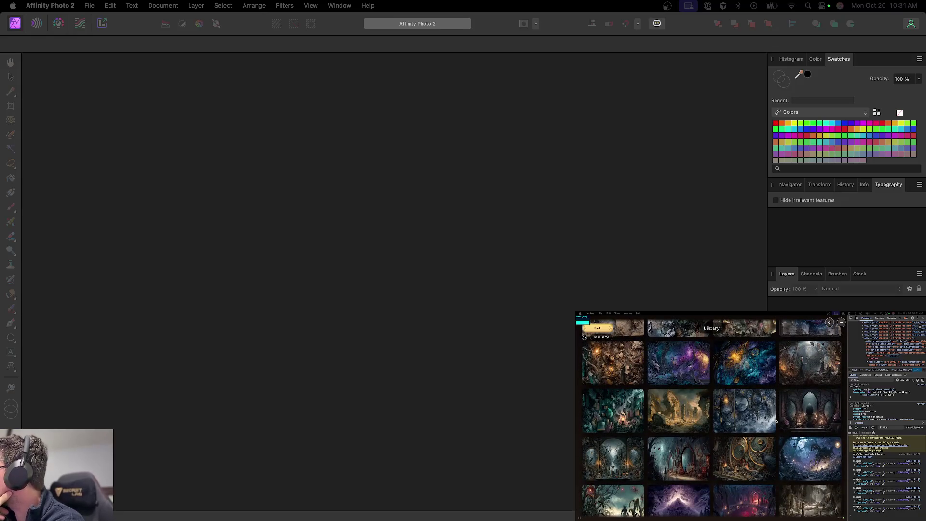
scroll(777, 421, down, 2)
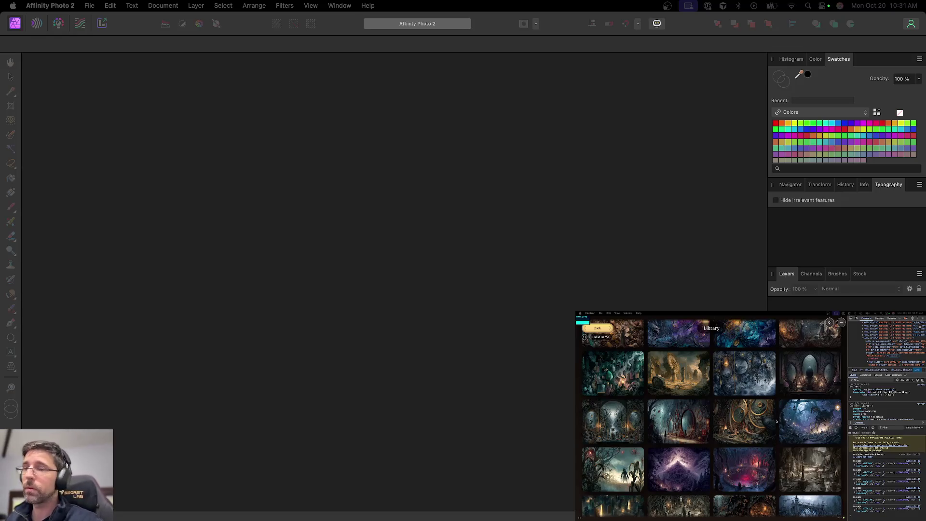
scroll(776, 421, down, 1)
scroll(777, 421, down, 2)
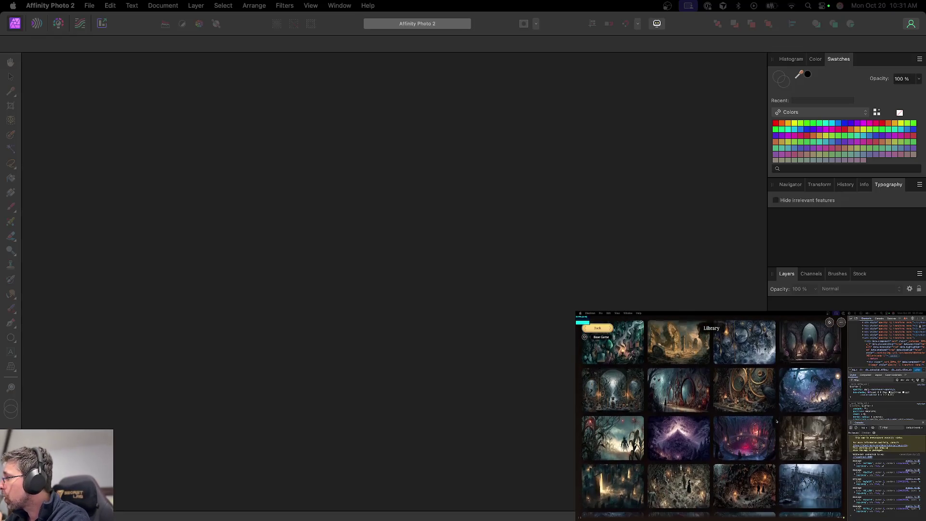
scroll(750, 430, down, 3)
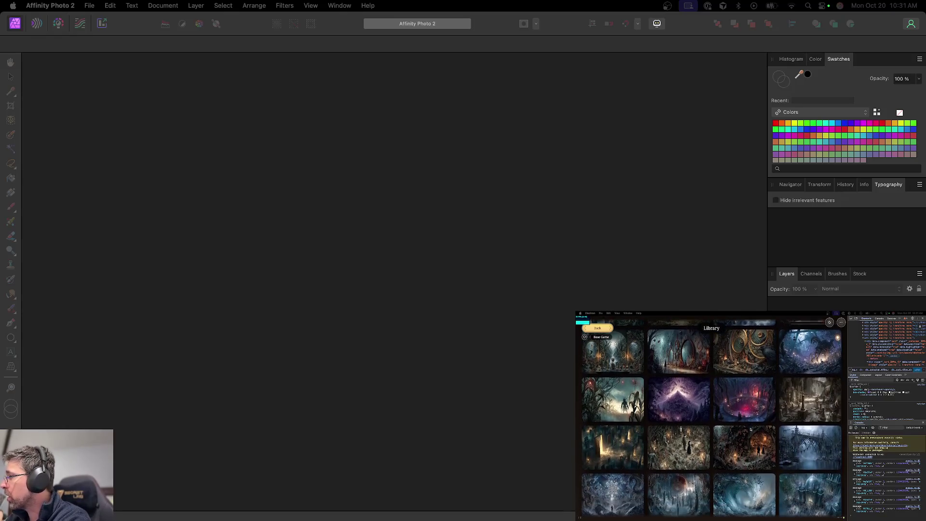
scroll(750, 429, down, 5)
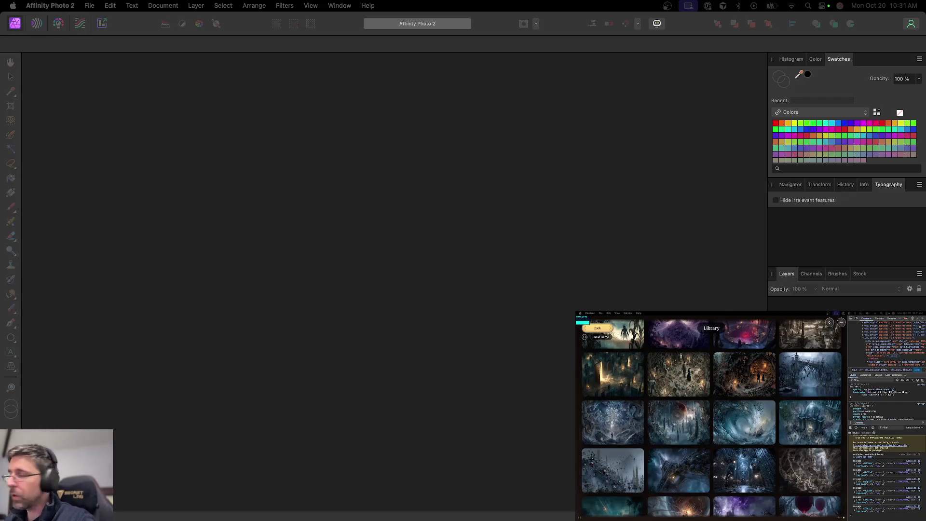
scroll(750, 429, down, 3)
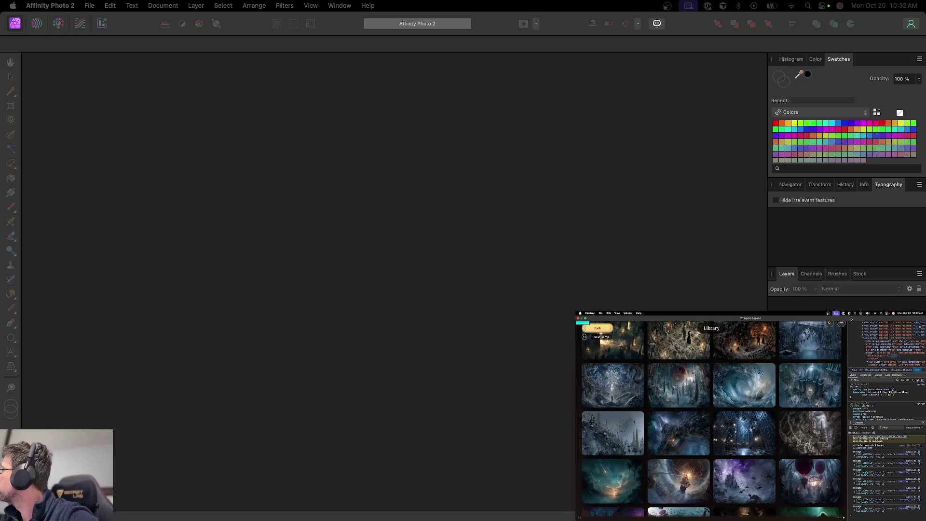
scroll(888, 342, down, 2)
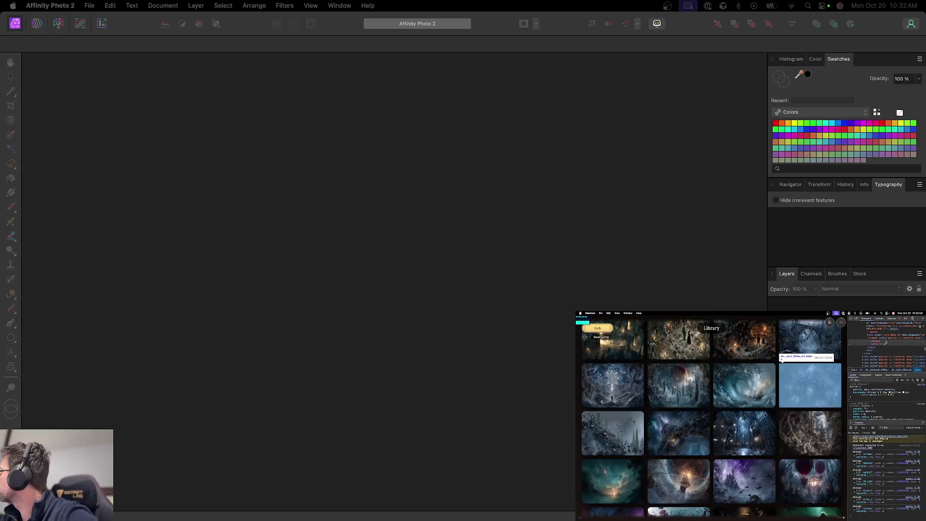
scroll(887, 342, up, 2)
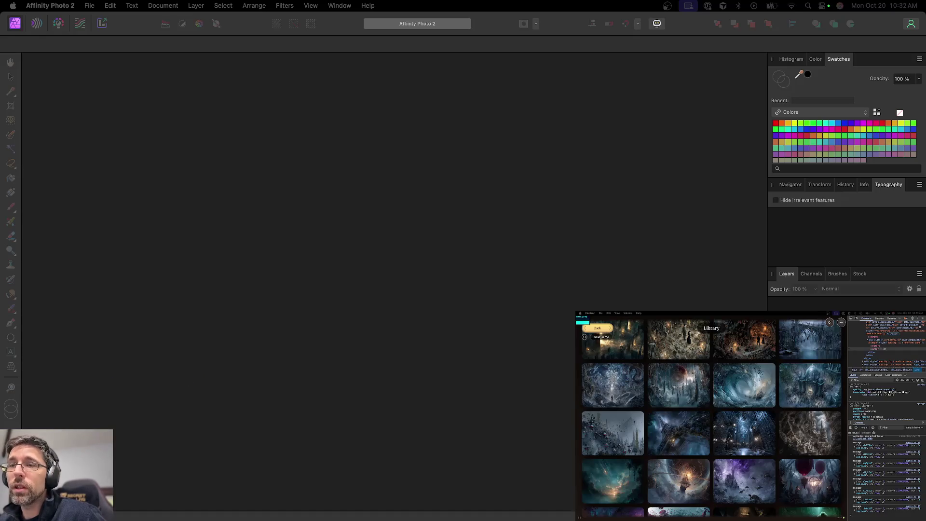
drag(24, 436, 191, 419)
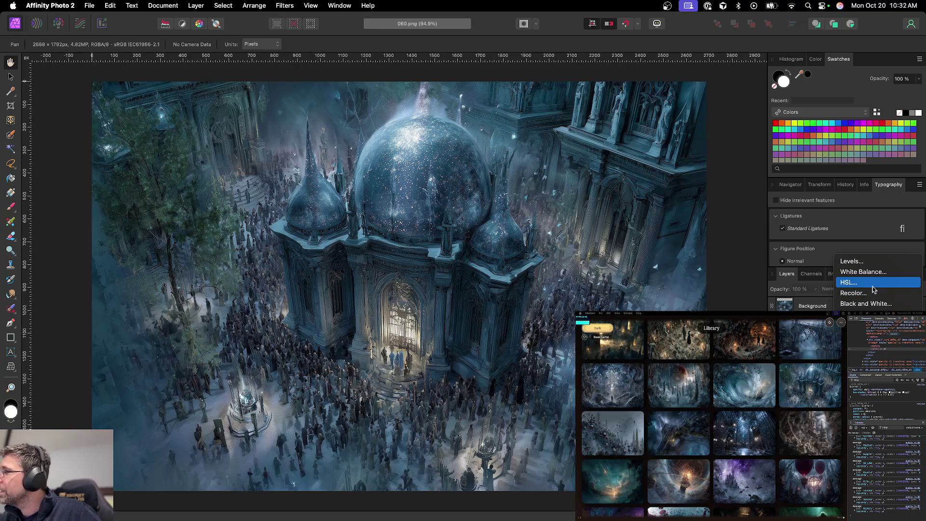
Add HSL, then a Levels layer with the white level lowered, and start another HSL
click(848, 283)
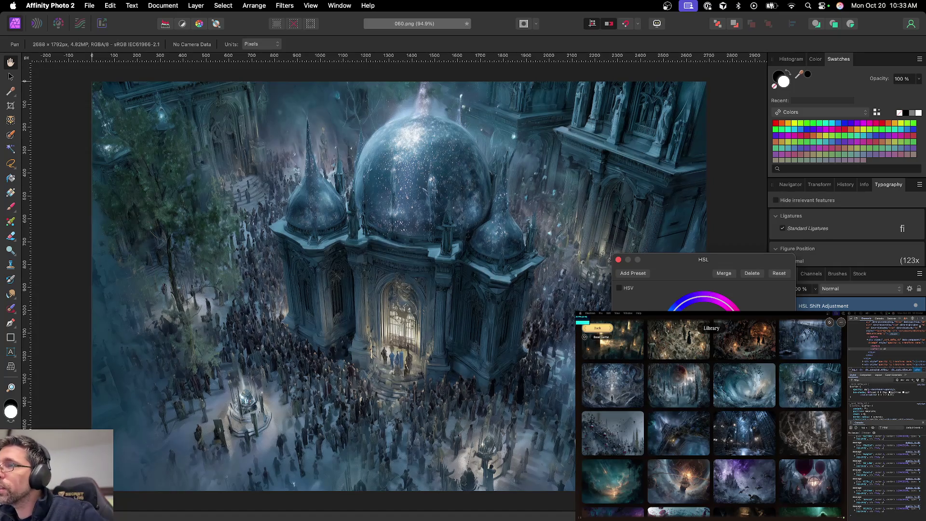
click(619, 260)
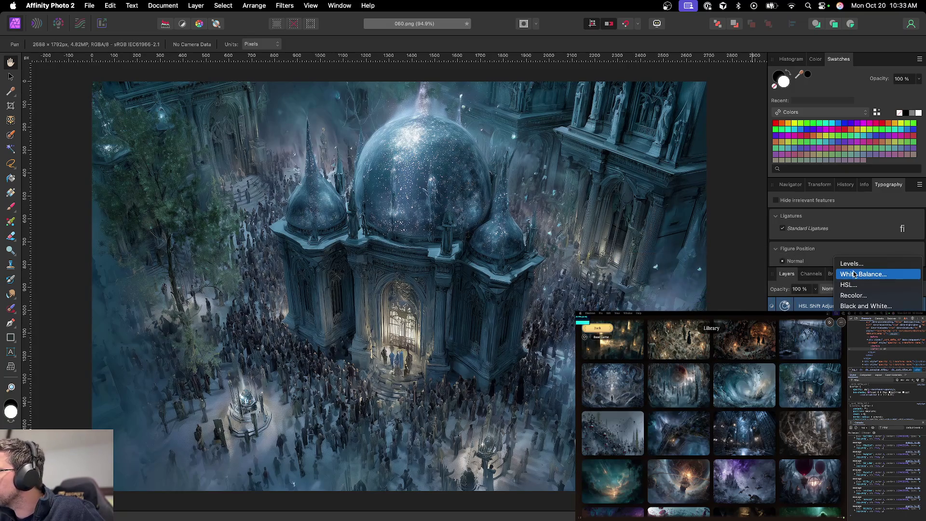
click(856, 271)
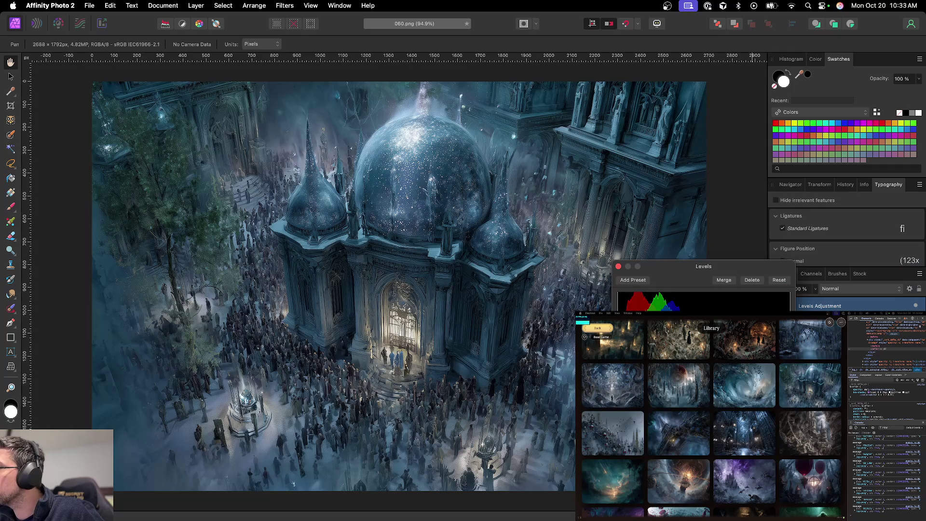
drag(790, 338, 775, 338)
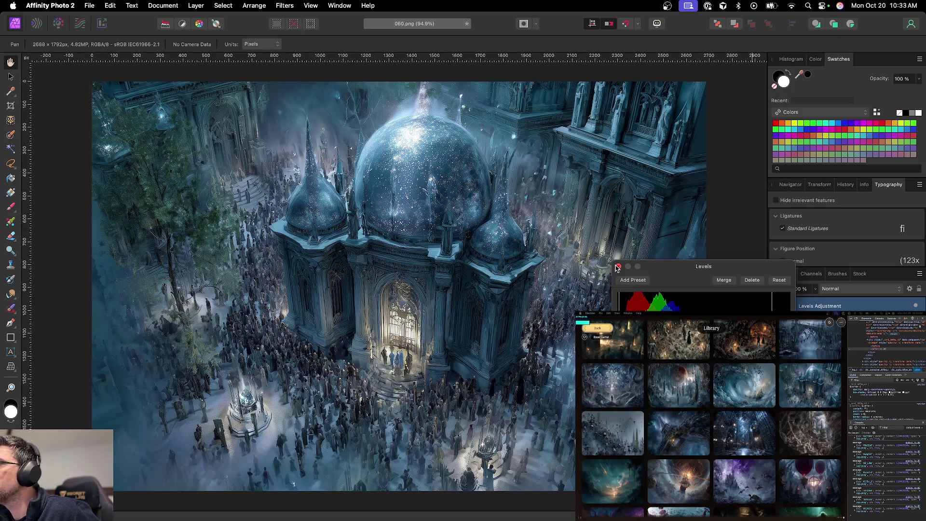
click(618, 268)
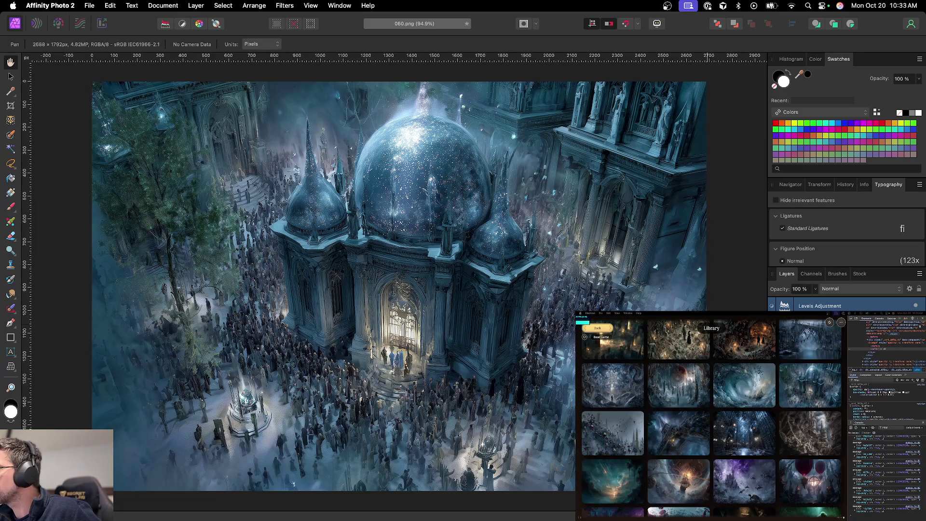
key(super+u)
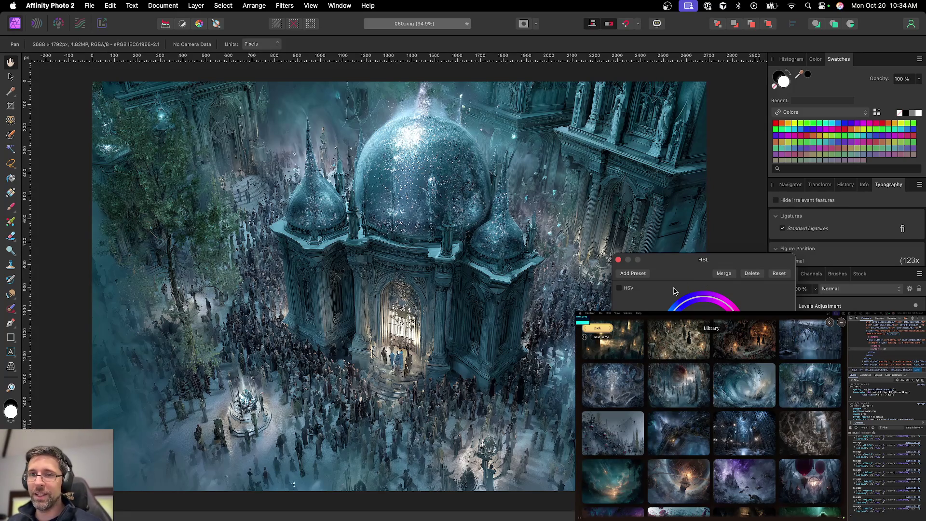
Close the HSL settings and save the cathedral scene as 060.afphoto
click(618, 260)
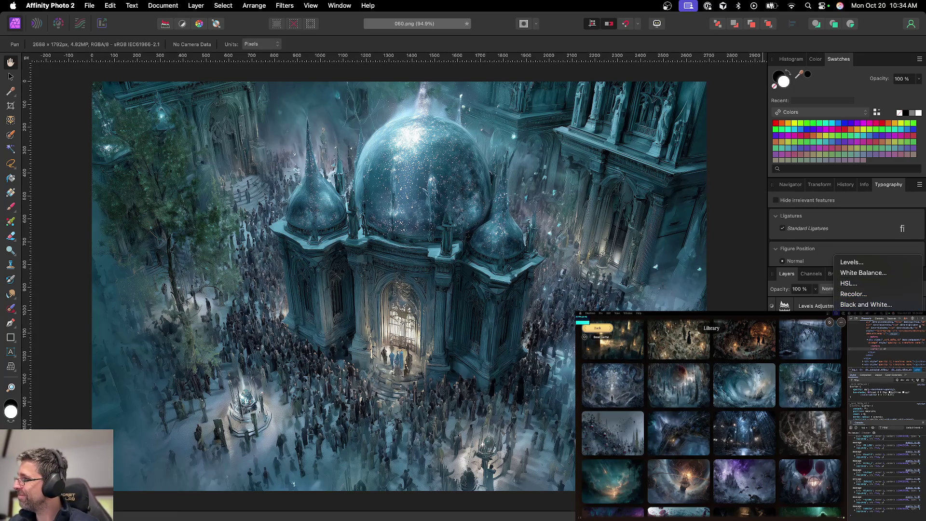
key(Escape)
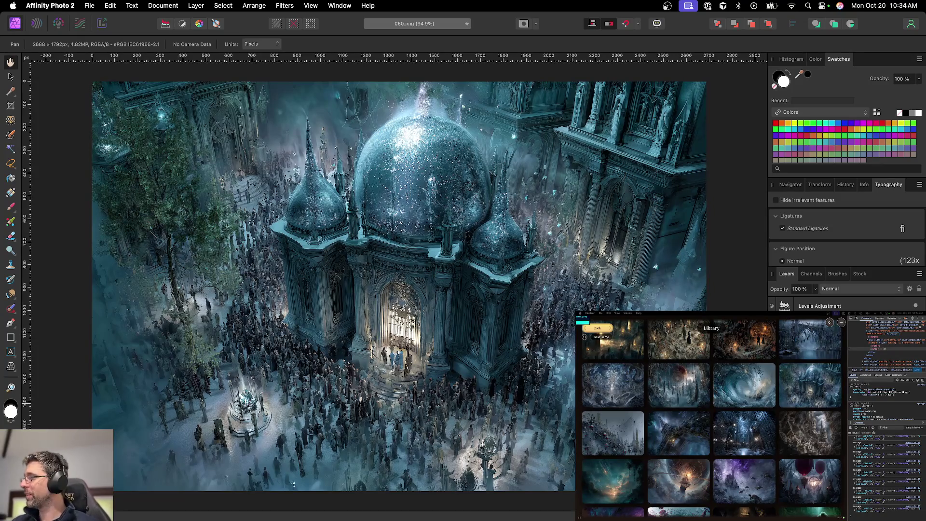
key(super+s)
key(Return)
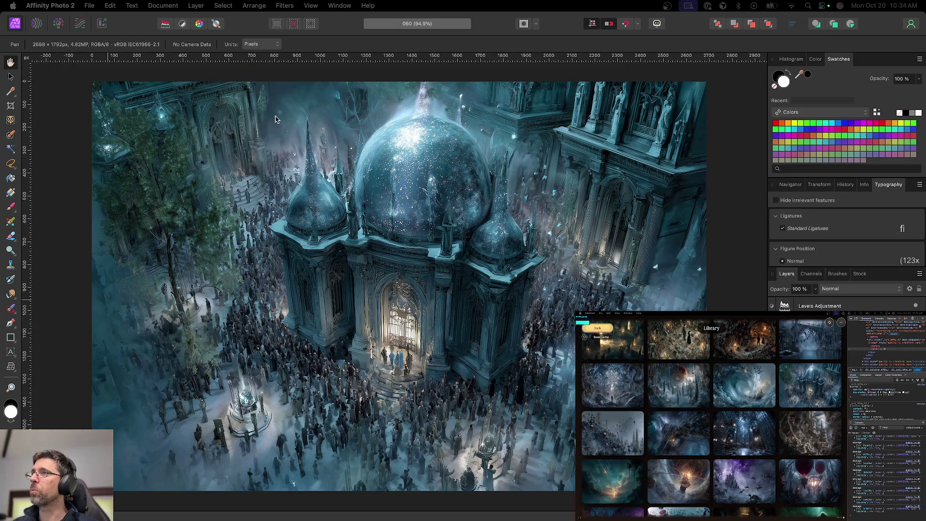
Export the cathedral image as 060.png, then close the 060 document
key(alt+shift+super+w)
key(Return)
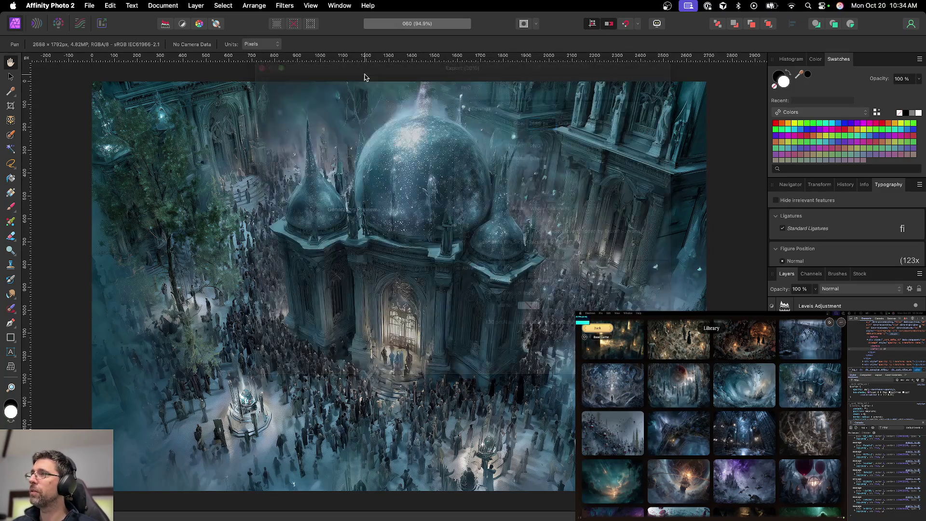
key(Return)
key(super+w)
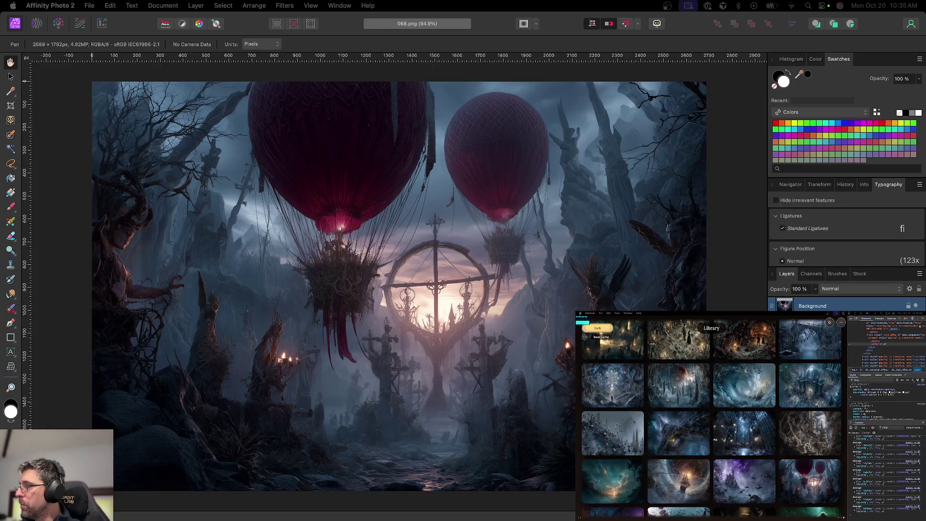
scroll(385, 161, up, 2)
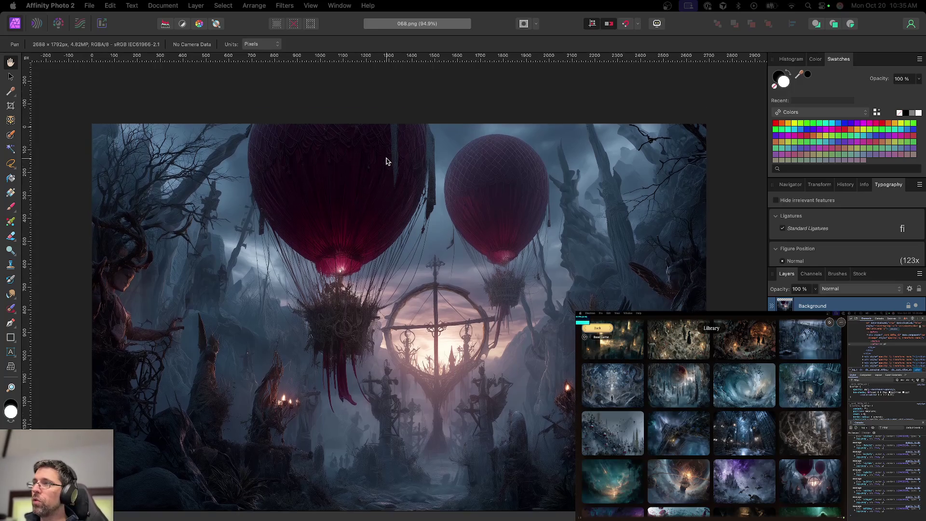
scroll(386, 160, up, 5)
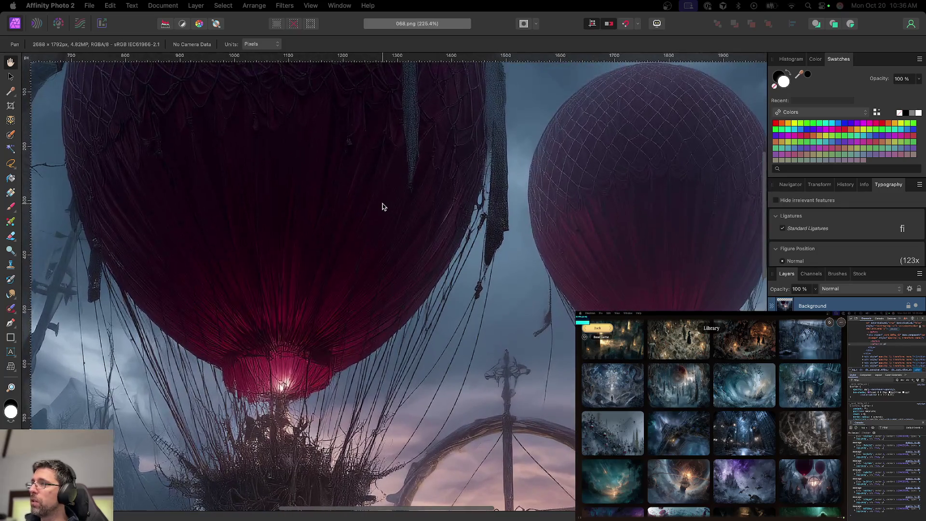
scroll(382, 207, down, 2)
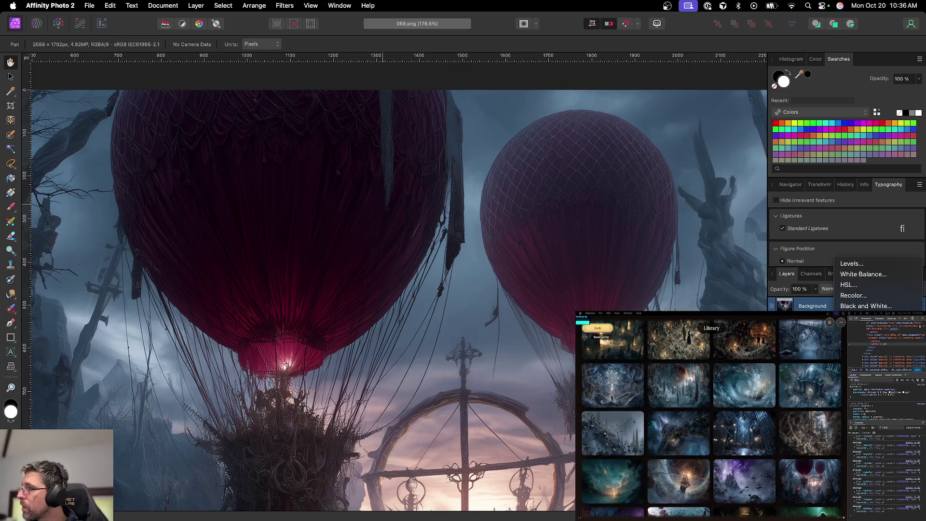
click(851, 263)
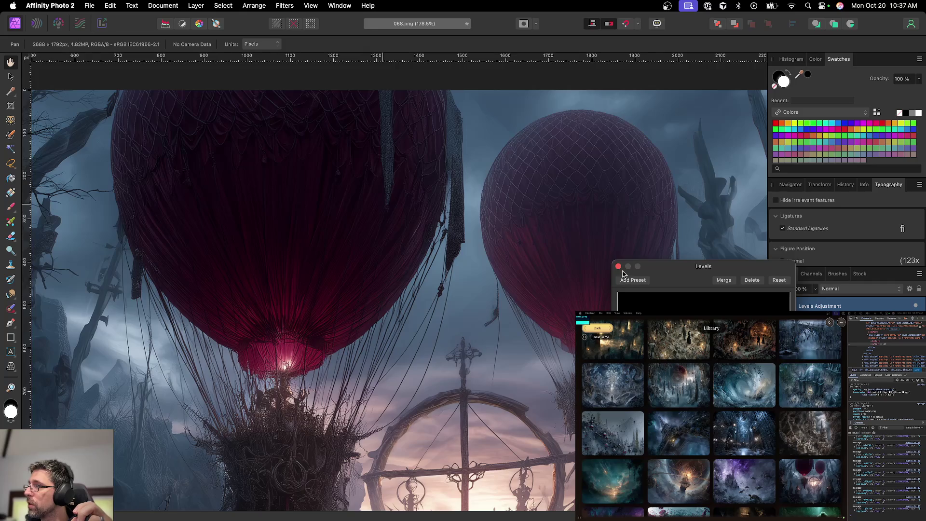
key(Return)
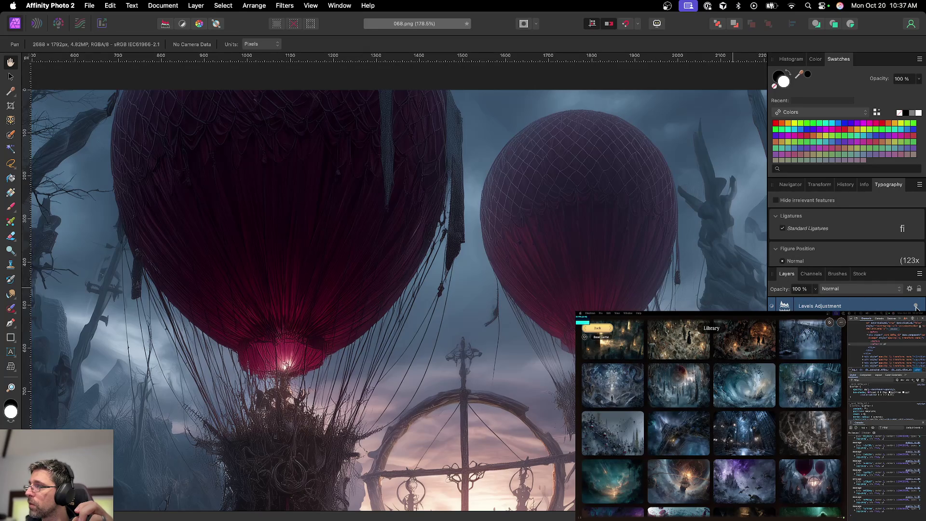
double_click(785, 307)
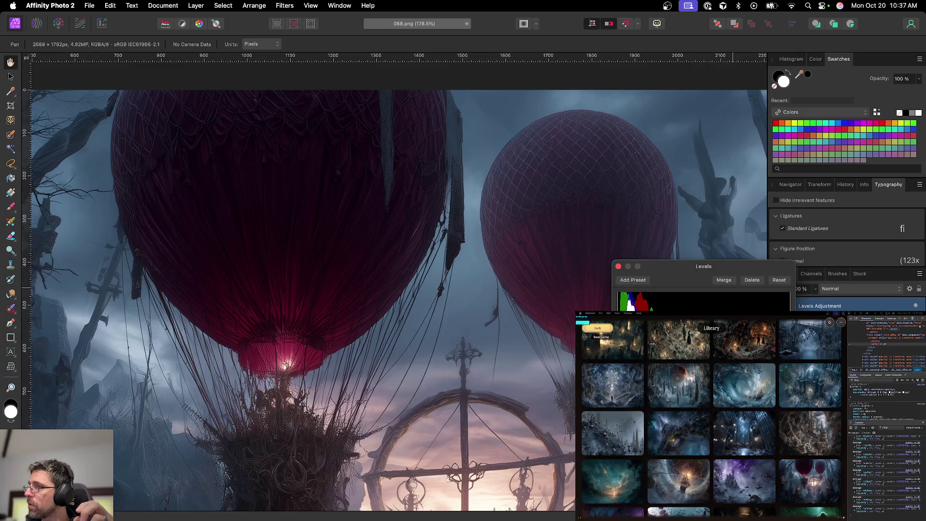
click(618, 267)
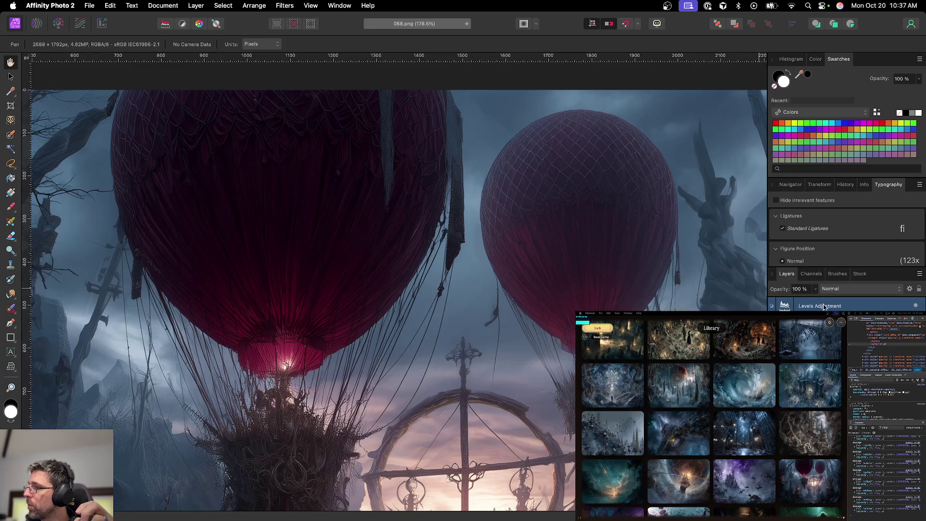
key(Delete)
click(849, 303)
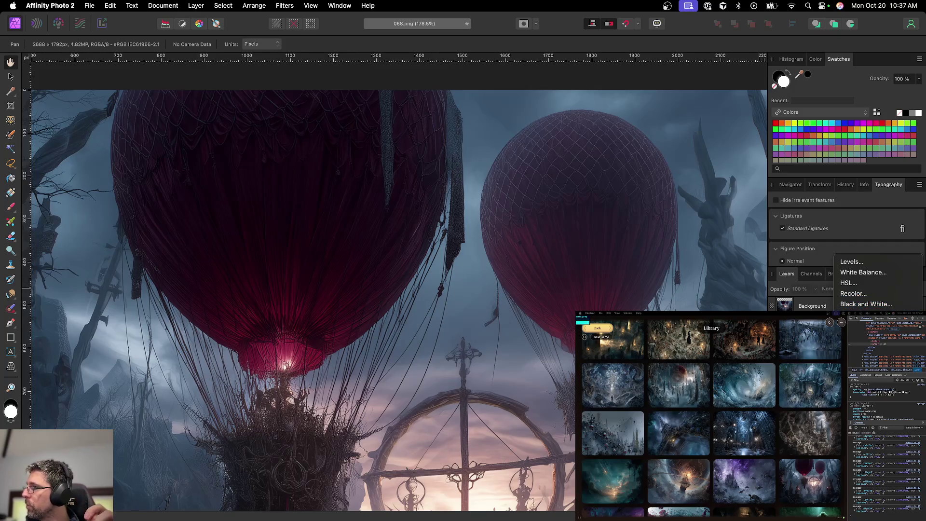
Add a Curves adjustment with a midtone point pulled down to darken the balloon scene
click(858, 378)
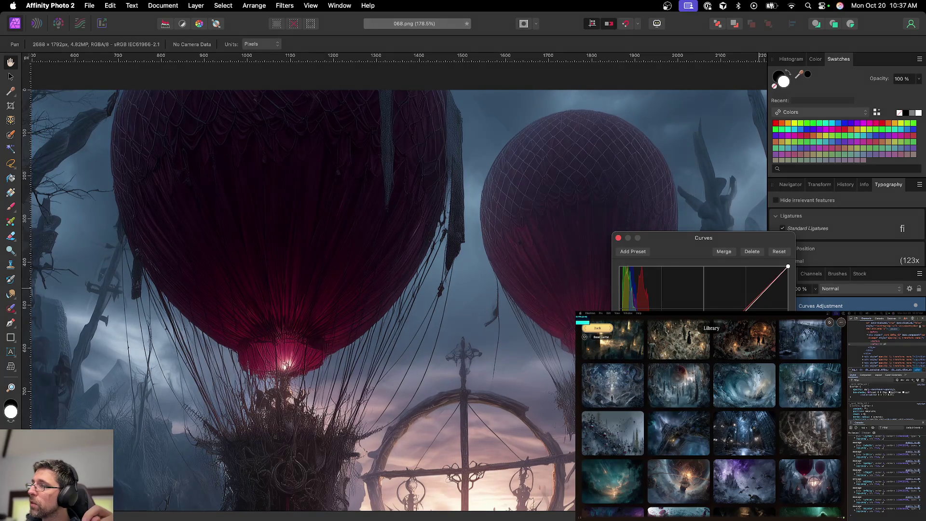
drag(766, 294, 761, 288)
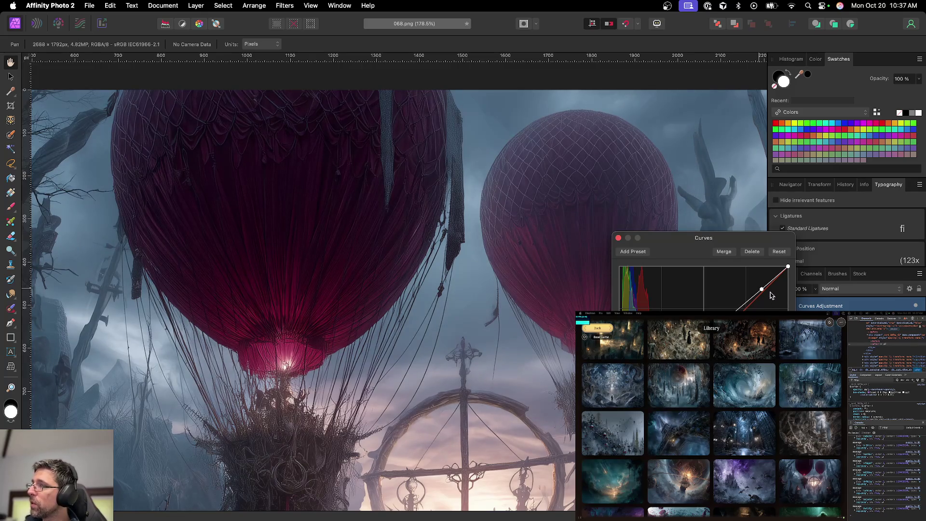
drag(762, 289, 765, 290)
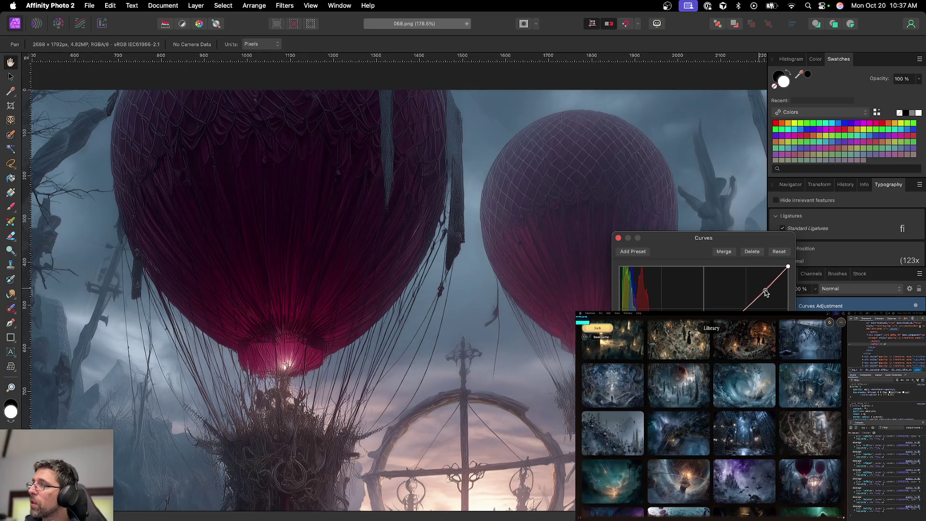
click(618, 238)
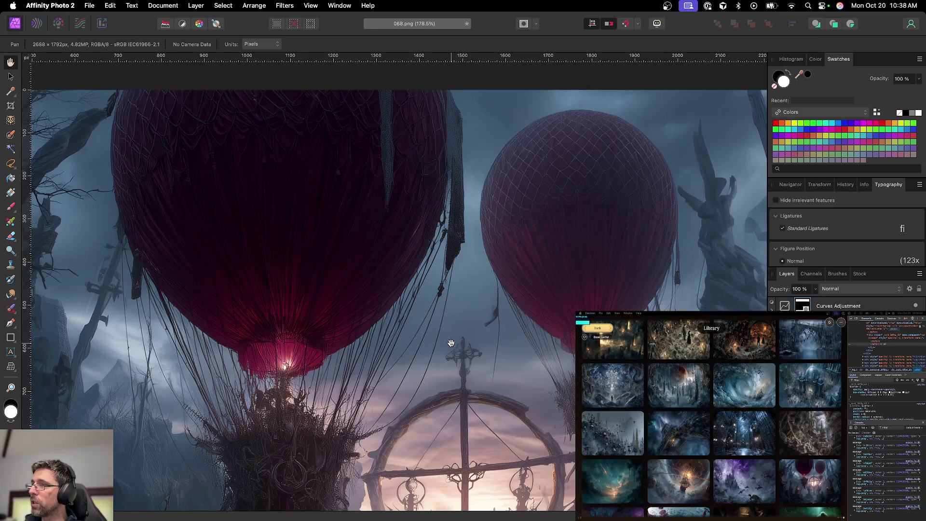
Paint black on the Curves mask over the left balloon with a roughly 987 px brush
key(b)
key(x)
key(bracketleft)
key(bracketleft)
key(bracketleft)
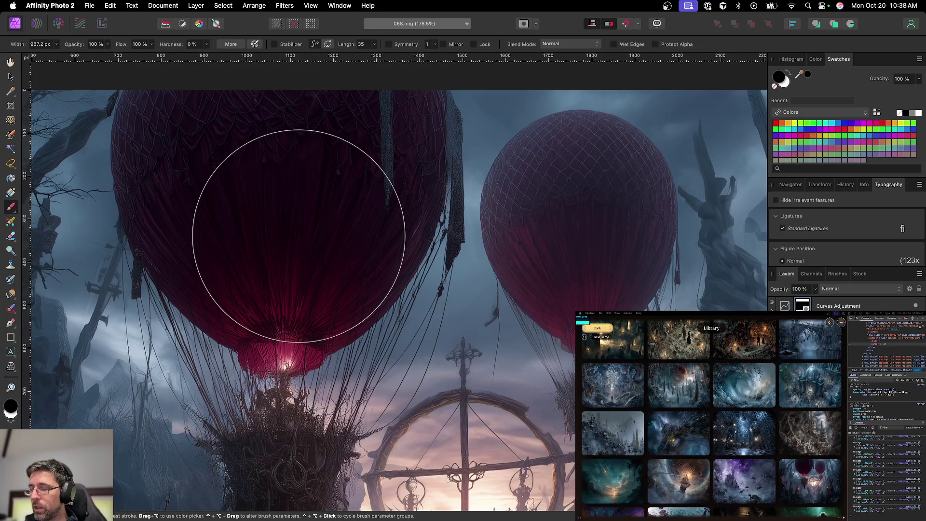
key(super+minus)
key(super+minus)
mouse_move(302, 259)
mouse_down()
mouse_move(297, 206)
mouse_move(326, 276)
mouse_up()
Switch to white and paint the Curves darkening back over the right balloon
key(x)
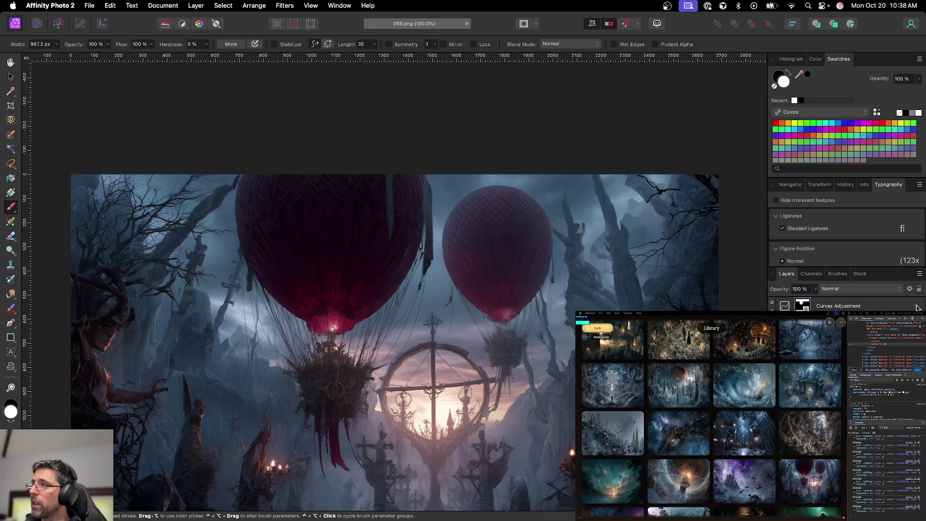
click(842, 513)
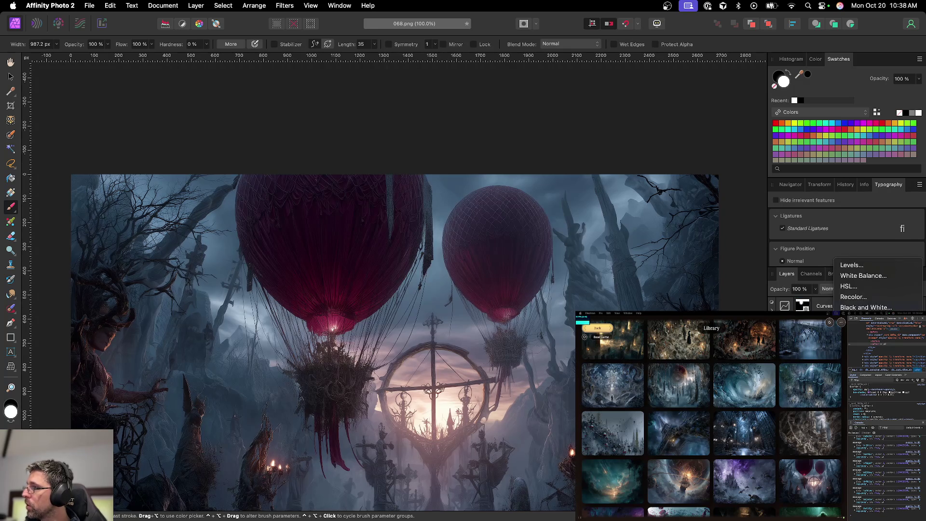
key(Escape)
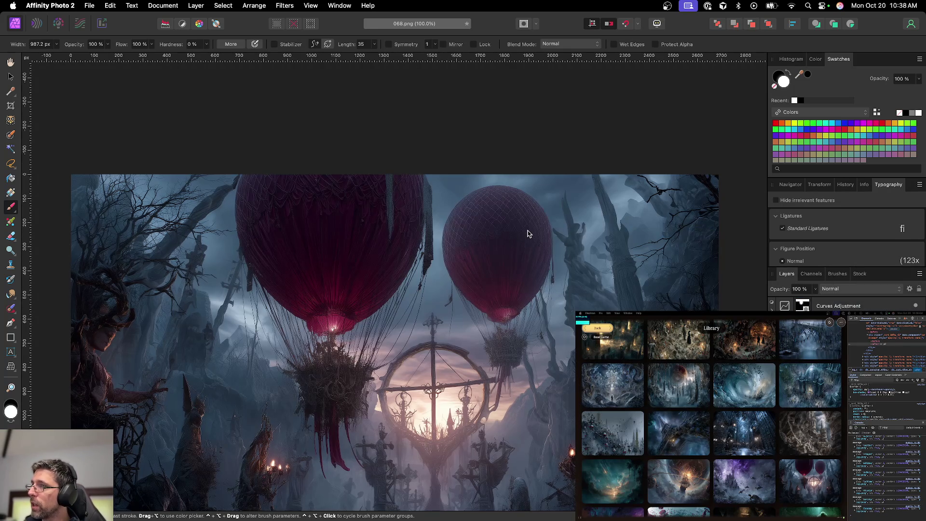
scroll(528, 233, up, 5)
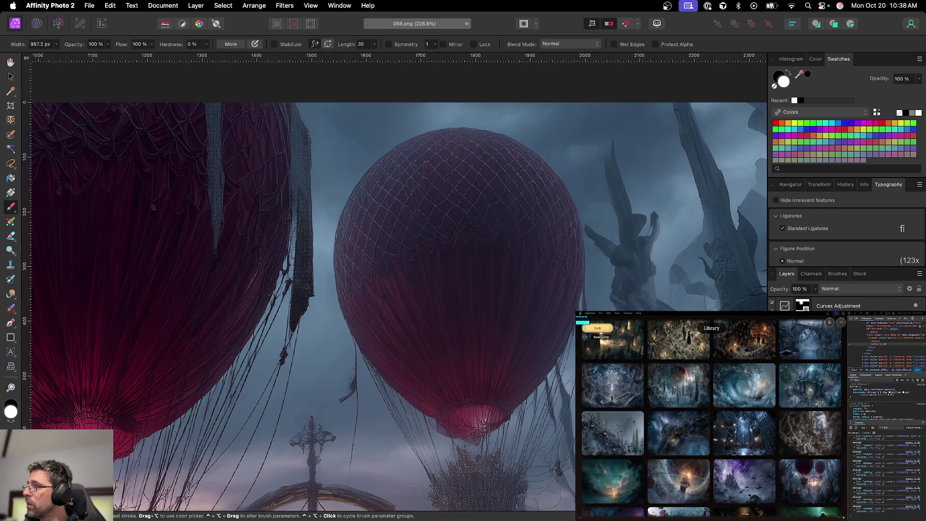
key(space)
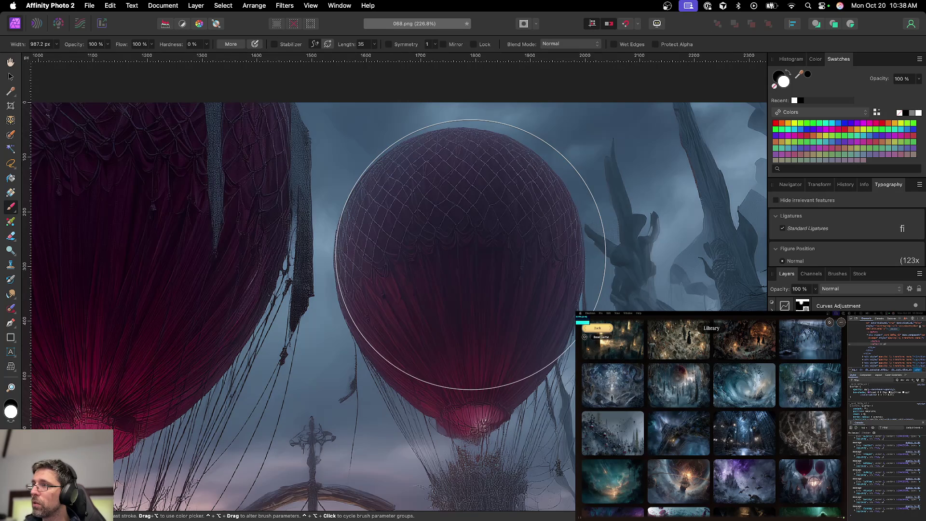
mouse_move(470, 219)
mouse_down()
mouse_move(464, 253)
mouse_move(455, 237)
mouse_move(459, 372)
mouse_move(442, 366)
mouse_move(434, 339)
mouse_move(454, 328)
mouse_up()
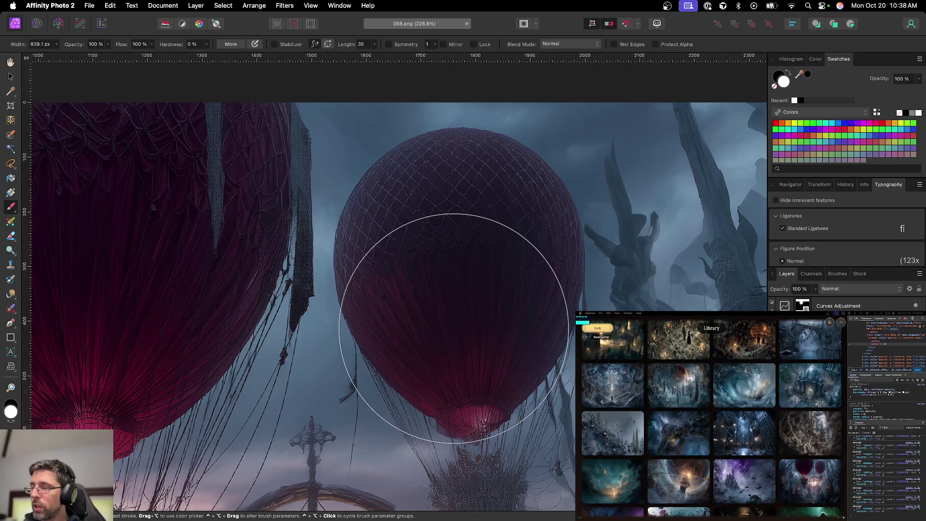
key(super+minus)
key(super+minus)
key(super+minus)
key(super+minus)
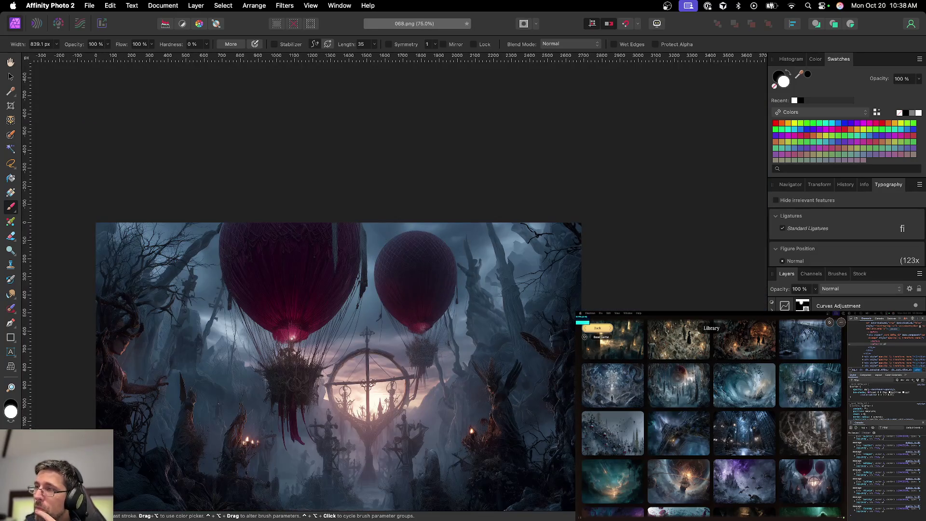
Step the layer selection onto the mask and back to the Background layer
key(v)
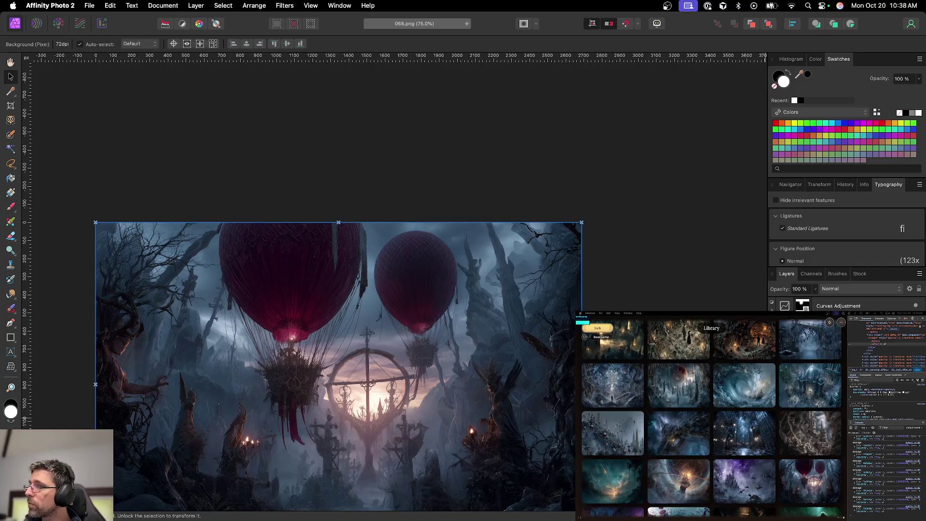
scroll(403, 351, left, 2)
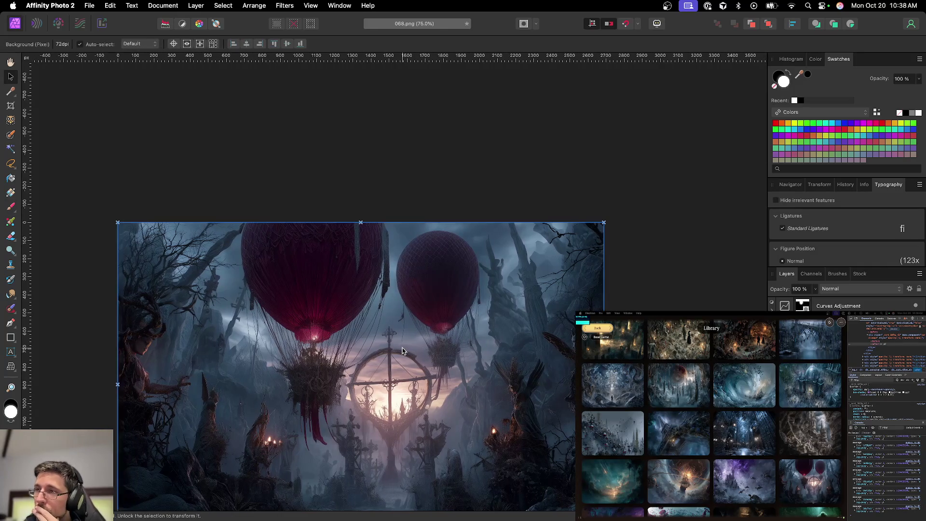
scroll(403, 351, down, 3)
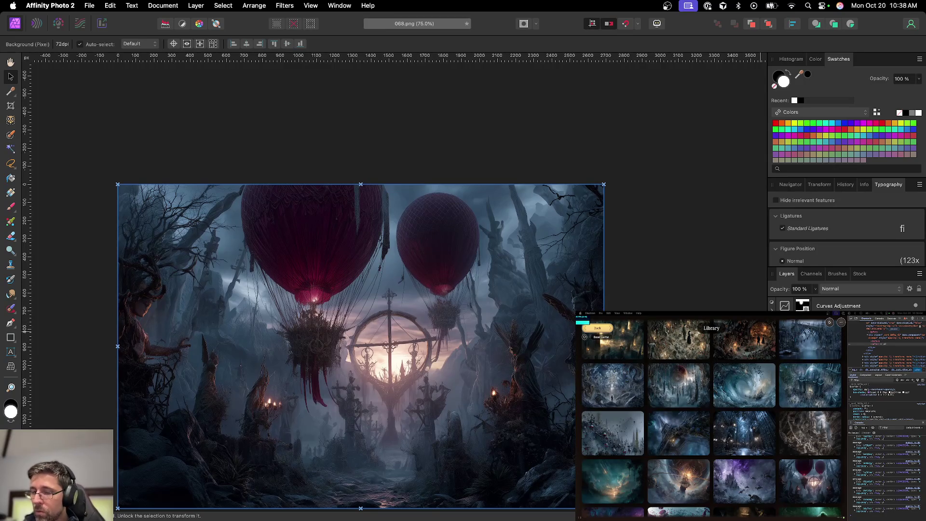
key(alt+bracketleft)
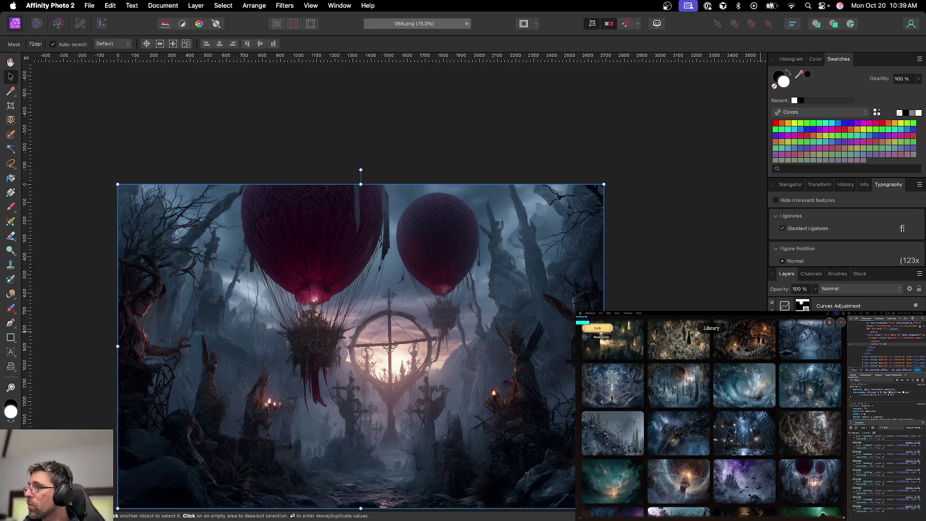
scroll(361, 327, down, 3)
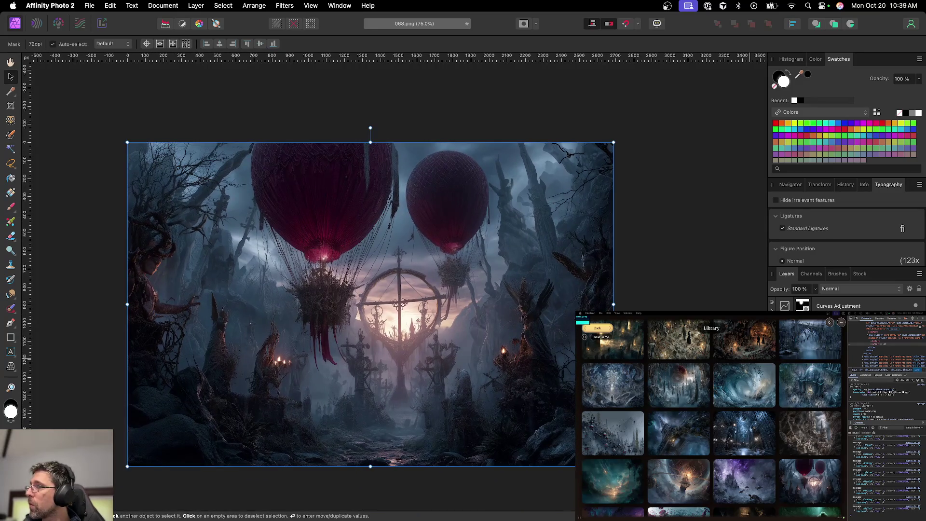
key(alt+bracketright)
Add an HSL Shift adjustment with default settings, then a Shadows / Highlights adjustment
click(848, 286)
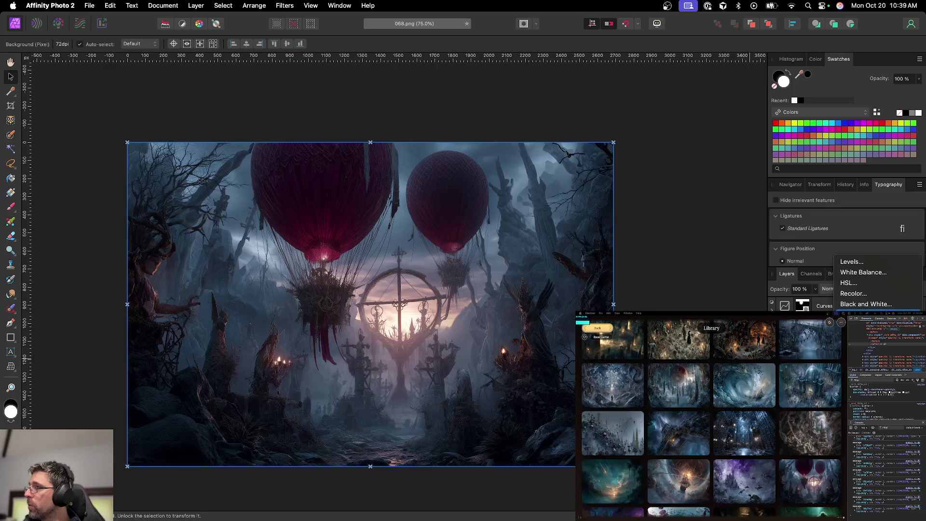
click(847, 284)
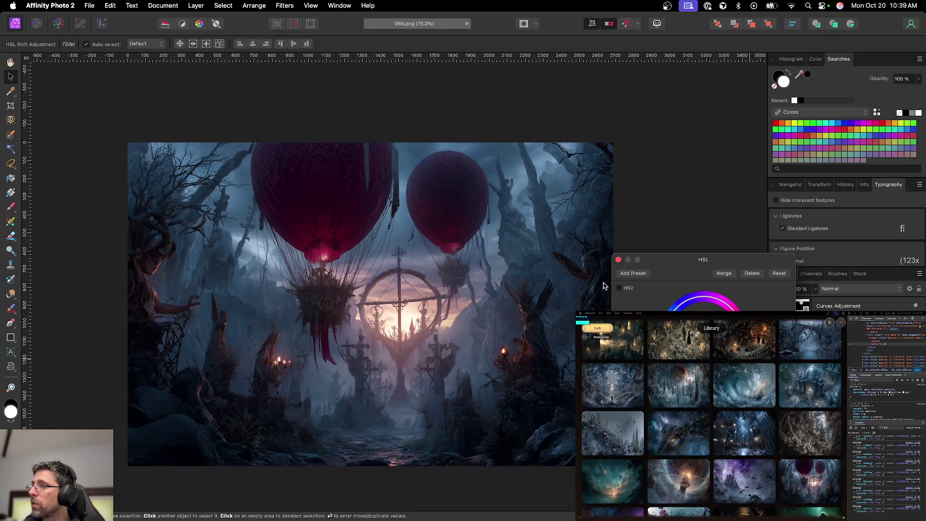
click(618, 261)
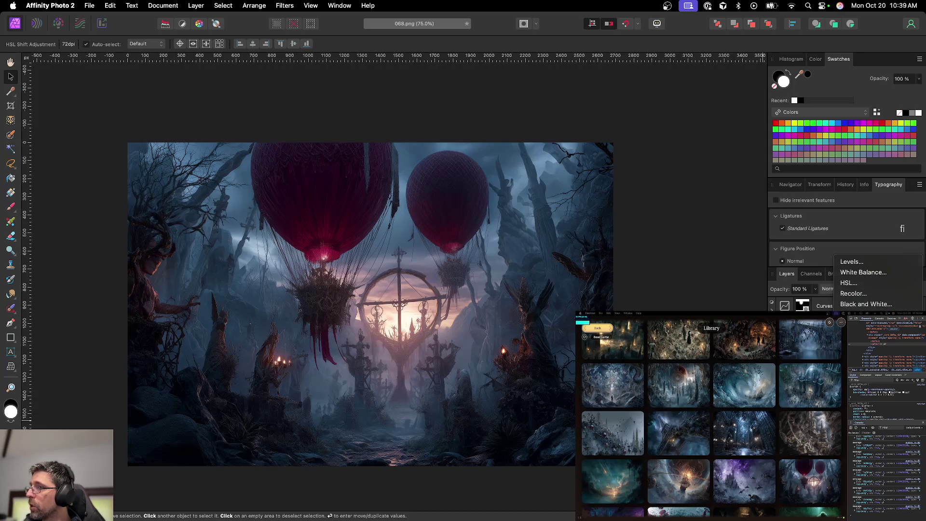
click(864, 357)
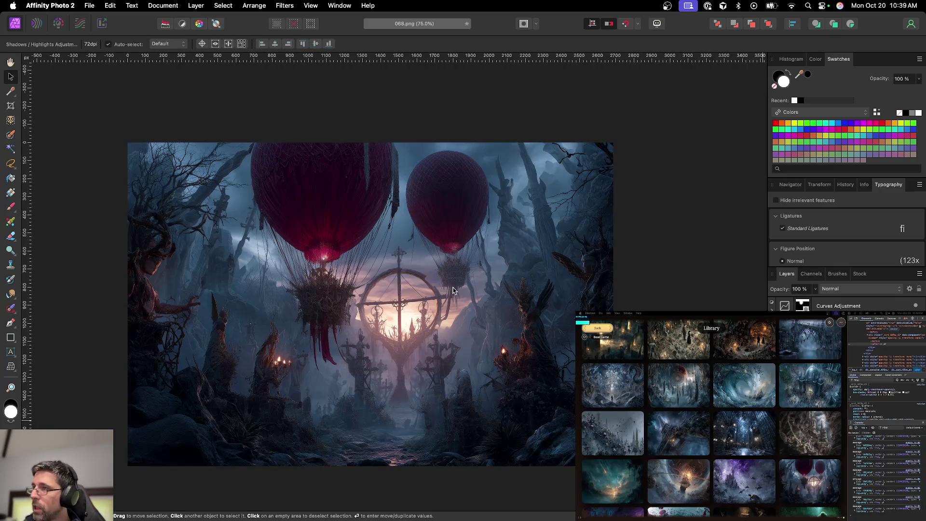
scroll(452, 290, up, 3)
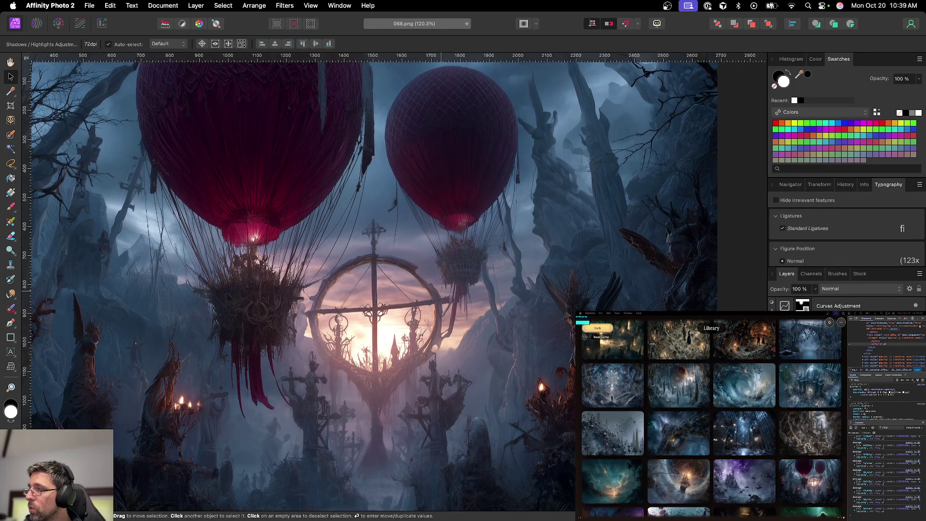
scroll(394, 281, left, 5)
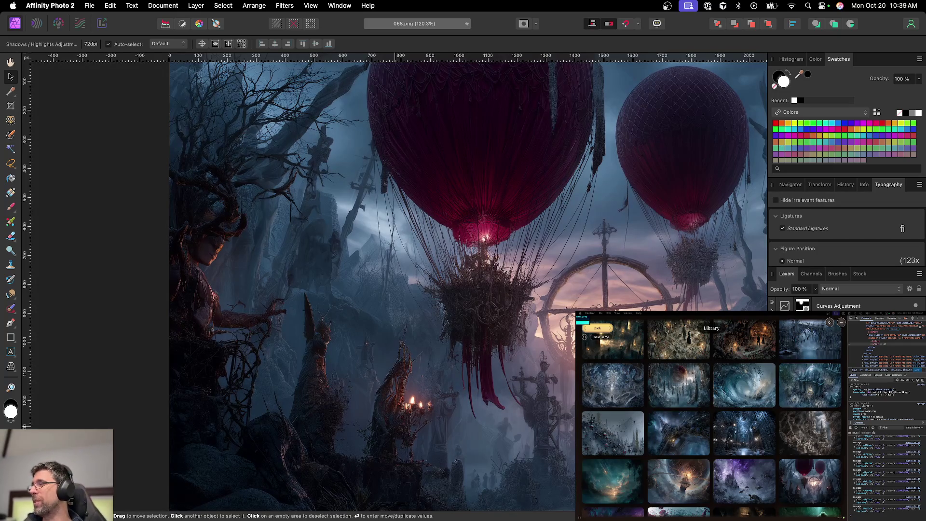
scroll(395, 279, right, 5)
scroll(396, 280, up, 2)
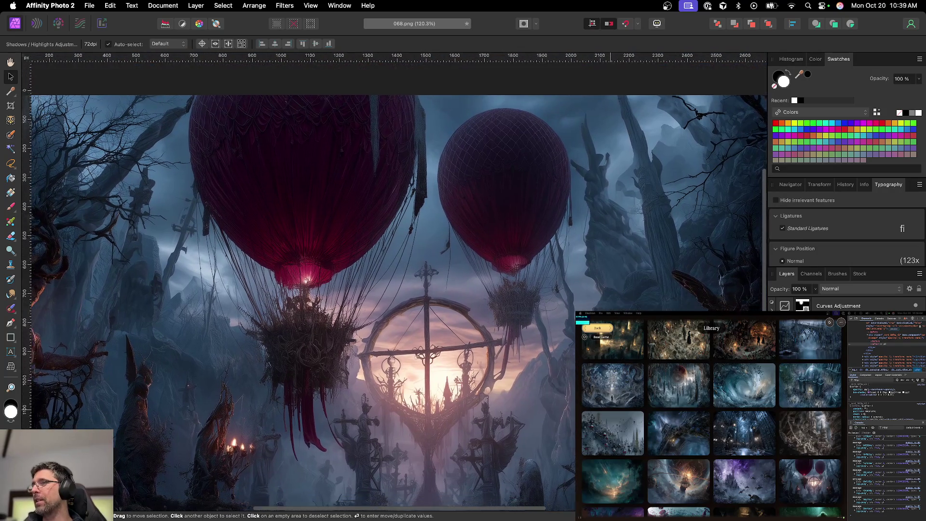
scroll(396, 279, down, 2)
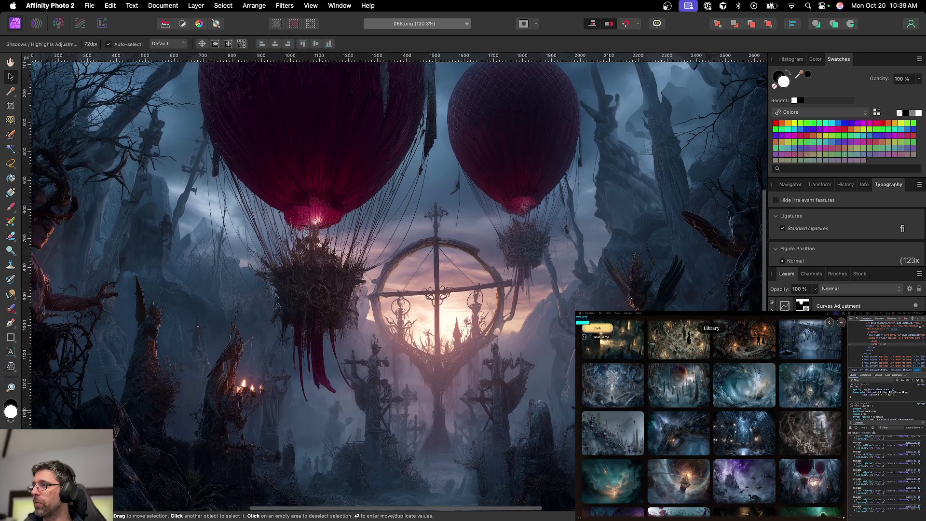
scroll(609, 262, down, 3)
scroll(415, 270, up, 2)
scroll(410, 154, up, 1)
scroll(410, 155, down, 1)
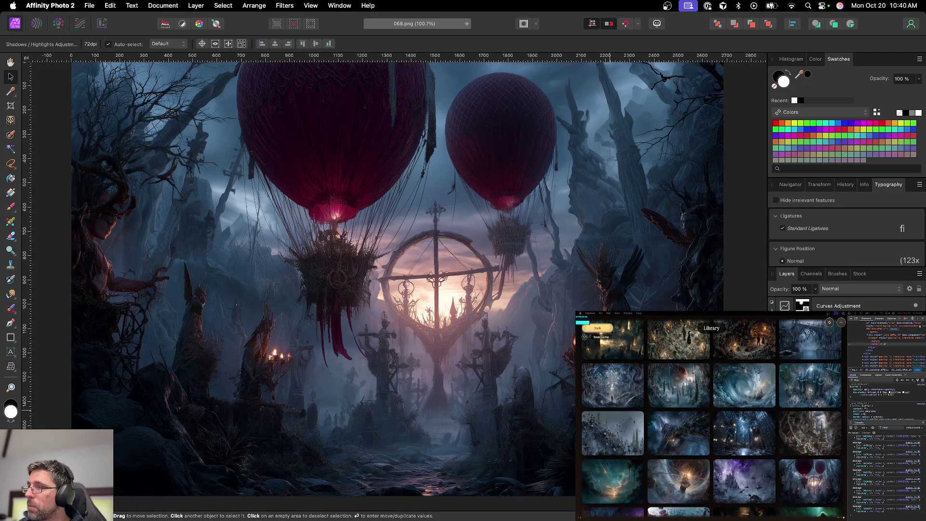
scroll(323, 279, up, 1)
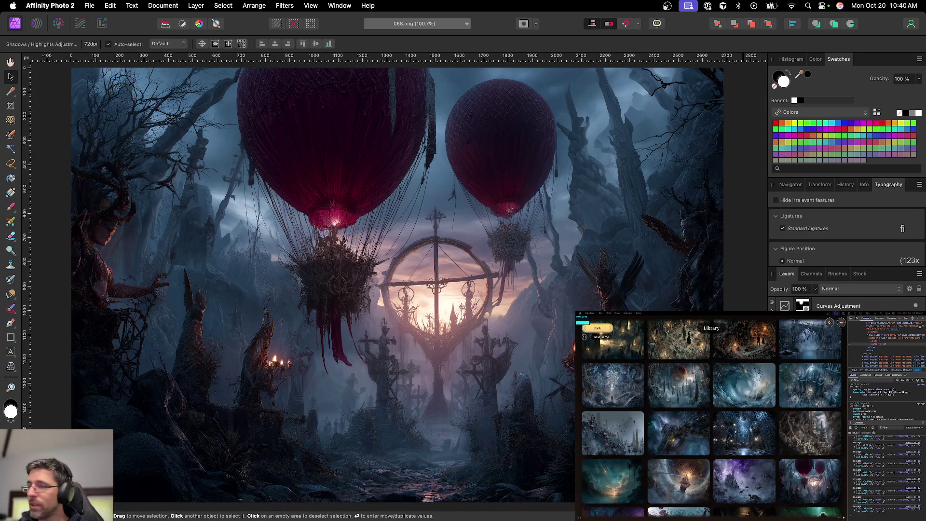
Save the balloon illustration as 068.afphoto, then dismiss the PNG save panel
key(super+s)
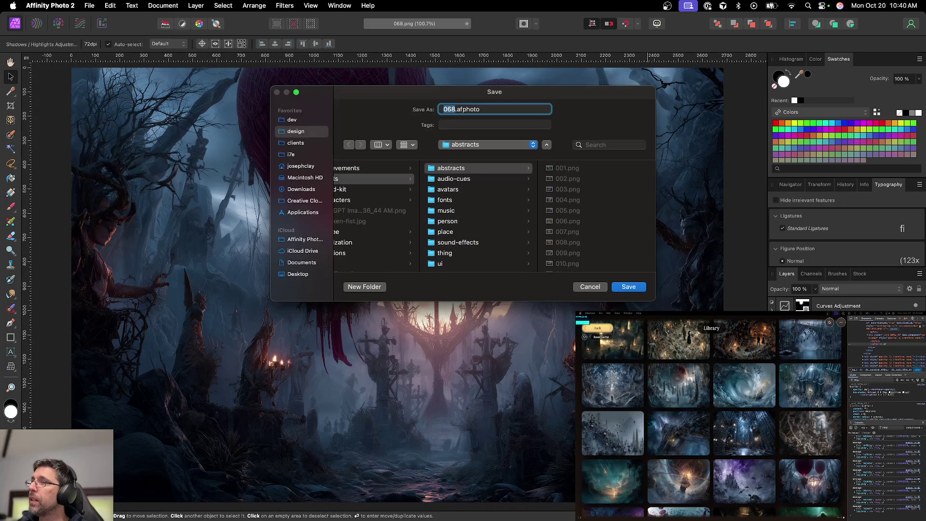
key(Return)
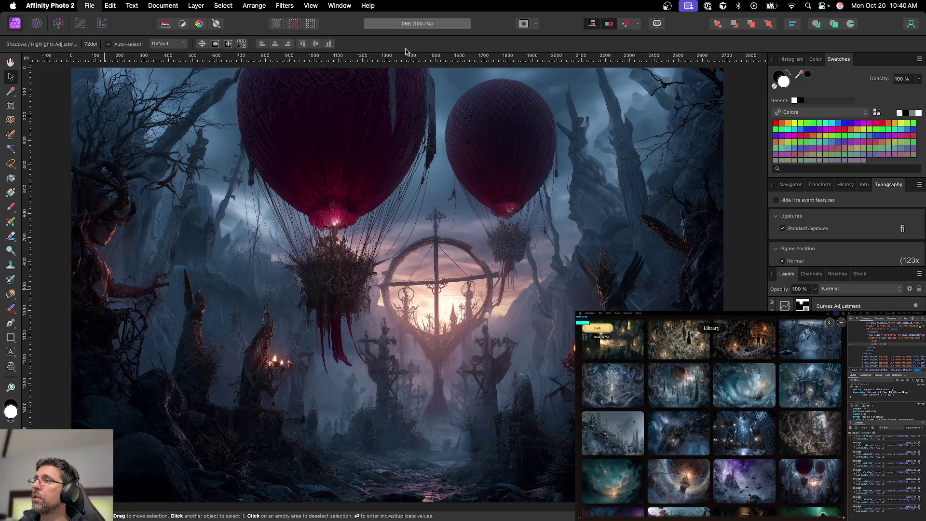
key(super+alt+shift+s)
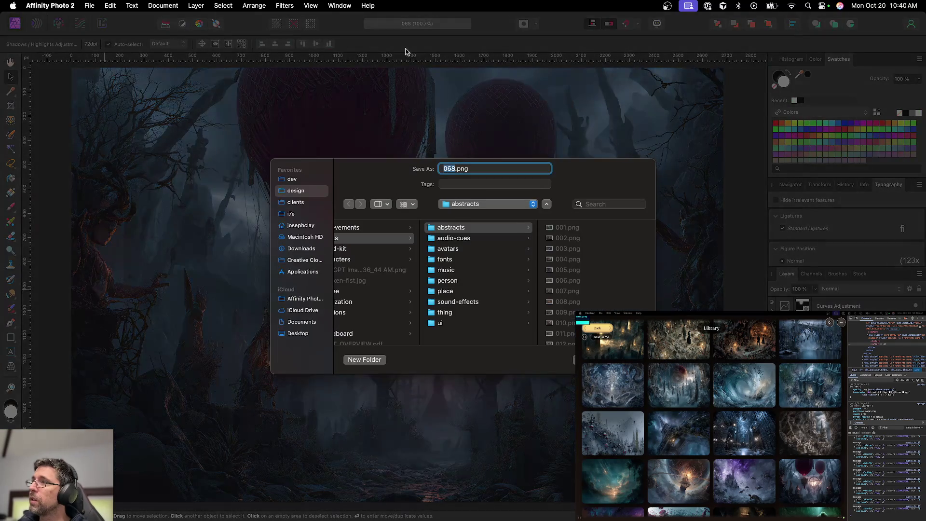
key(Return)
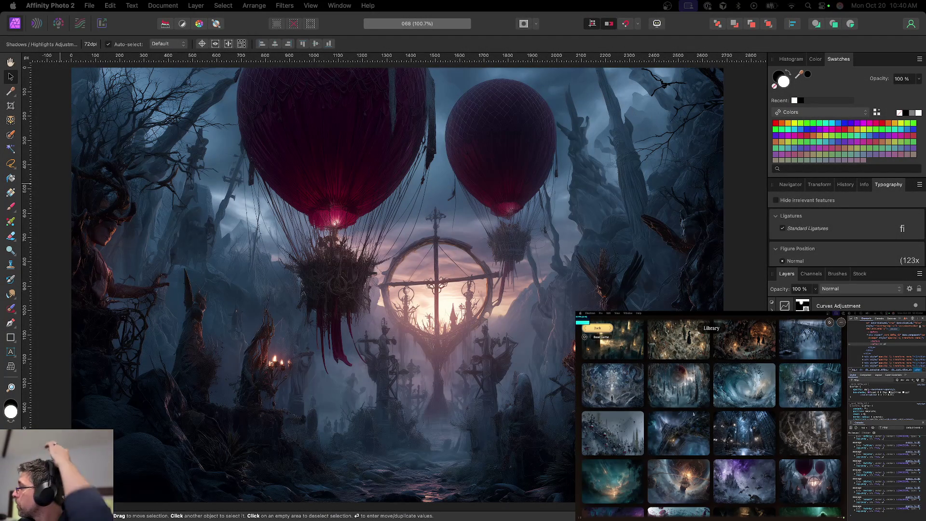
Close the 068 balloon graveyard document with Cmd+W
scroll(693, 414, down, 3)
scroll(693, 414, down, 2)
scroll(693, 413, down, 1)
scroll(693, 415, down, 2)
scroll(693, 414, down, 1)
scroll(676, 399, down, 1)
scroll(675, 399, down, 2)
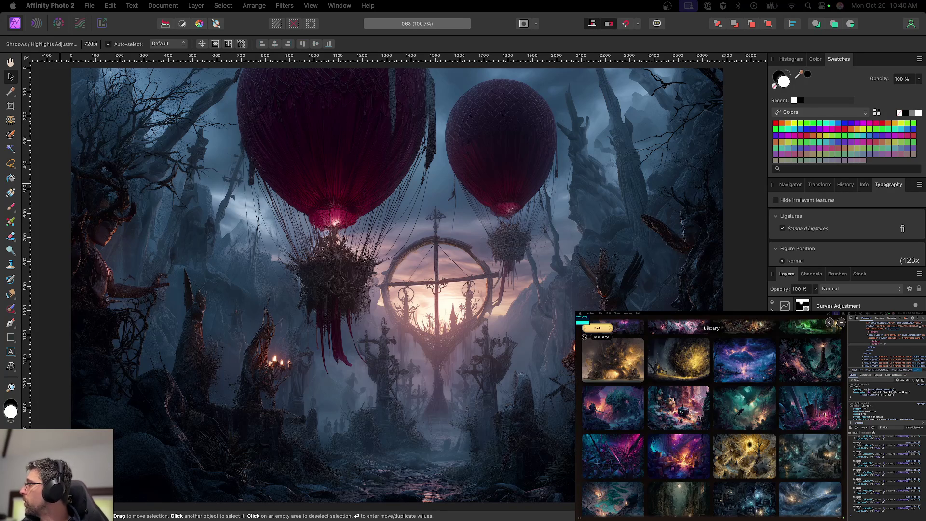
scroll(675, 399, down, 1)
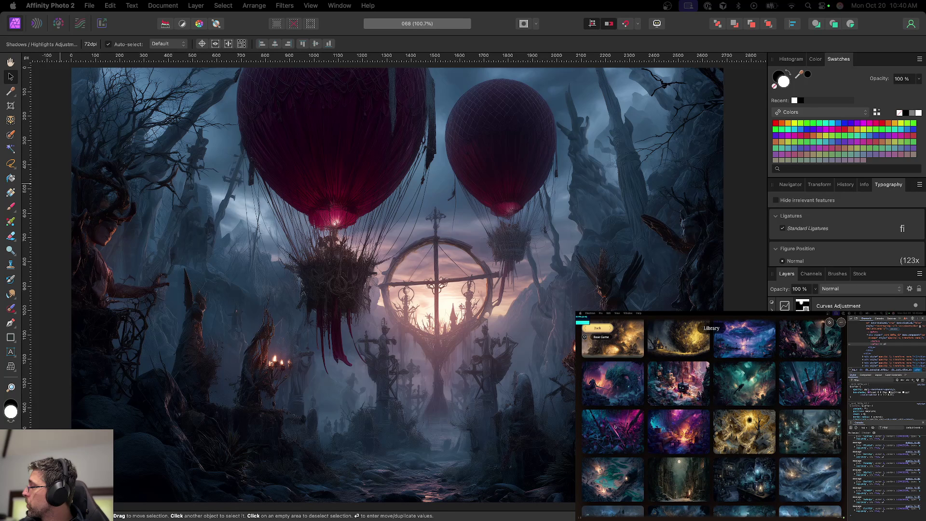
scroll(615, 426, down, 1)
scroll(616, 420, down, 1)
scroll(615, 419, down, 4)
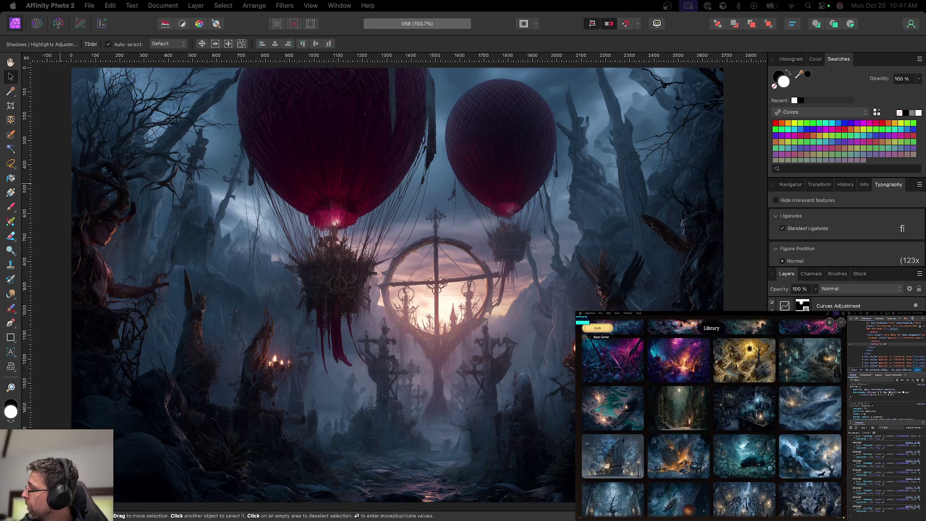
scroll(610, 408, down, 3)
scroll(610, 409, down, 3)
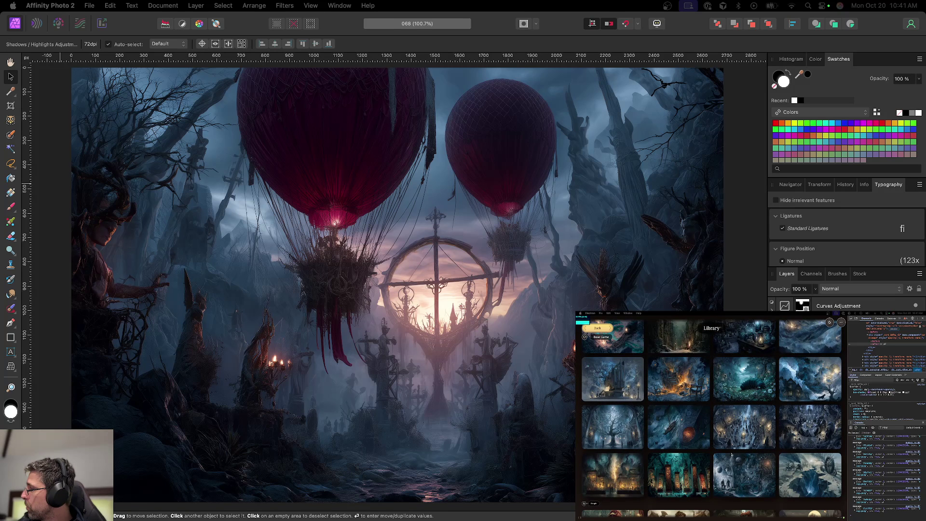
scroll(732, 455, down, 5)
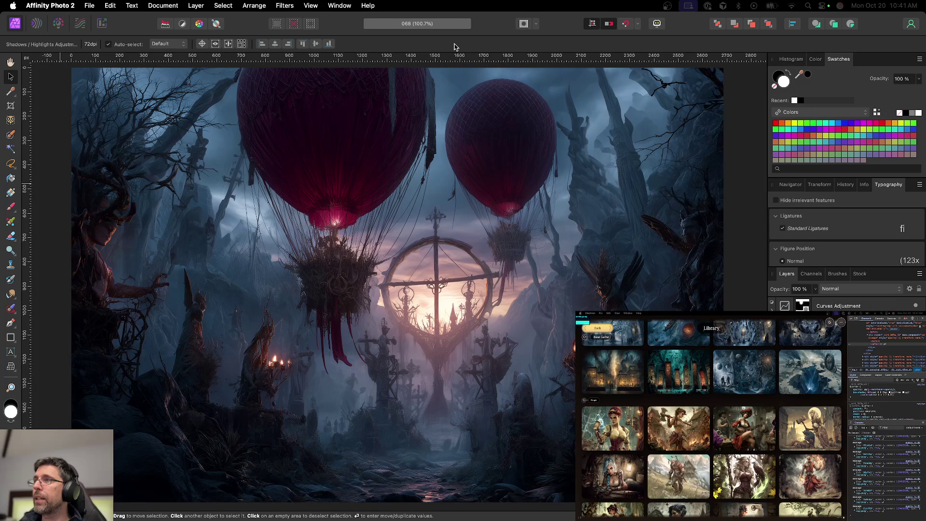
key(super+w)
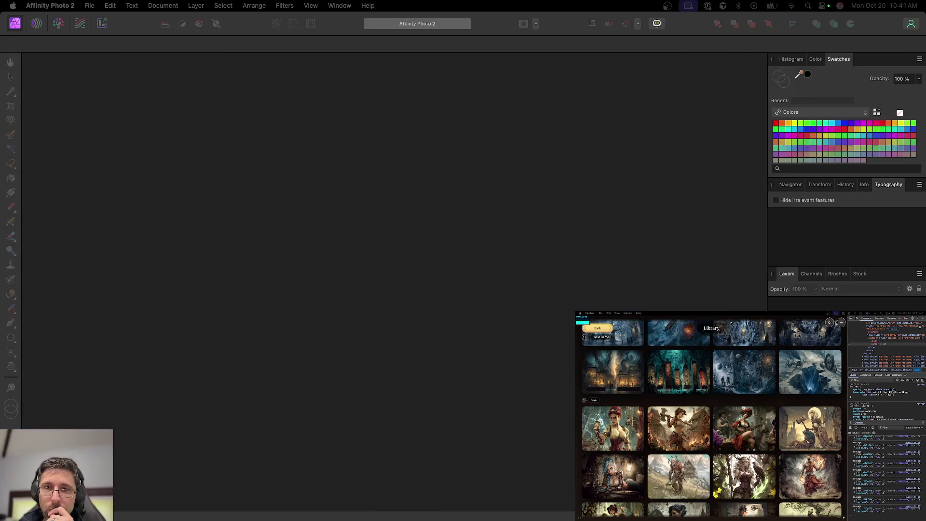
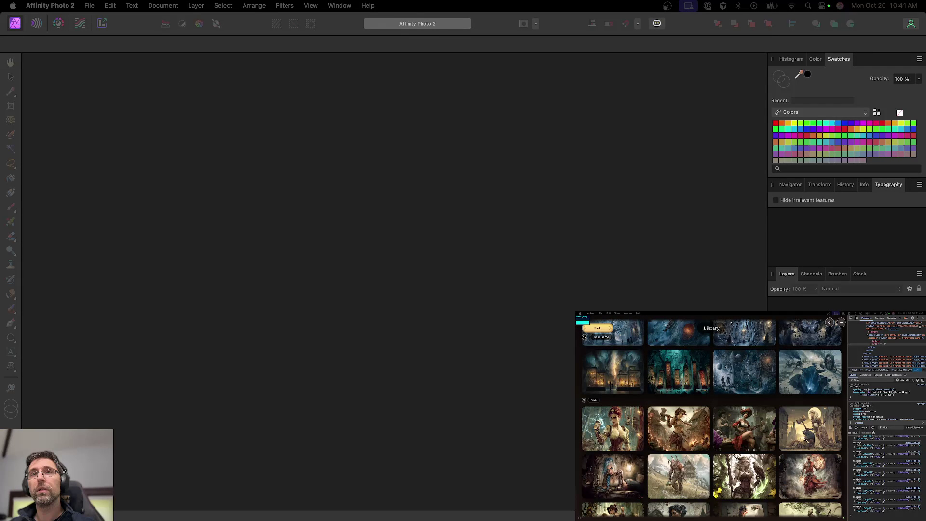
Open the batch of character PNGs and set a roughly 50 px Inpainting Brush over the lamp
drag(0, 145, 159, 147)
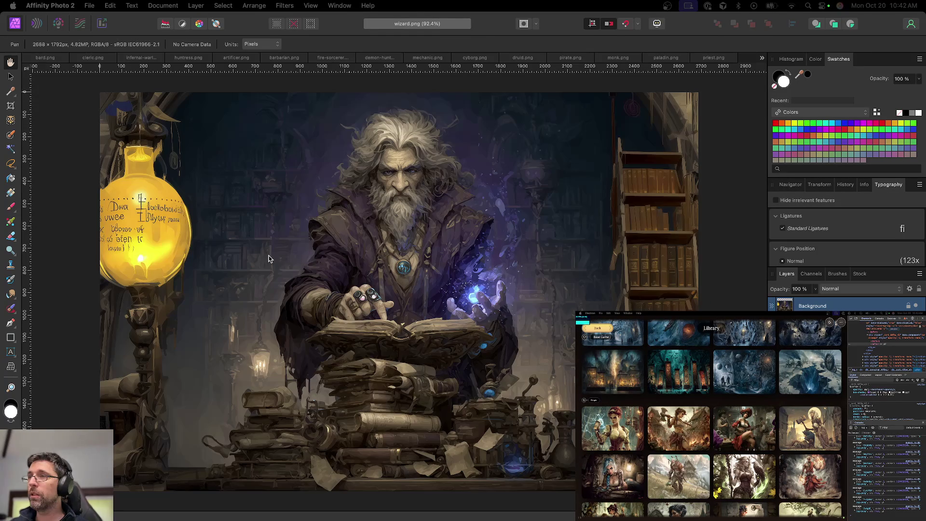
key(j)
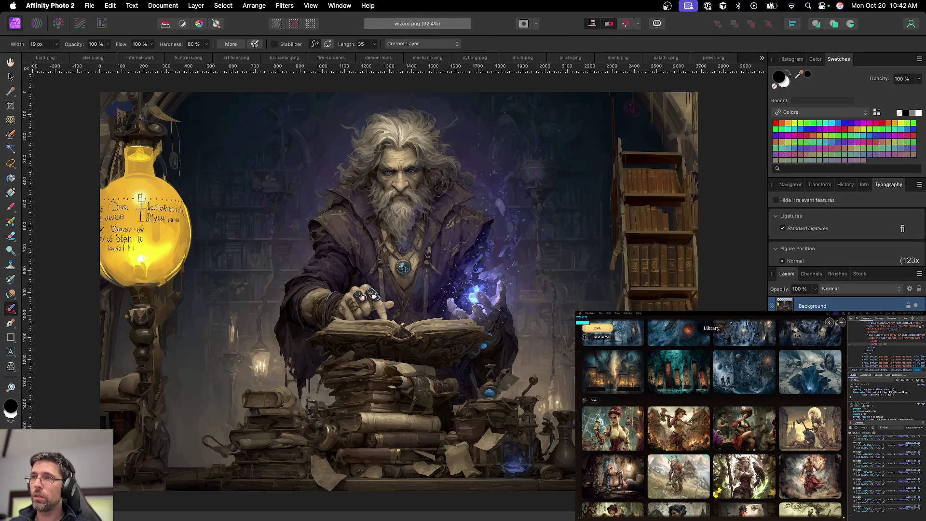
scroll(124, 237, up, 5)
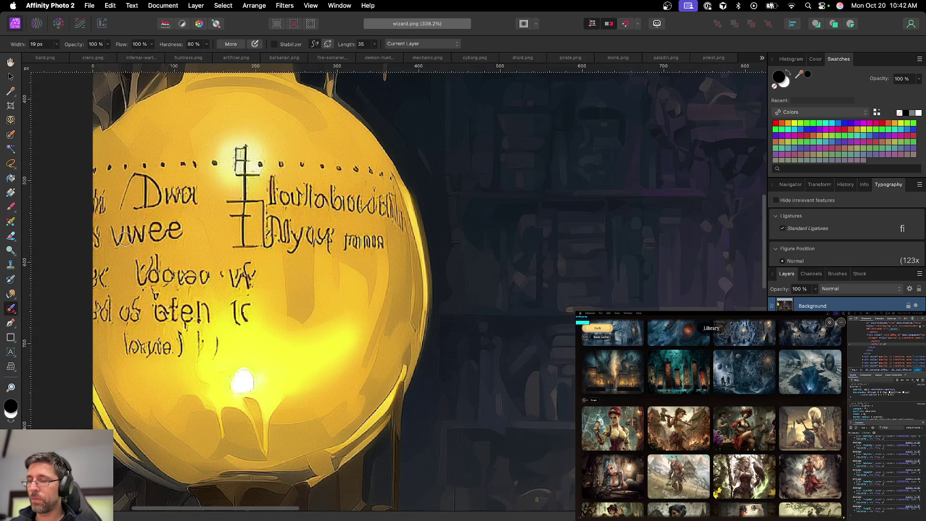
mouse_move(226, 311)
mouse_down()
mouse_move(250, 288)
mouse_move(238, 286)
mouse_up()
key(super+z)
Paint out the lamp lettering's lower lines, left edge and the word 'Dwa', undoing strokes as needed
mouse_move(264, 325)
mouse_down()
mouse_move(206, 369)
mouse_move(205, 362)
mouse_up()
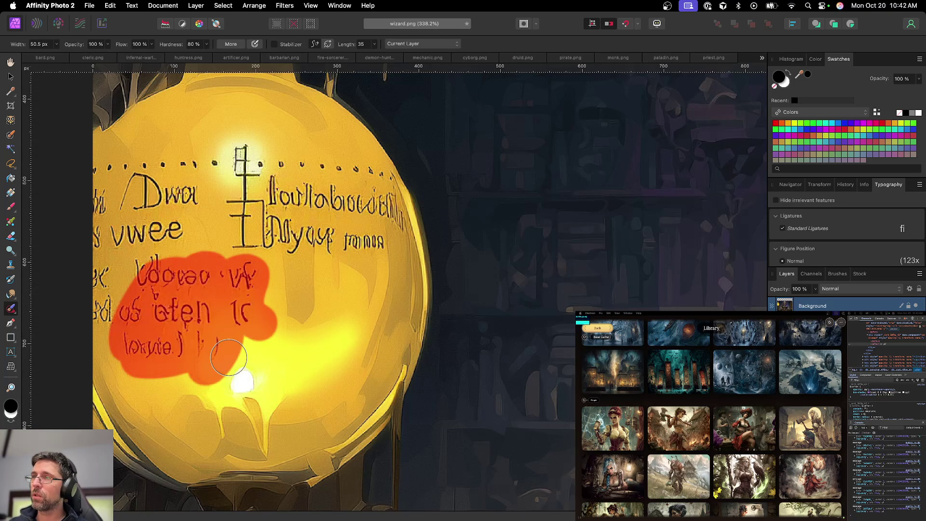
key(super+z)
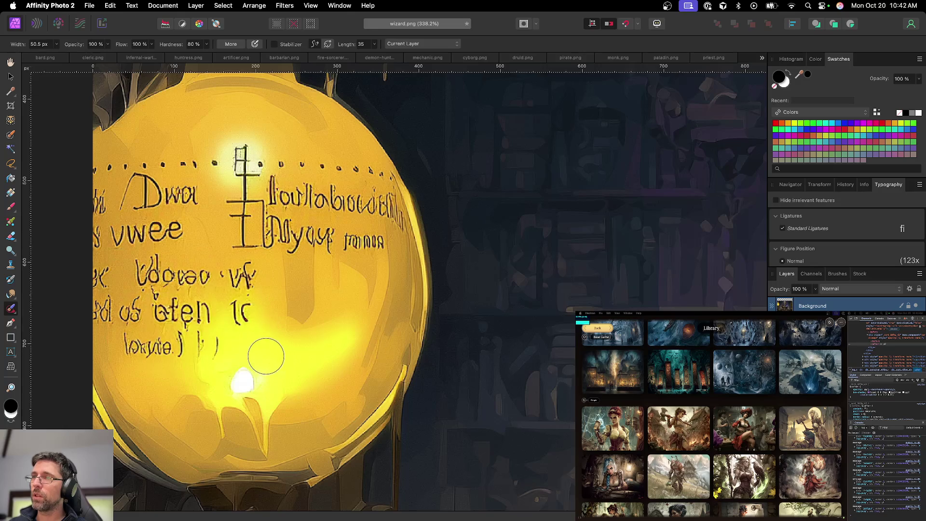
drag(104, 180, 102, 265)
key(super+z)
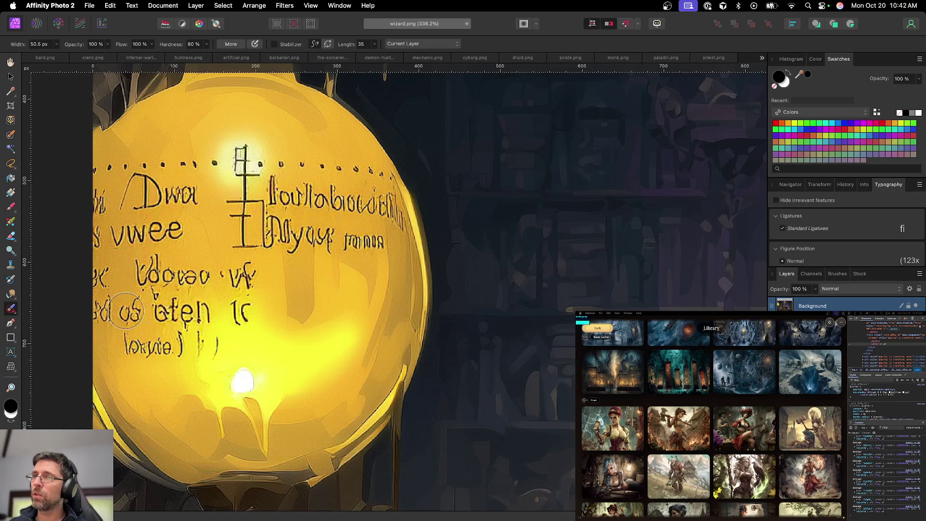
scroll(199, 312, down, 1)
scroll(199, 312, down, 3)
mouse_move(130, 231)
mouse_down()
mouse_move(184, 235)
mouse_move(175, 227)
mouse_up()
key(super+z)
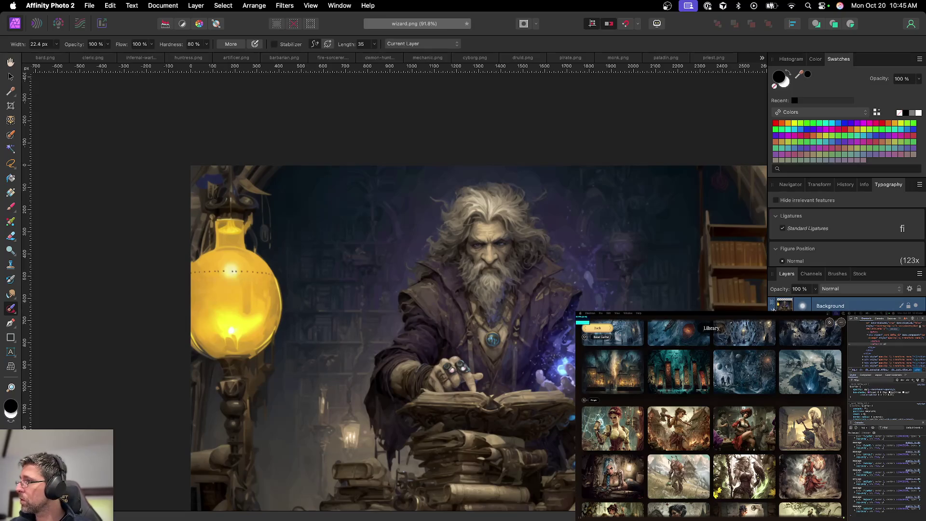
Delete the extra blurring child layer from the wizard's Background layer
click(773, 309)
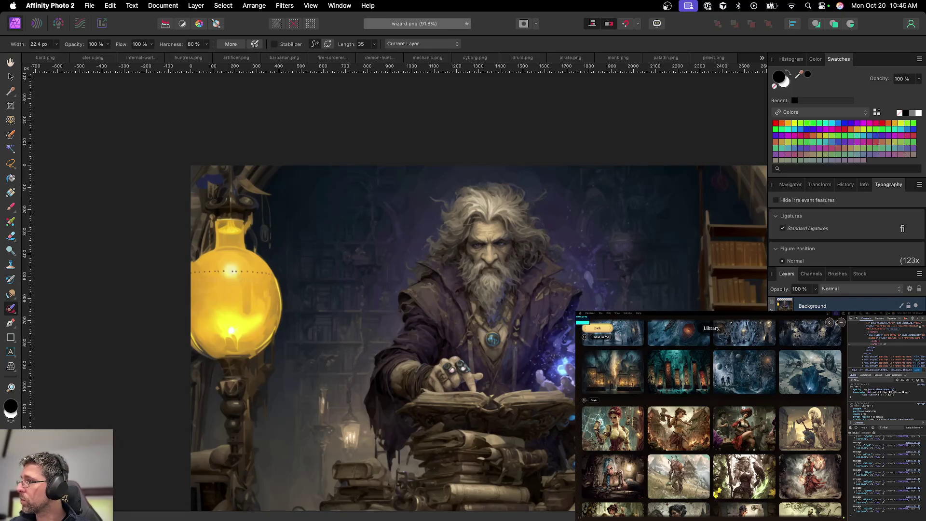
click(804, 306)
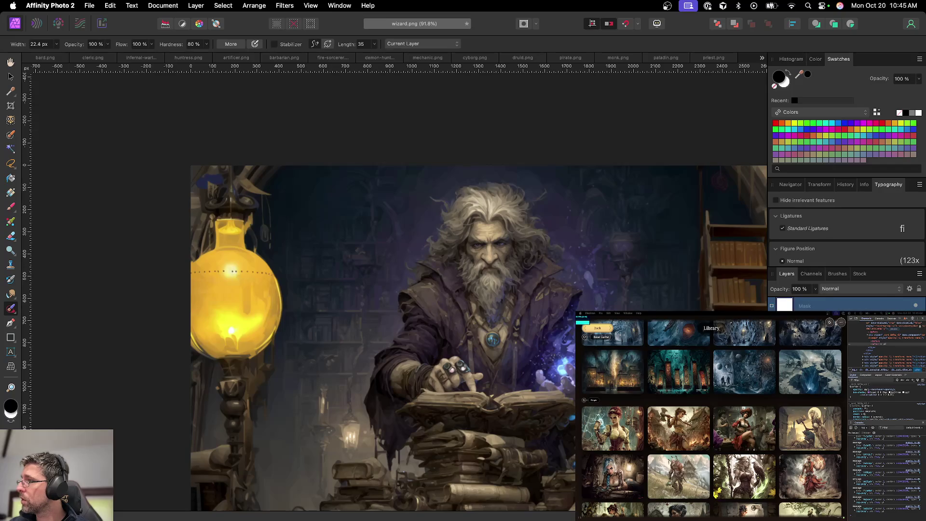
click(772, 306)
click(771, 306)
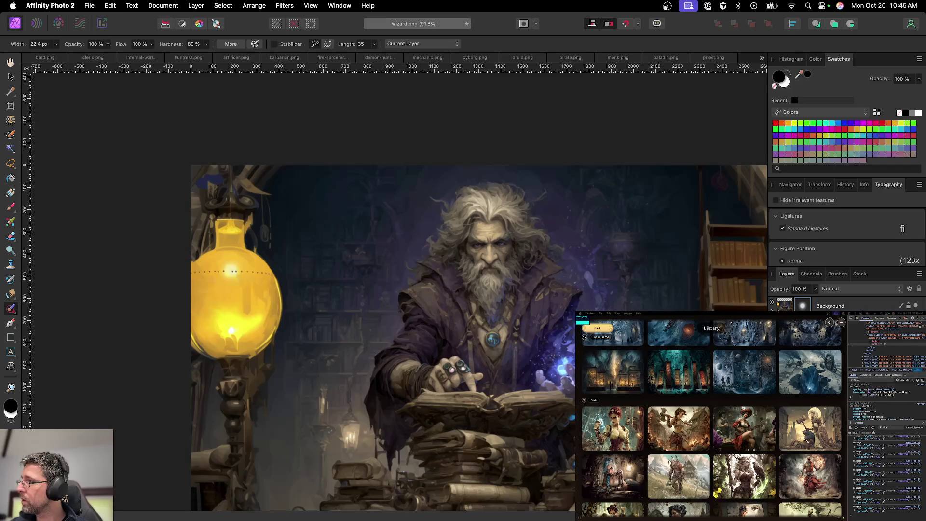
click(802, 306)
key(Delete)
Put the Background layer into a new group and select the Group layer
click(861, 306)
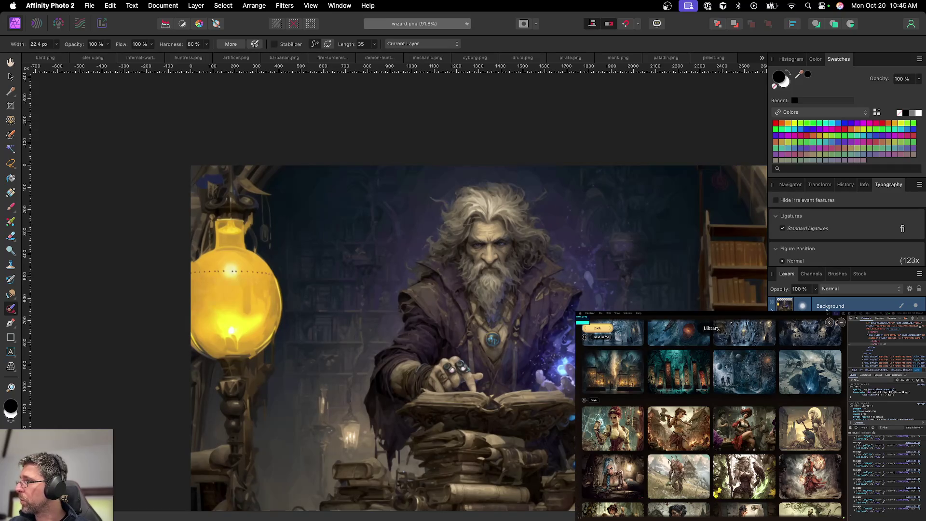
click(802, 309)
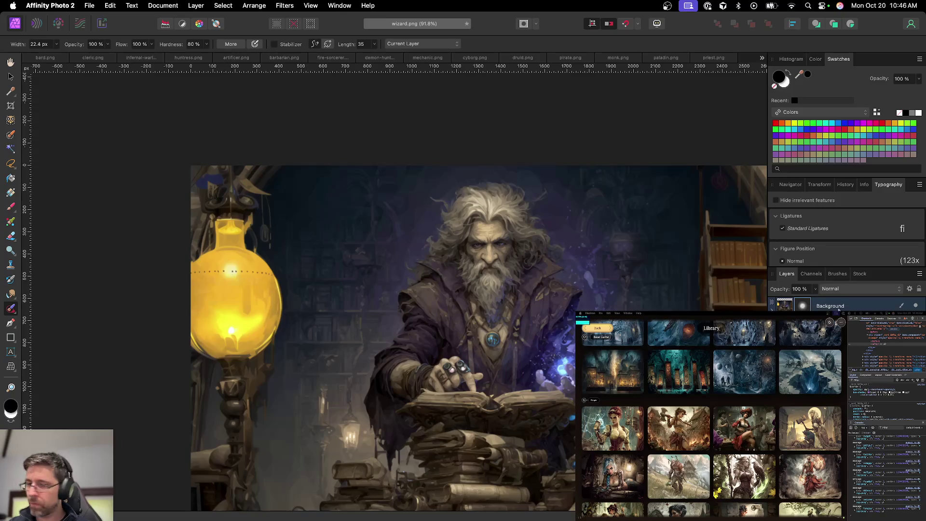
click(830, 306)
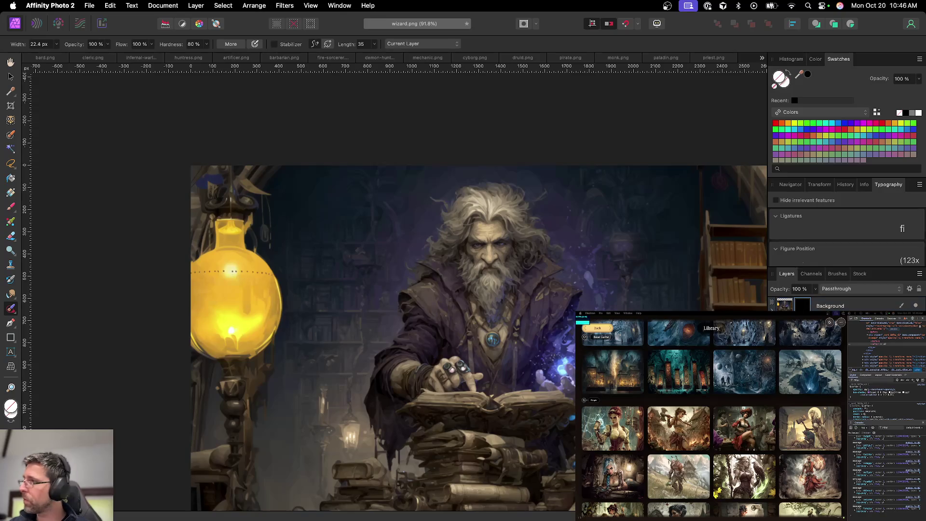
click(839, 307)
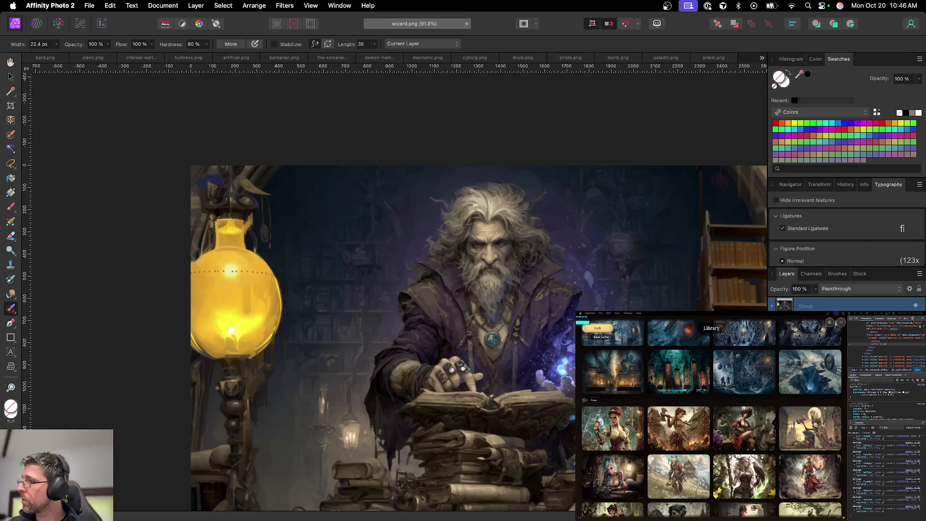
scroll(228, 291, up, 3)
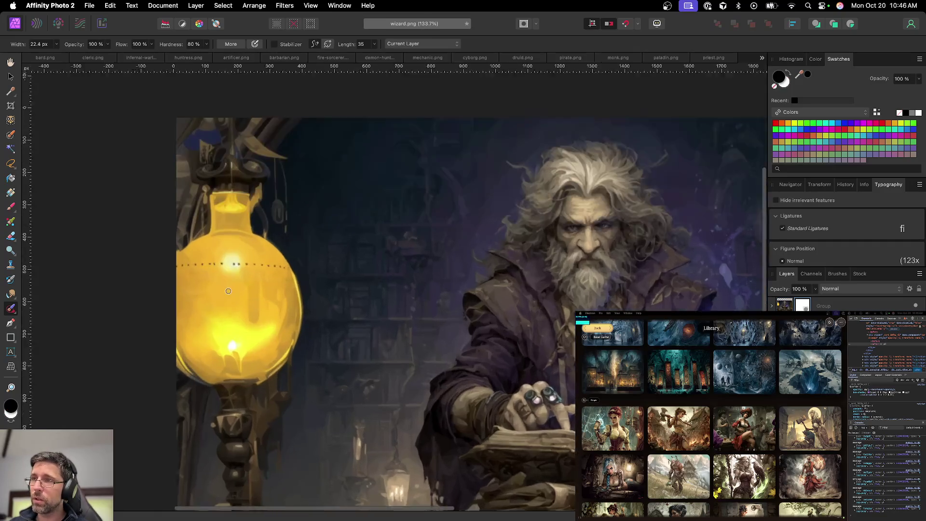
Make white the painting colour with a larger brush and select the group's mask
scroll(228, 291, up, 1)
key(bracketright)
key(bracketright)
key(bracketright)
key(bracketright)
key(bracketright)
key(bracketright)
key(bracketright)
key(bracketright)
key(bracketright)
key(bracketright)
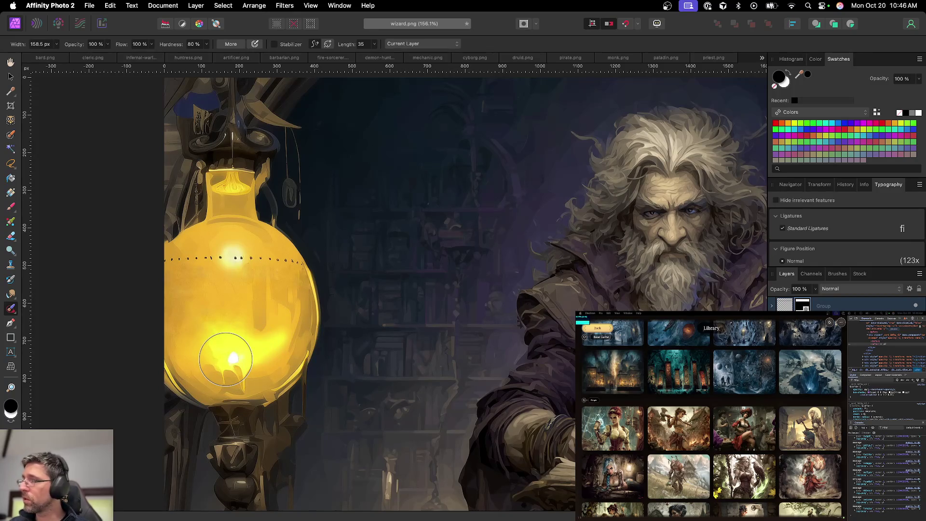
key(x)
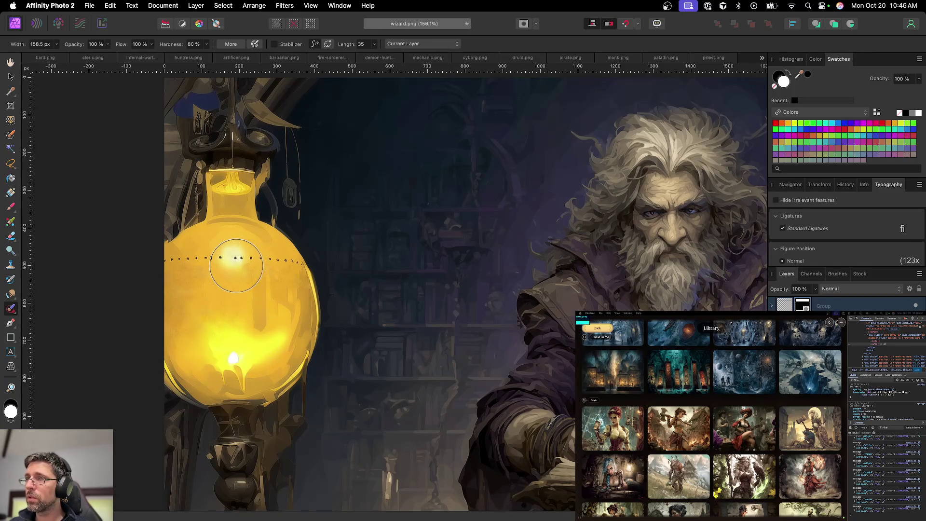
scroll(236, 265, up, 5)
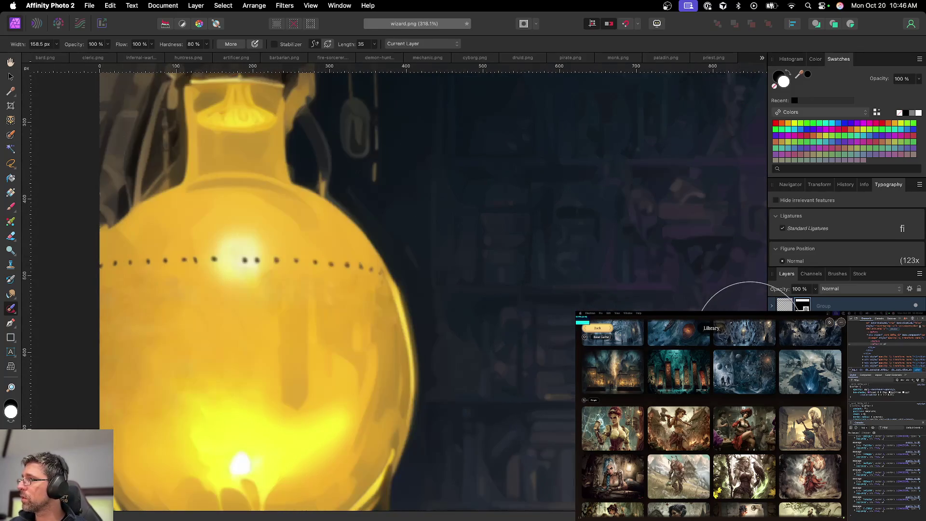
scroll(438, 355, down, 2)
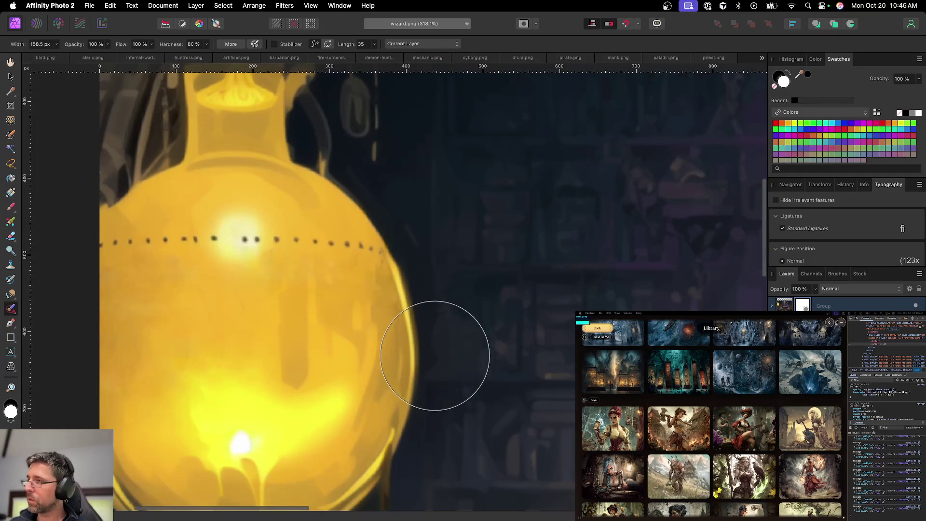
key(v)
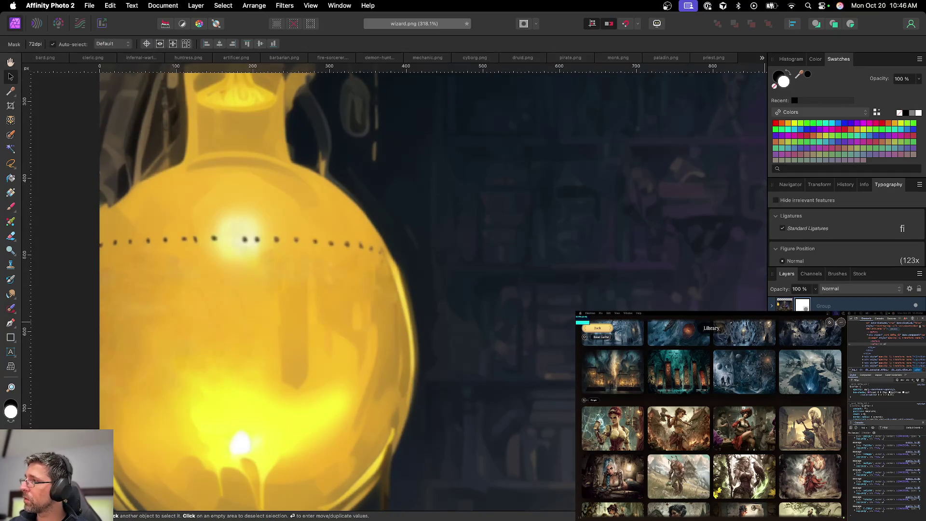
click(802, 306)
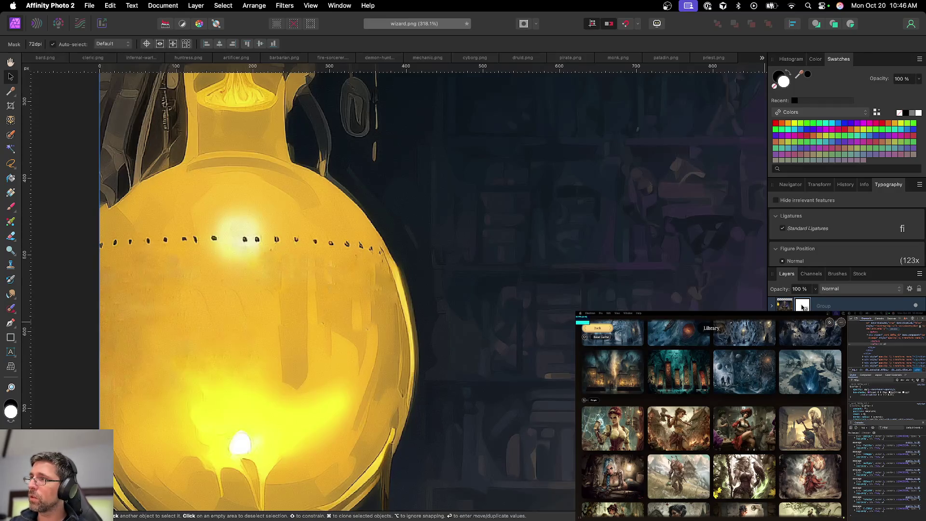
click(803, 306)
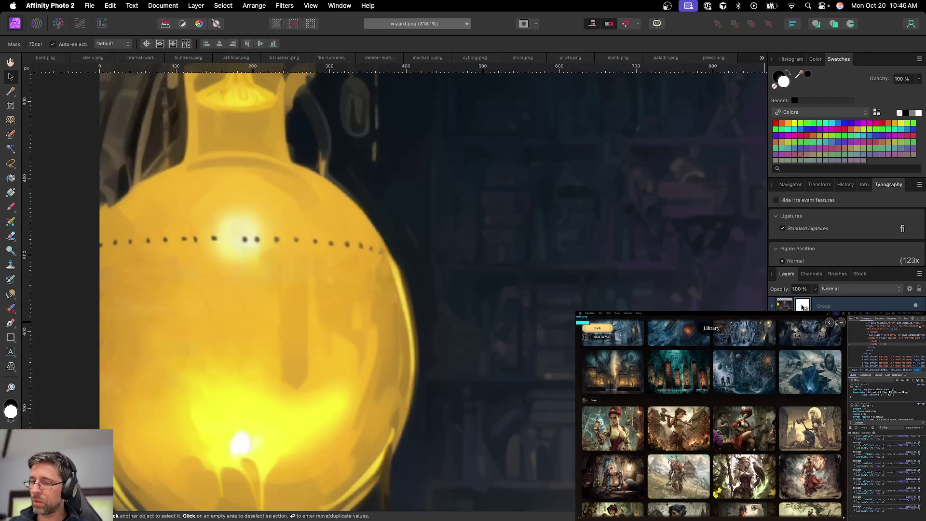
click(802, 306)
Paint over the flask's lower-left bright patches with a ~372 px soft brush, then reselect the Group layer
scroll(385, 289, left, 2)
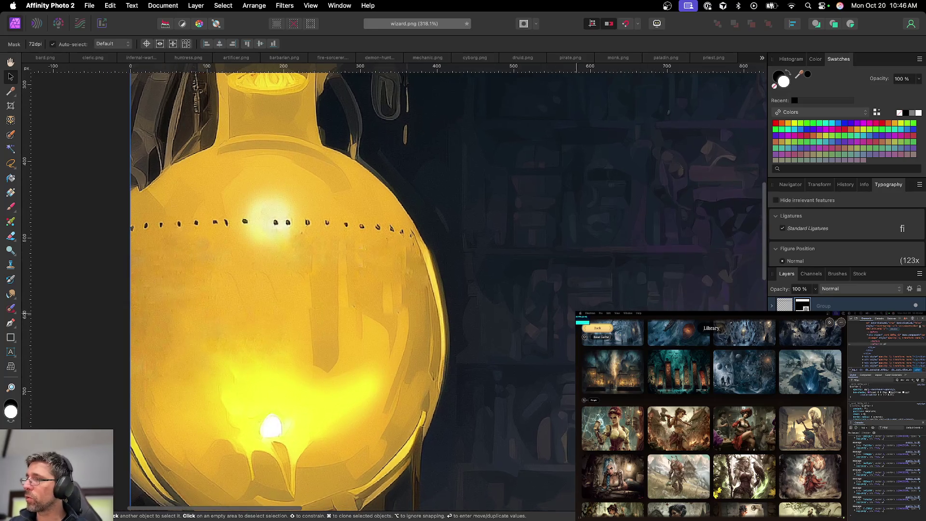
key(b)
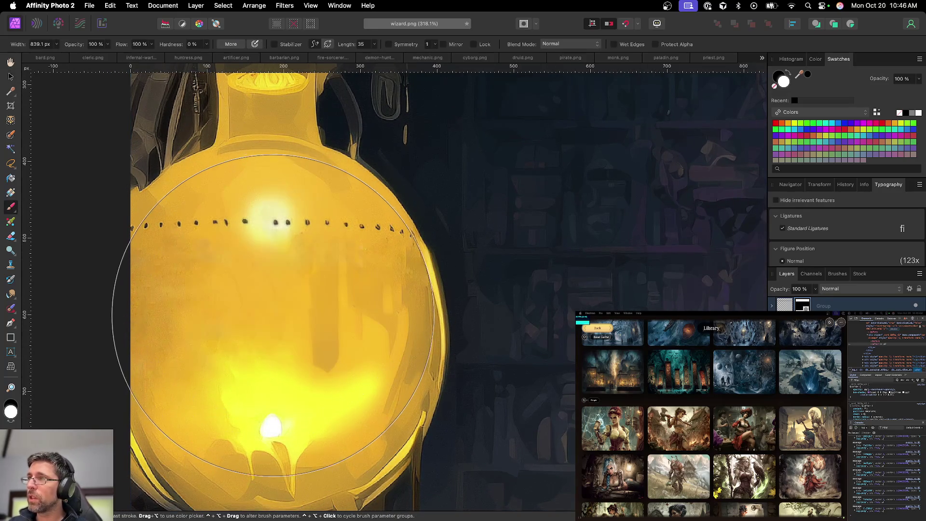
key(bracketleft)
key(bracketleft)
key(bracketleft)
key(bracketleft)
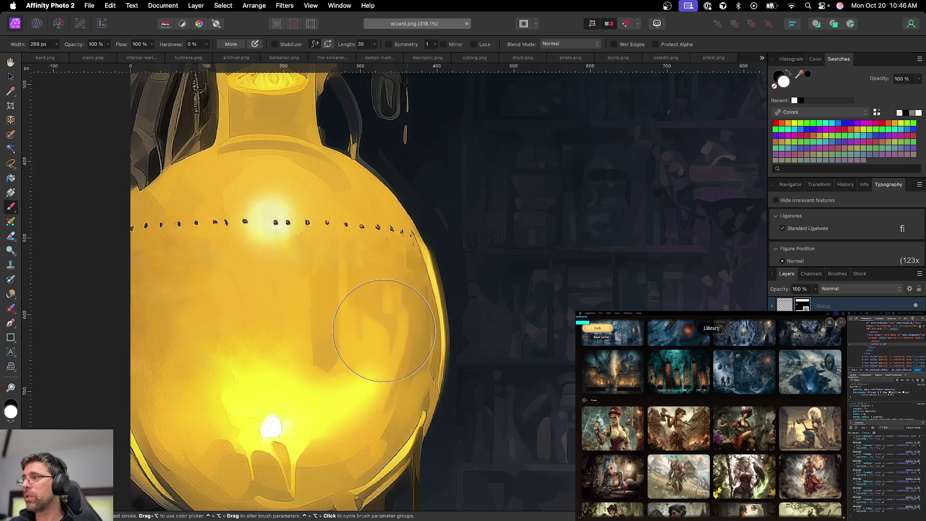
mouse_move(228, 415)
mouse_down()
mouse_move(190, 383)
mouse_move(285, 424)
mouse_move(182, 355)
mouse_move(296, 334)
mouse_move(362, 310)
mouse_move(310, 290)
mouse_move(378, 300)
mouse_move(354, 293)
mouse_up()
key(bracketleft)
key(bracketleft)
key(bracketleft)
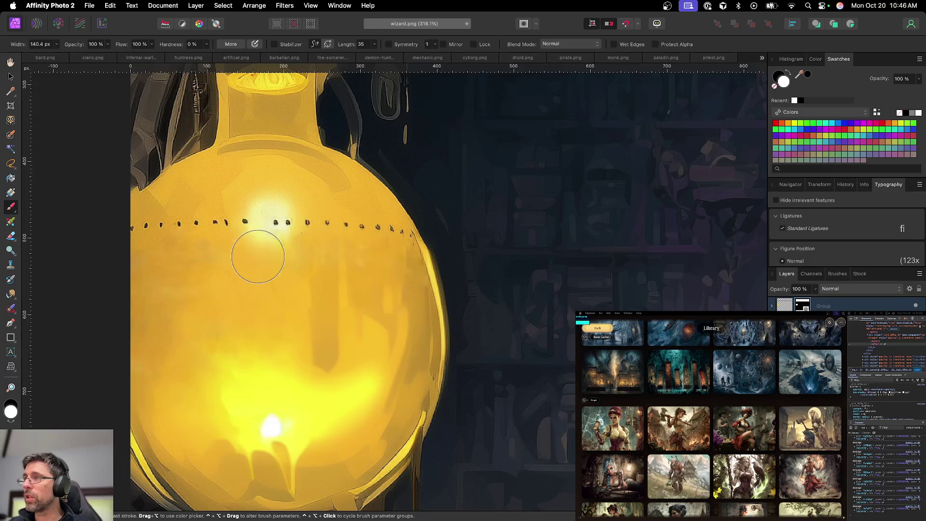
scroll(331, 326, down, 5)
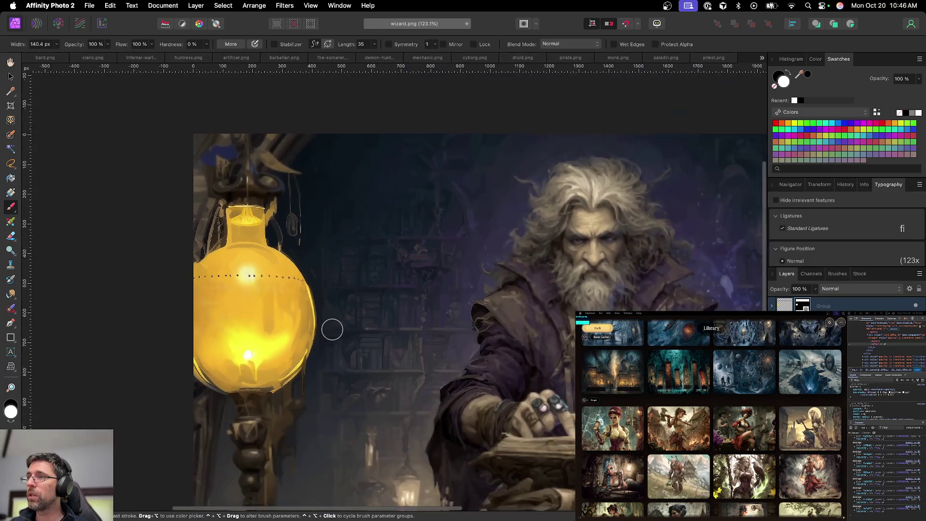
scroll(339, 331, down, 3)
scroll(300, 334, down, 3)
scroll(299, 334, down, 1)
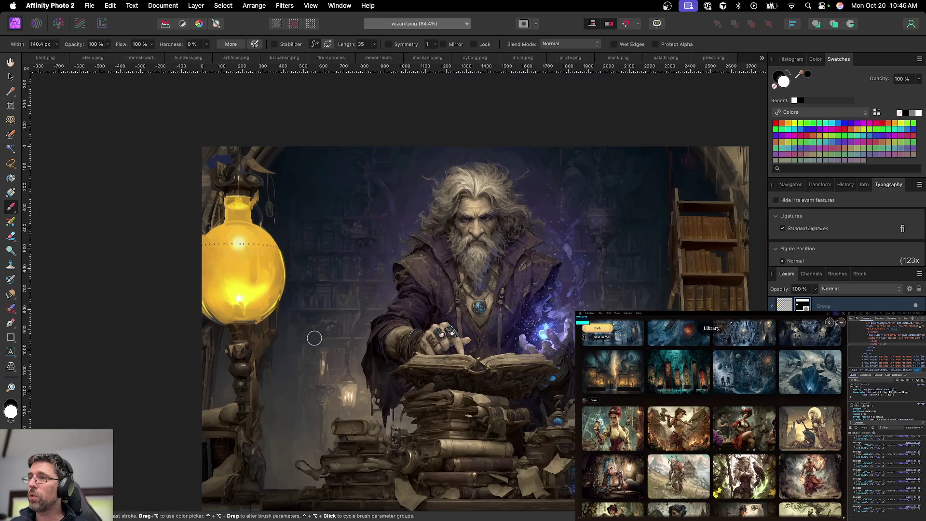
scroll(312, 338, right, 4)
scroll(312, 338, down, 3)
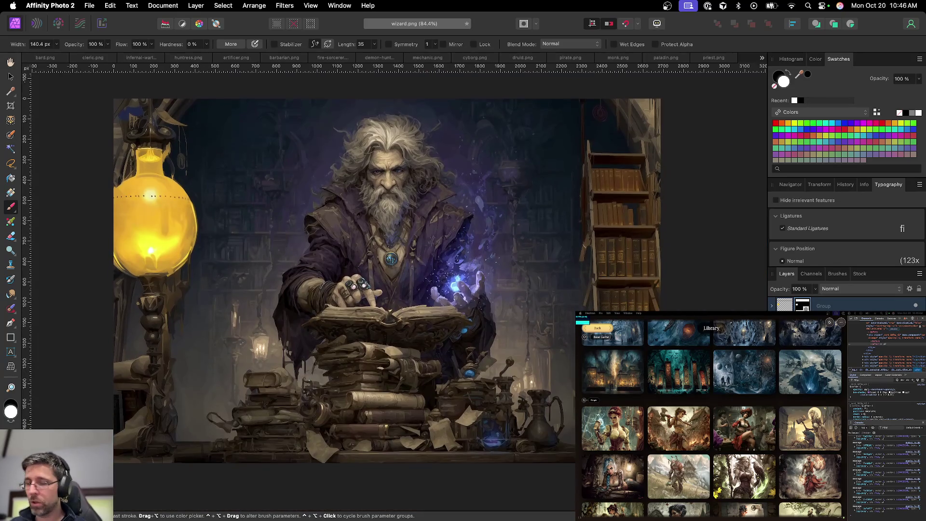
key(v)
click(844, 306)
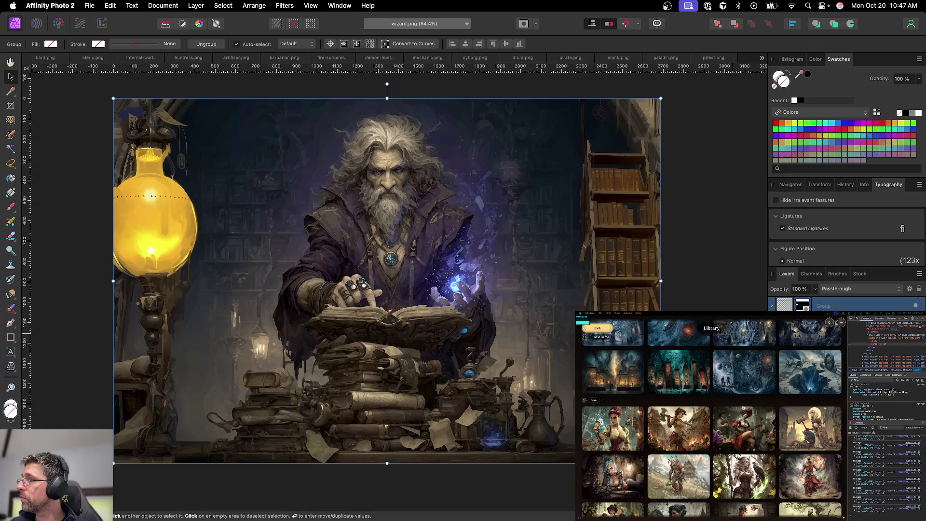
Add a Brightness / Contrast adjustment to the wizard and start saving it as an Affinity document
click(842, 513)
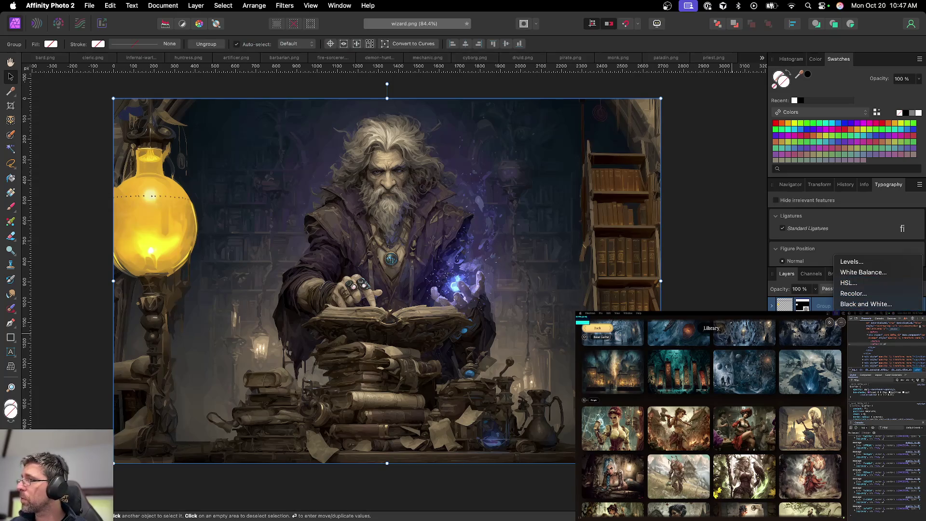
click(864, 315)
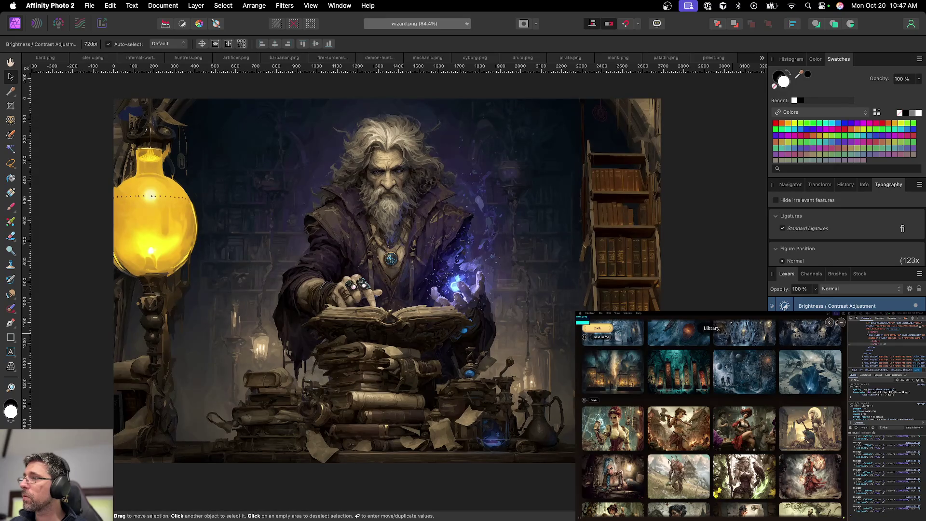
key(super+s)
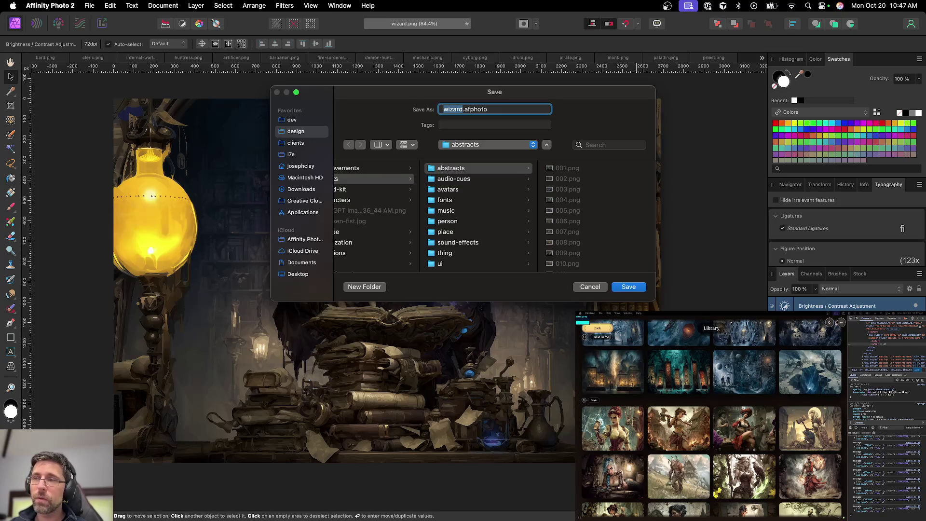
Save the wizard as wizard.afphoto and deselect the adjustment layer
key(Return)
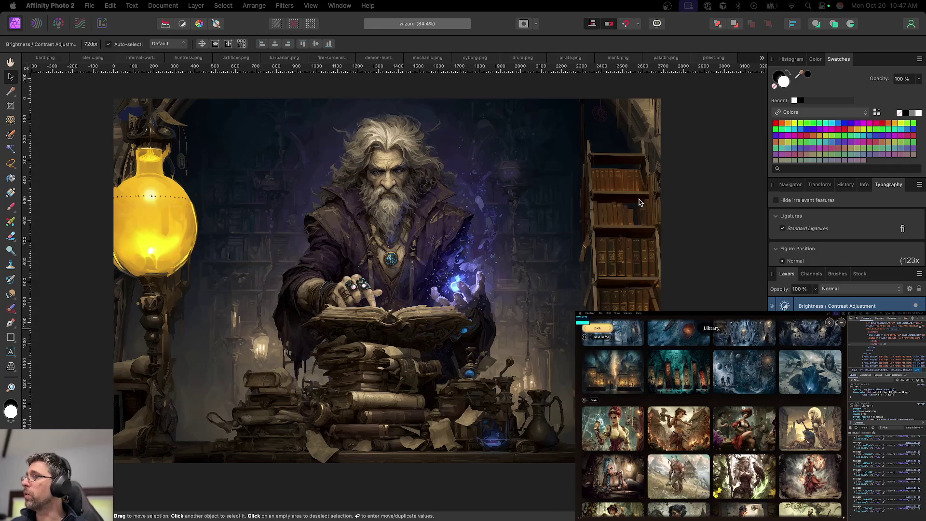
key(super+d)
Export wizard.png as PNG into the person folder and close the wizard document
key(super+alt+shift+s)
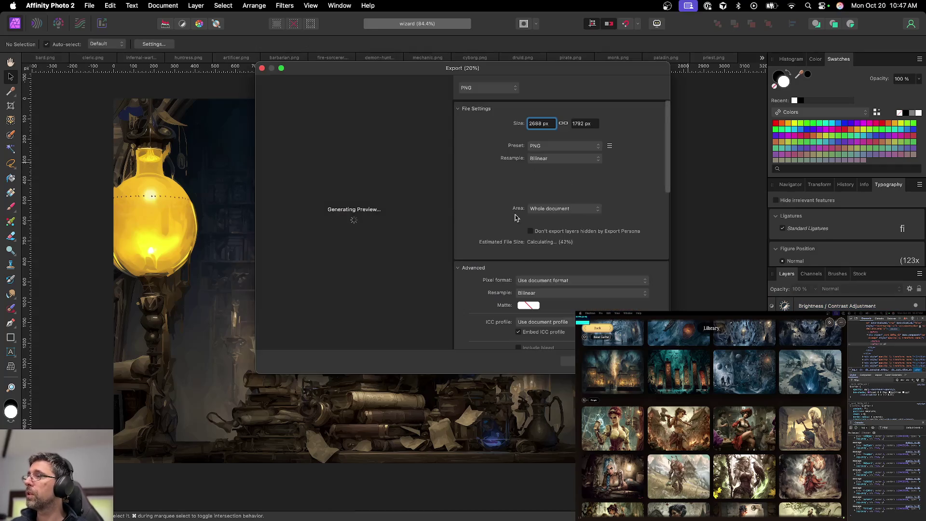
click(565, 362)
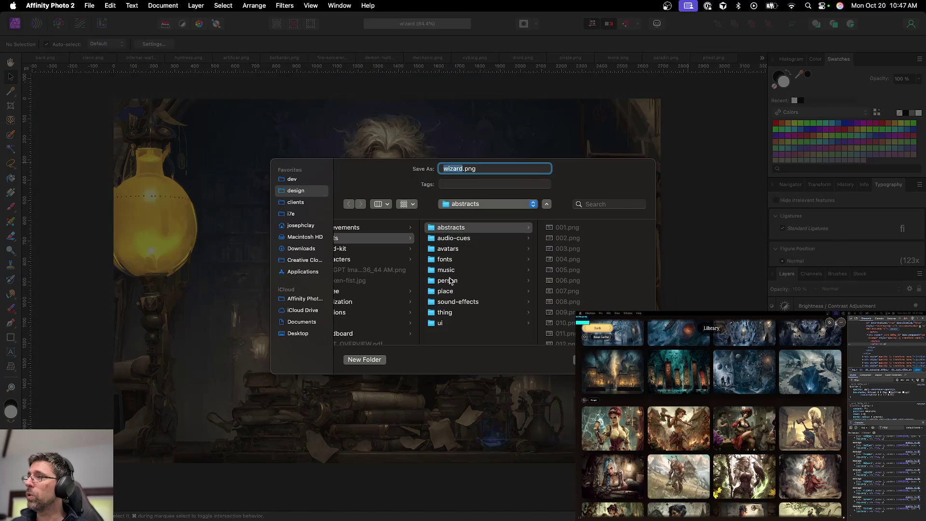
click(450, 281)
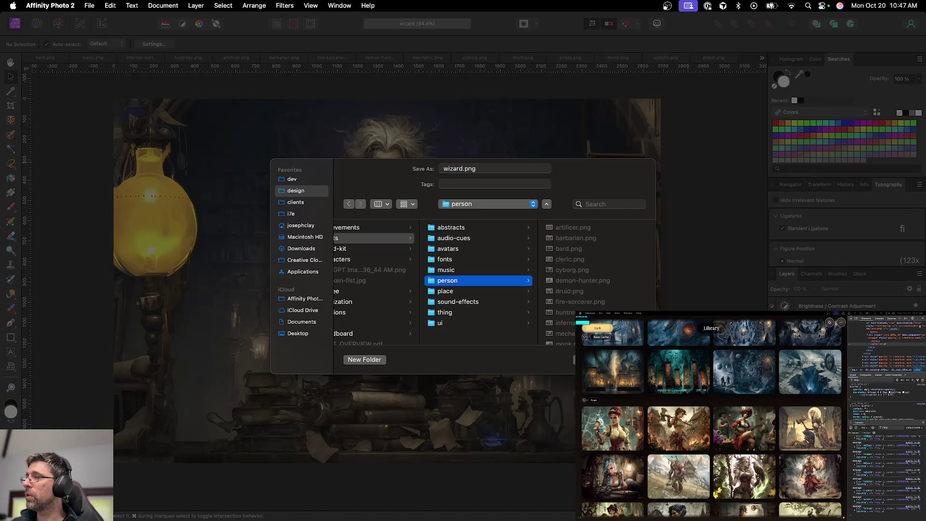
key(Return)
key(super+w)
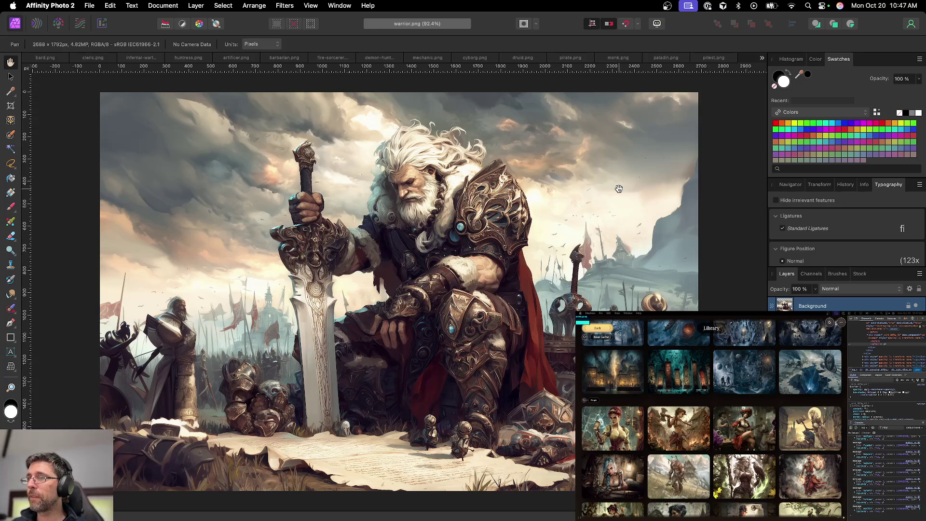
Close the warrior, summoner, thief, witch-doctor and priest documents one after another
key(super+w)
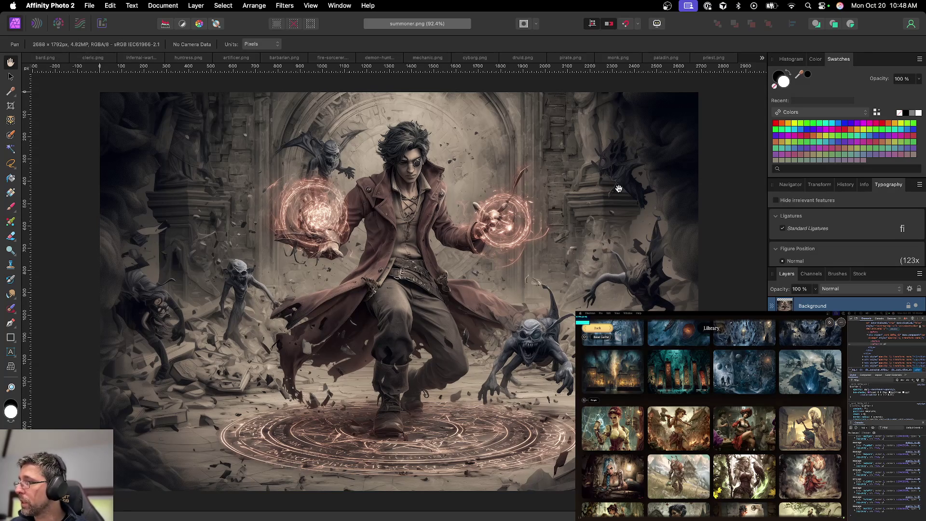
key(super+w)
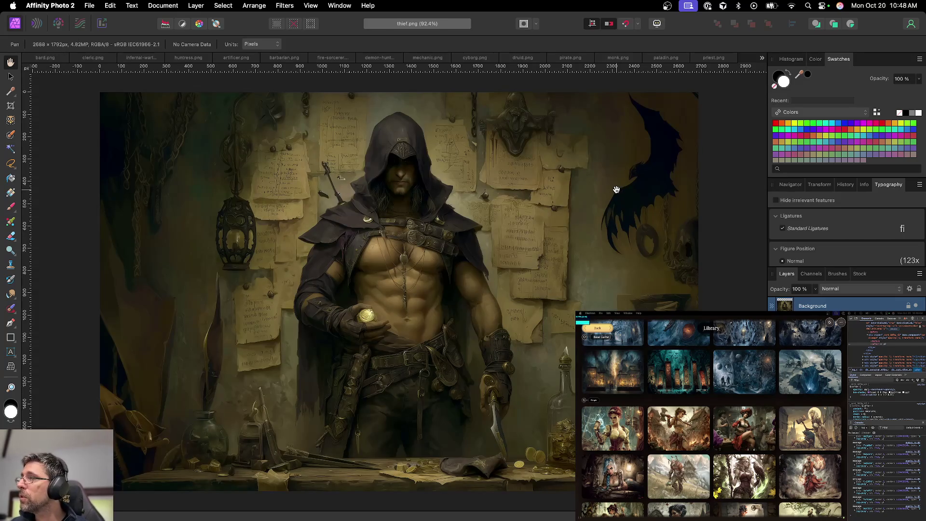
key(super+w)
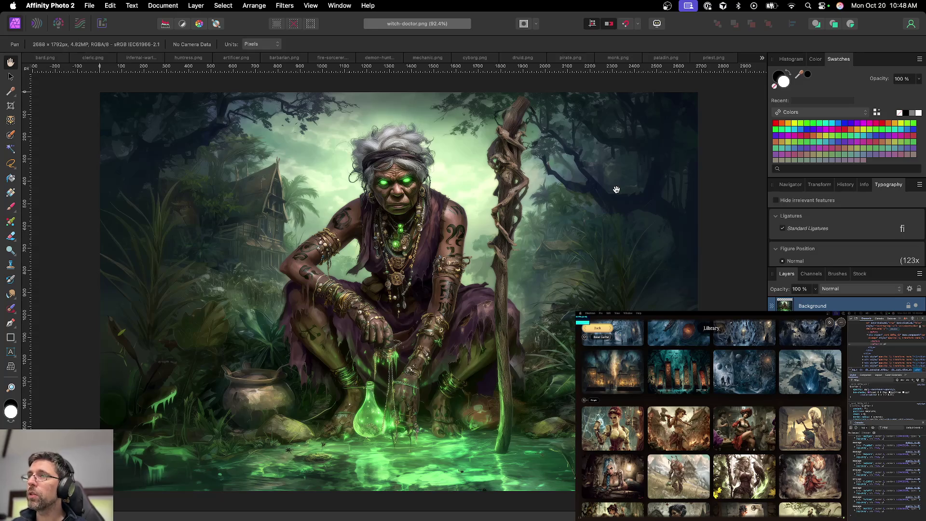
key(super+w)
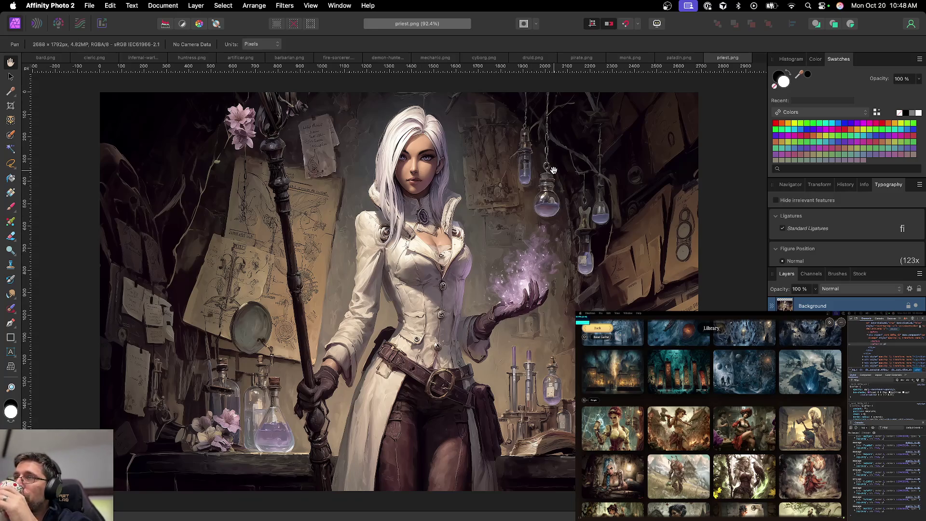
key(super+w)
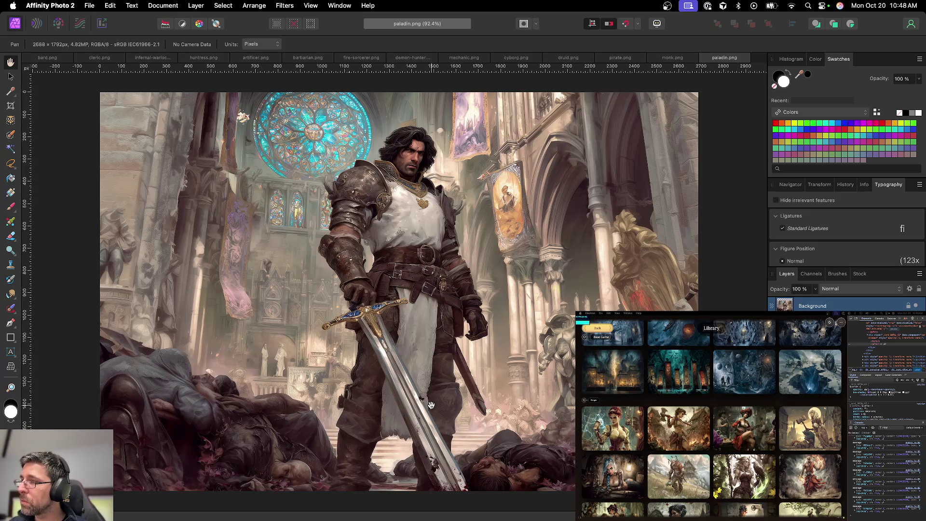
Zoom into the sword, sample a clean tunic area with the Clone Brush and paint over the dark marks
scroll(426, 401, up, 5)
scroll(426, 359, up, 3)
scroll(428, 355, up, 2)
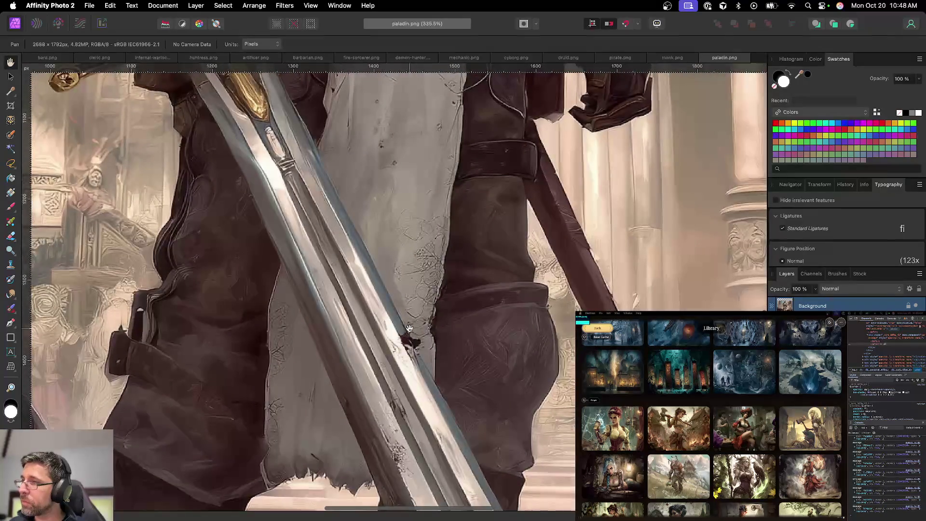
scroll(428, 352, up, 3)
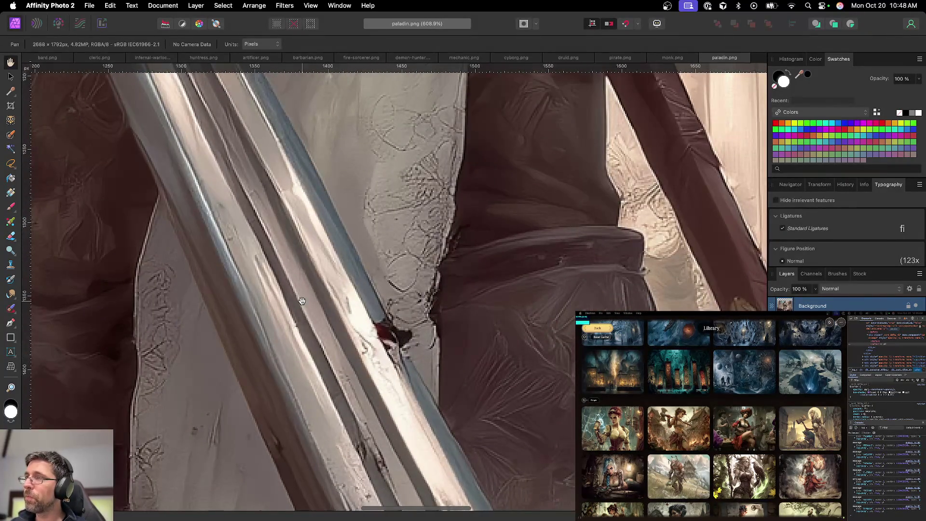
click(10, 263)
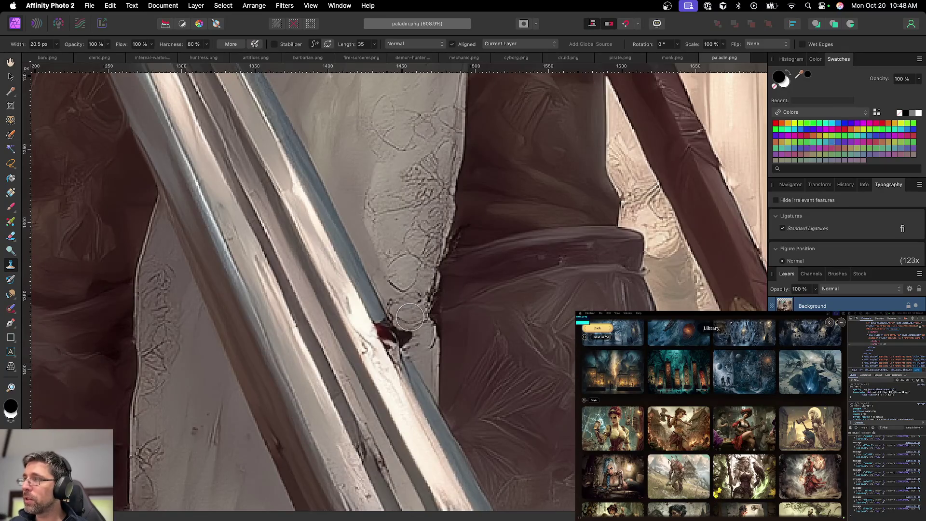
alt+click(426, 356)
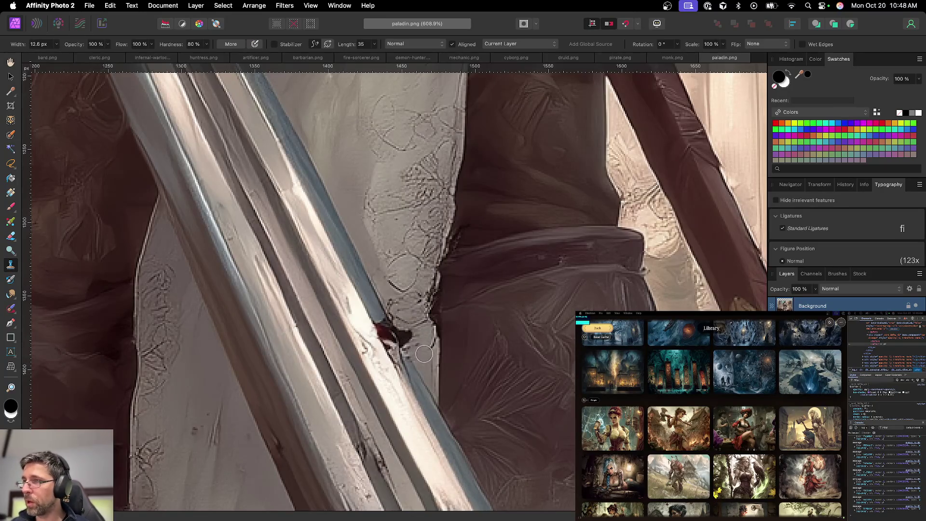
key(bracketleft)
key(bracketleft)
drag(412, 341, 397, 313)
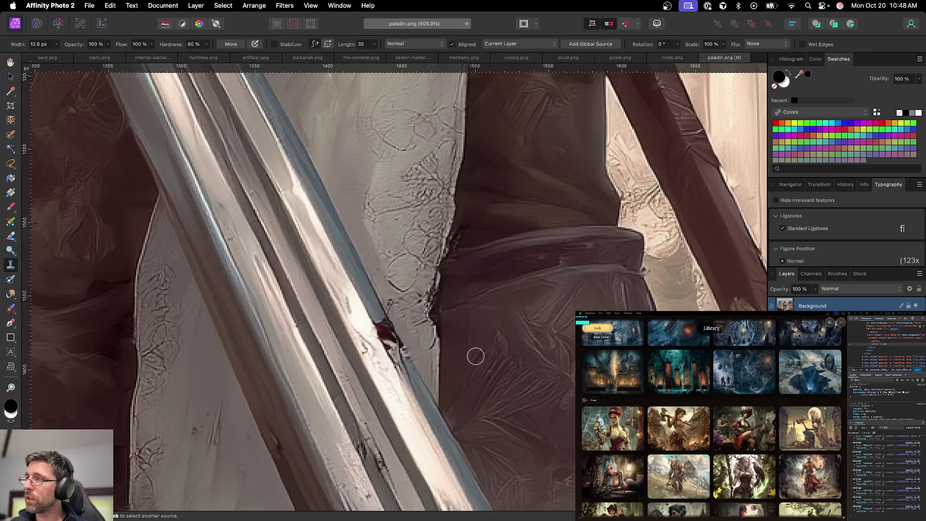
scroll(449, 357, down, 5)
scroll(449, 357, down, 4)
scroll(456, 353, down, 4)
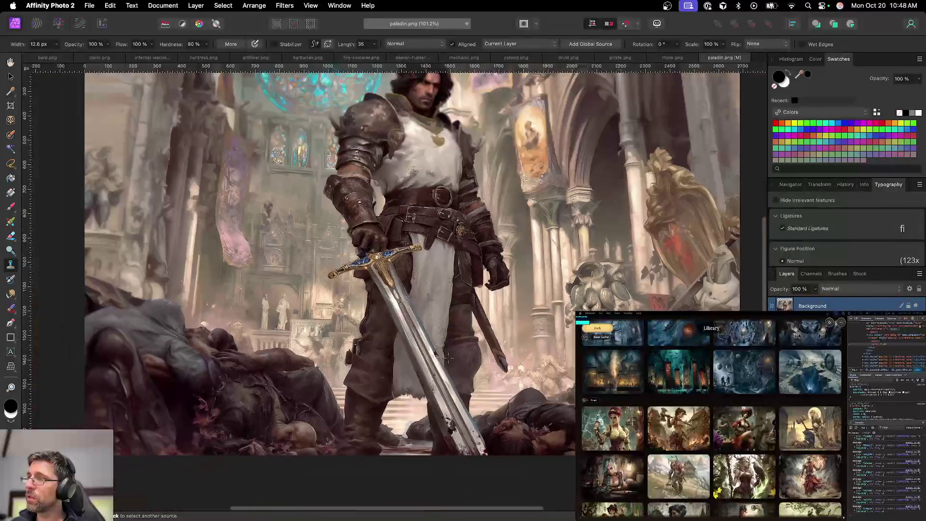
scroll(460, 351, up, 5)
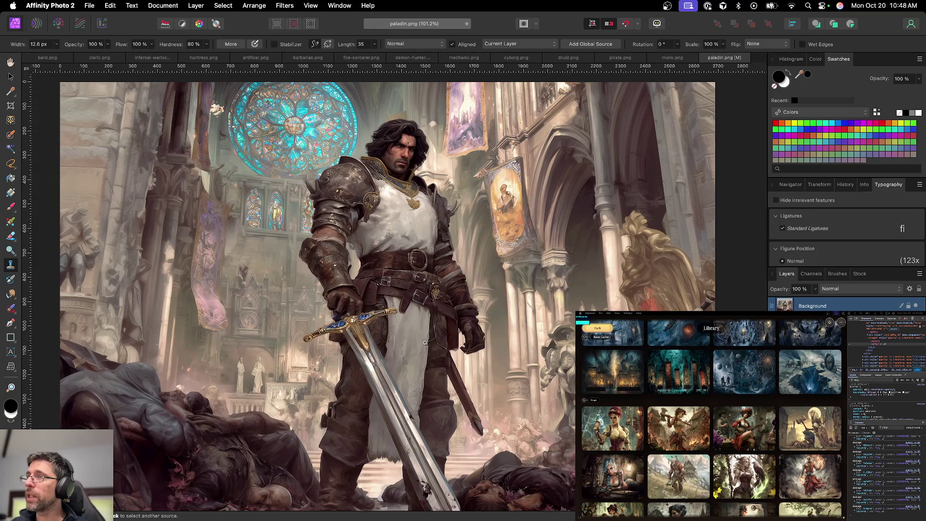
scroll(420, 341, up, 1)
scroll(420, 341, up, 1)
scroll(420, 341, down, 2)
key(v)
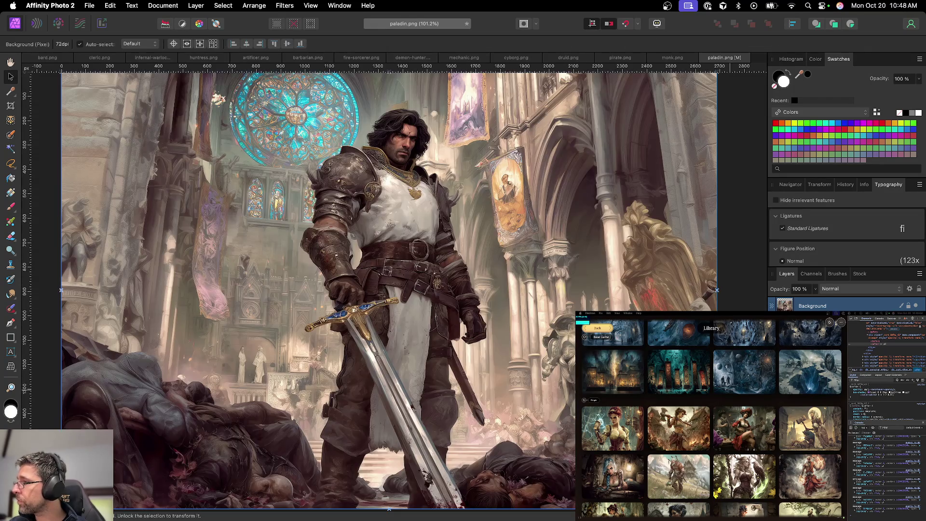
Add and dismiss Levels, add a Shadows / Highlights adjustment to the paladin, and start saving
click(863, 263)
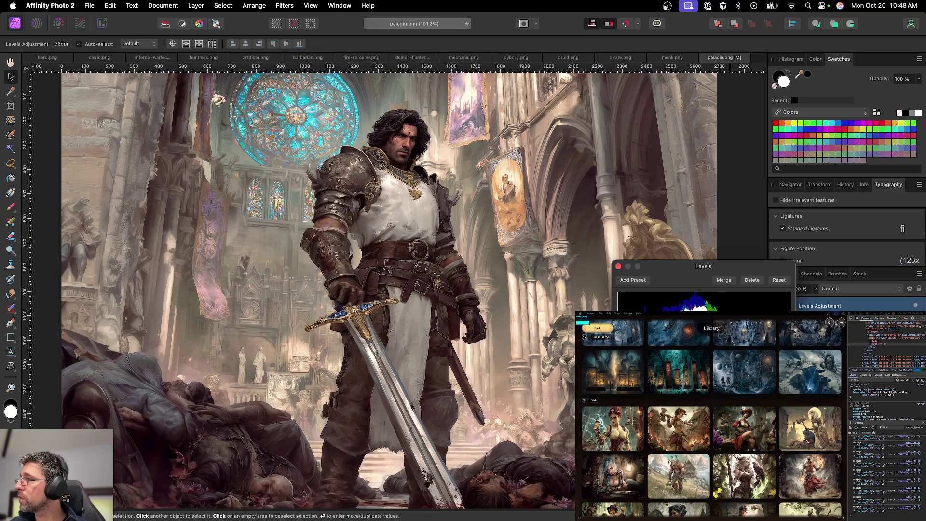
click(619, 266)
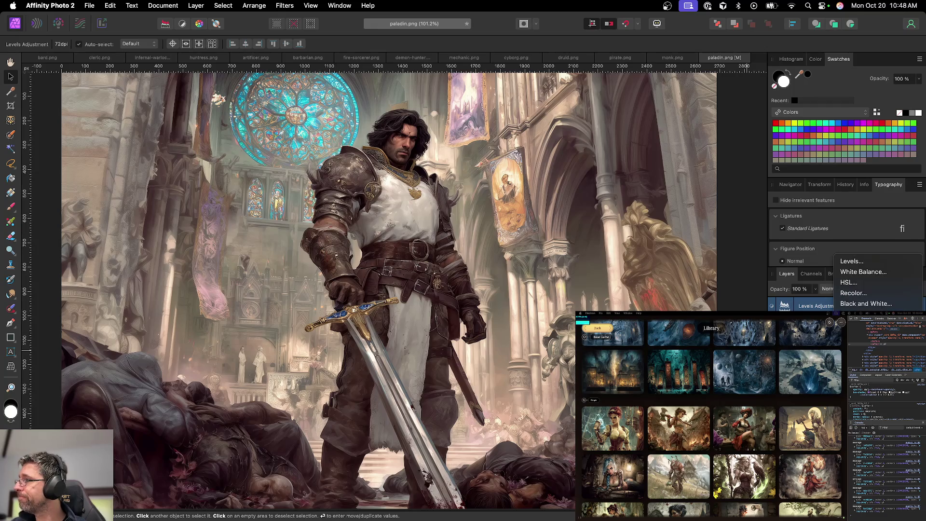
click(864, 357)
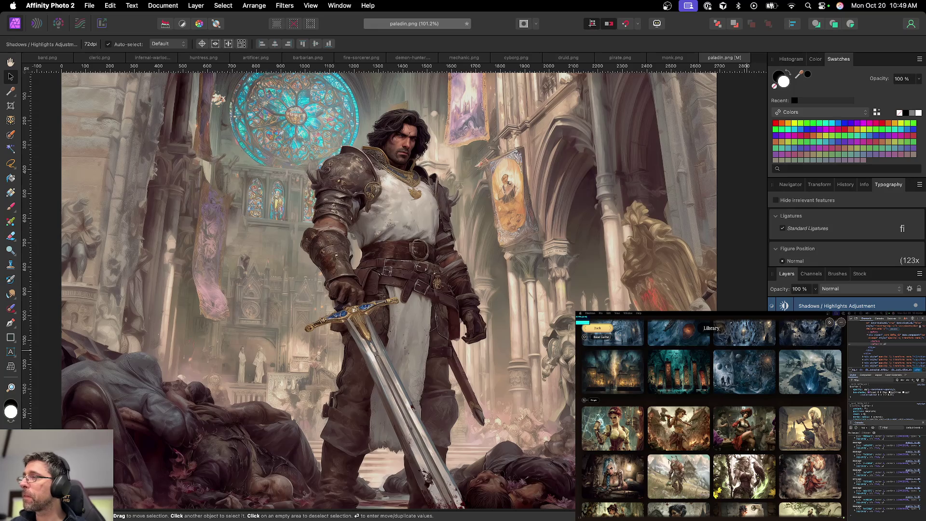
key(super+s)
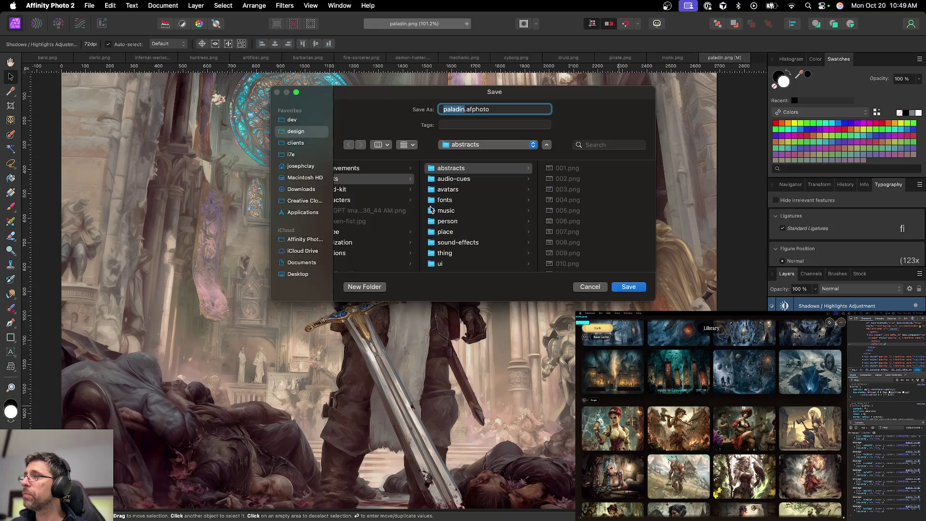
Save paladin.afphoto and export paladin.png into the person folder, then close the paladin document
click(440, 221)
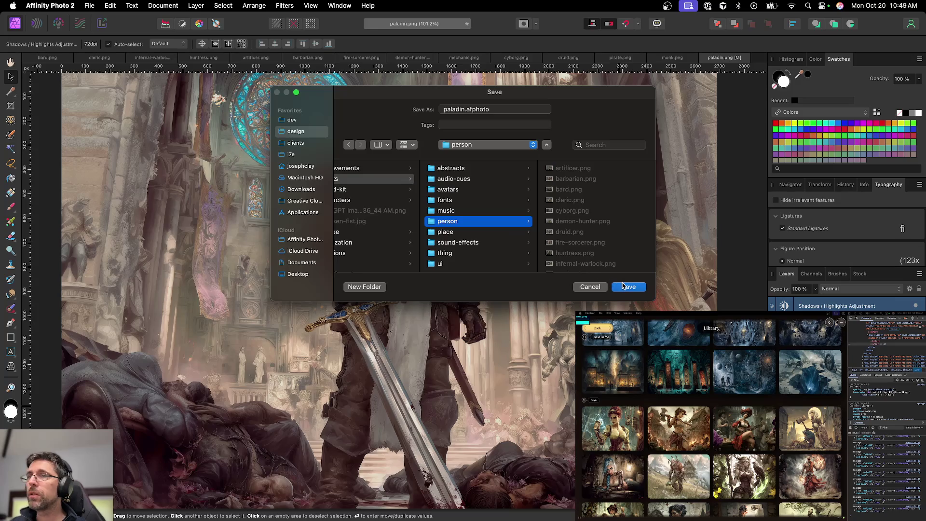
click(627, 286)
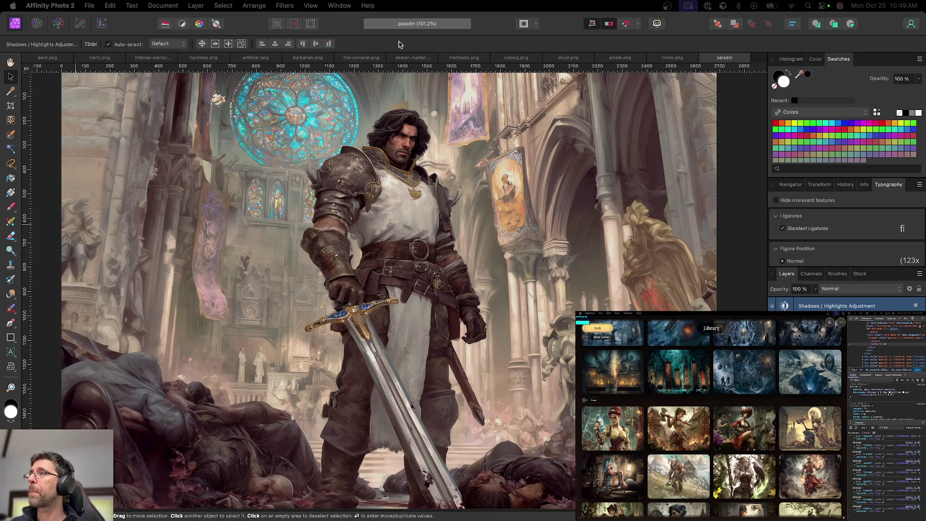
key(super+alt+shift+s)
key(Return)
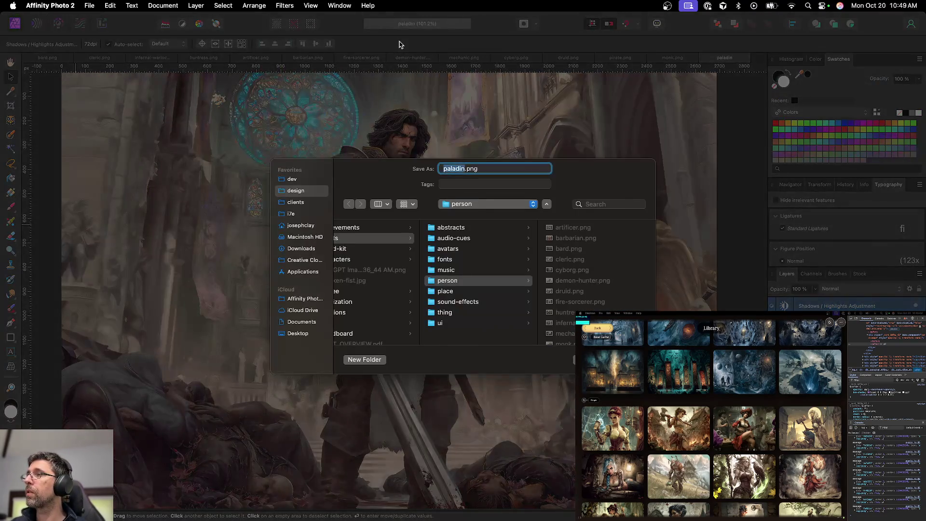
key(Return)
click(705, 58)
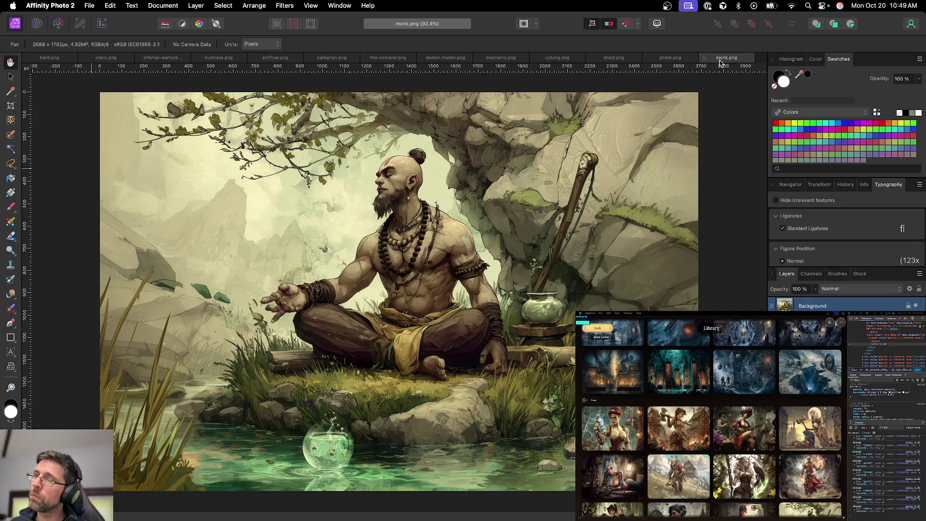
Close the monk, pirate and druid documents and put away the Typography panel
key(super+w)
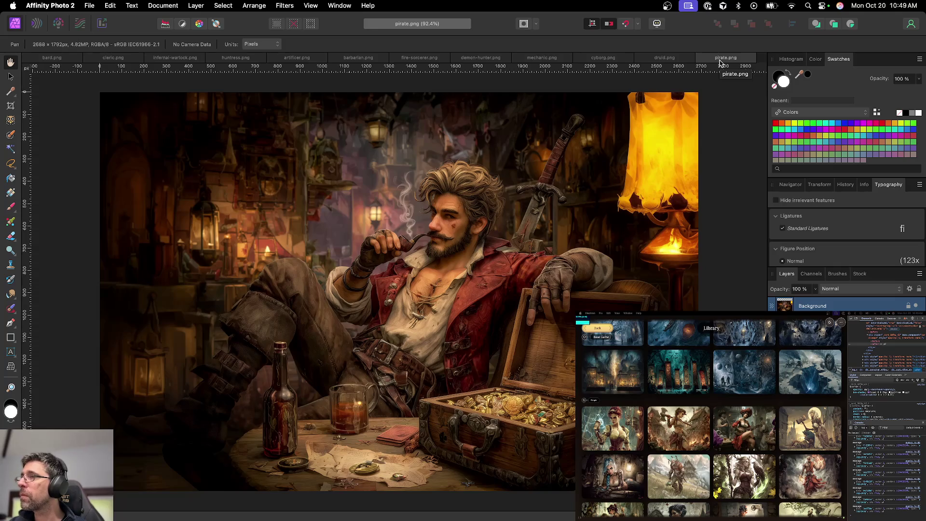
key(super+w)
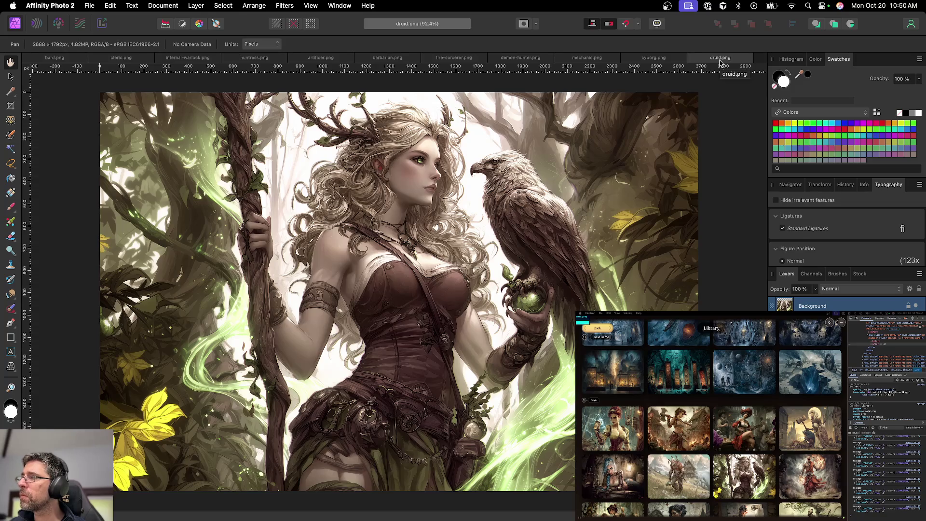
key(super+w)
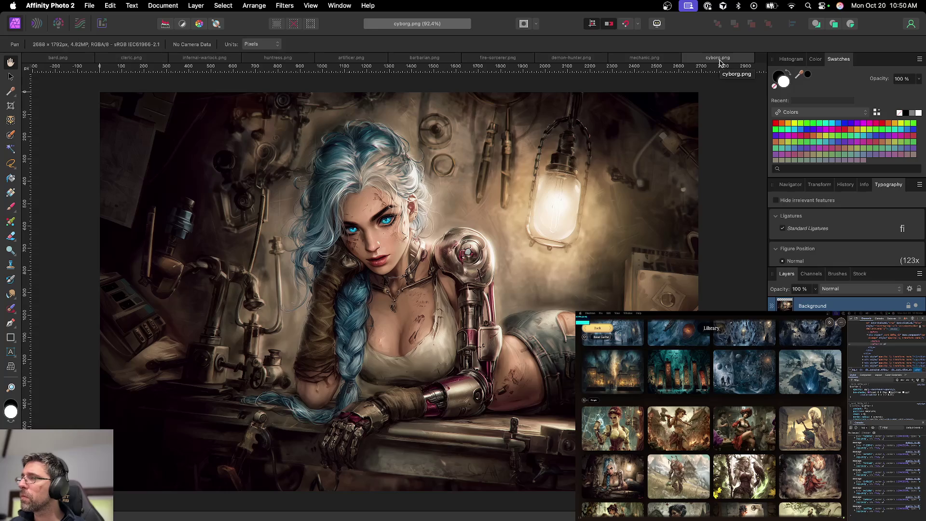
key(super+shift+t)
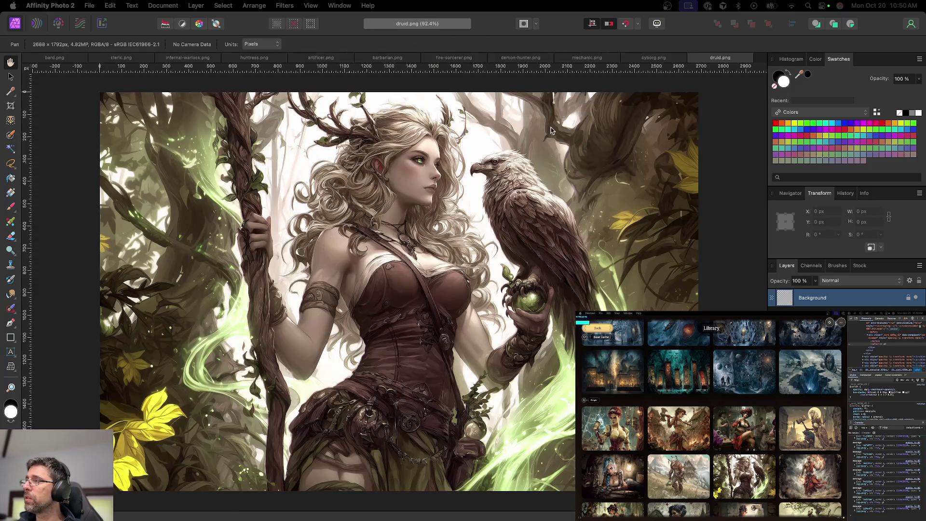
Add a Curves adjustment layer to the druid image from the Adjustments list
click(652, 59)
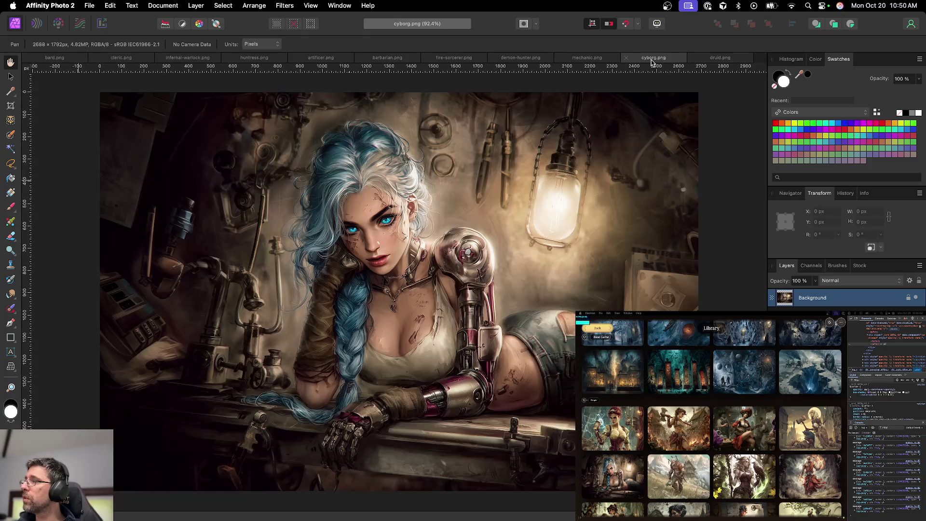
click(713, 60)
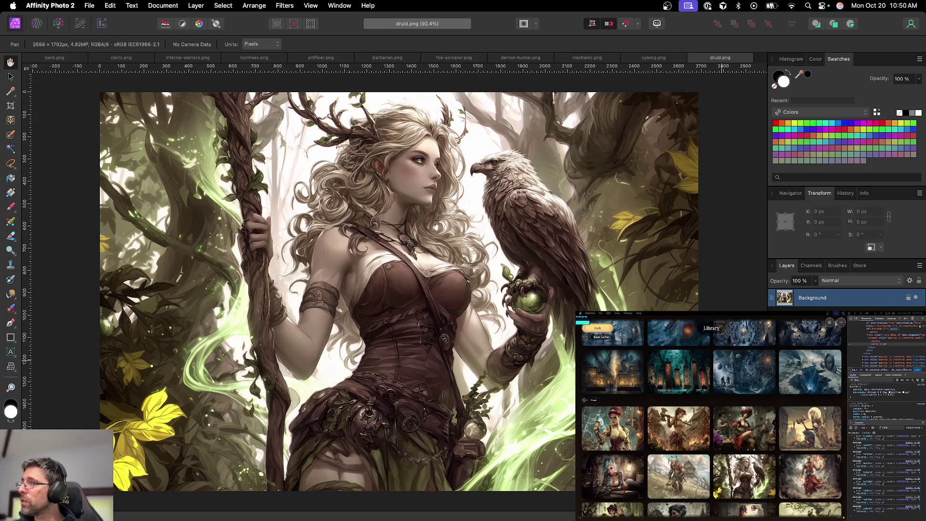
click(869, 305)
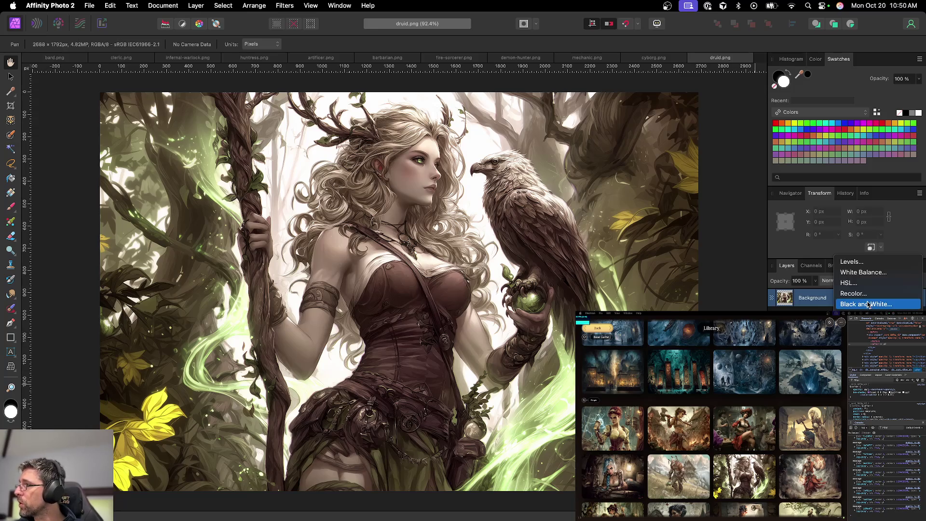
key(super+m)
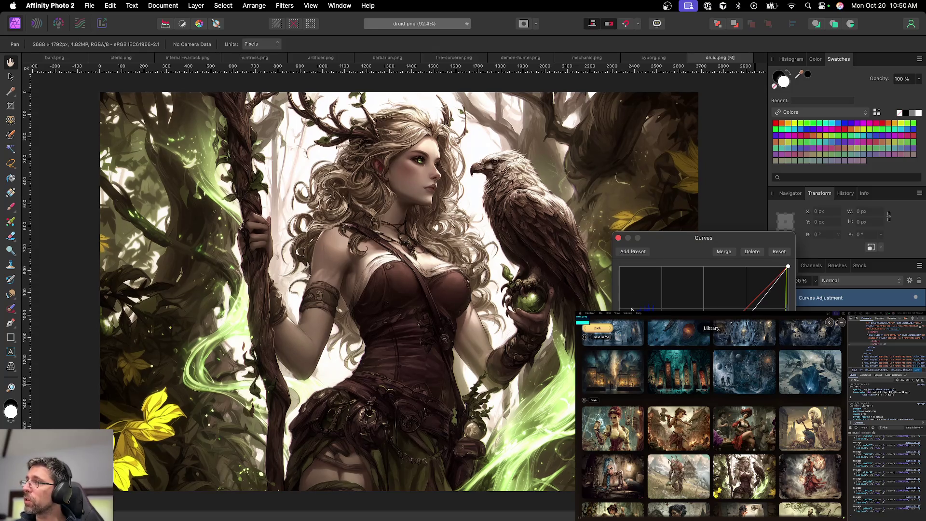
click(618, 238)
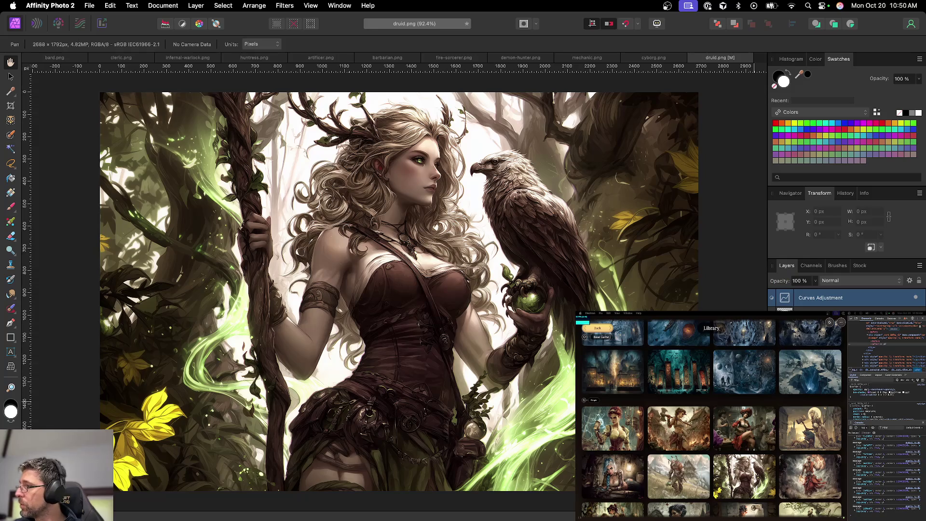
Add an HSL Shift adjustment layer, then begin saving the druid document
click(821, 297)
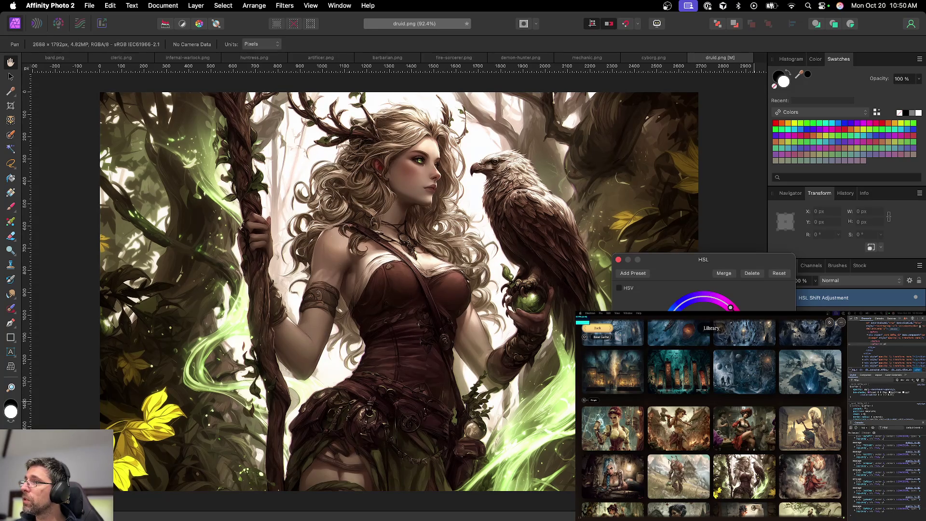
click(618, 259)
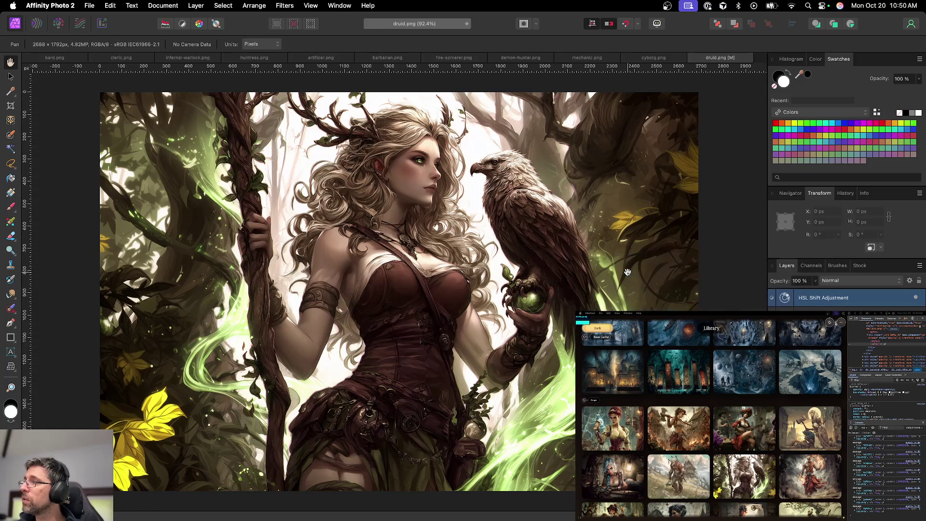
key(super+s)
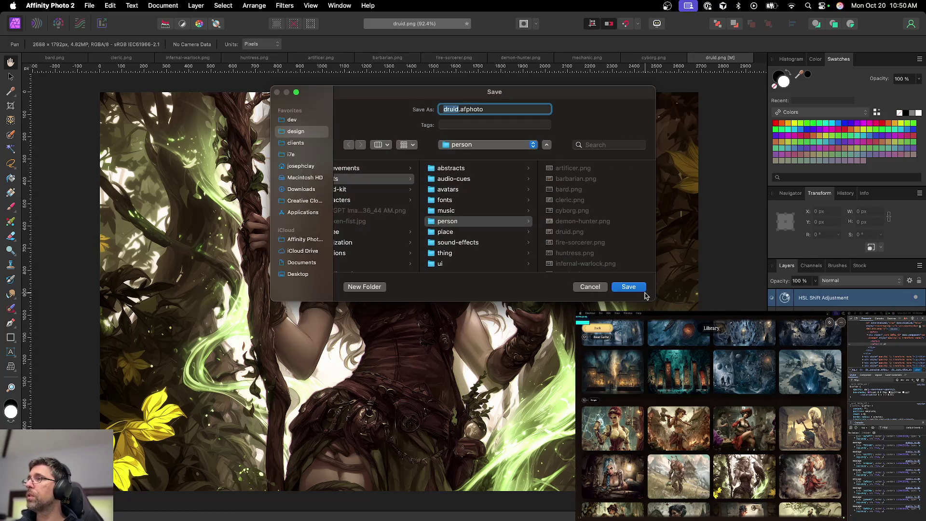
Export druid.png to the person folder and close the druid document
key(Escape)
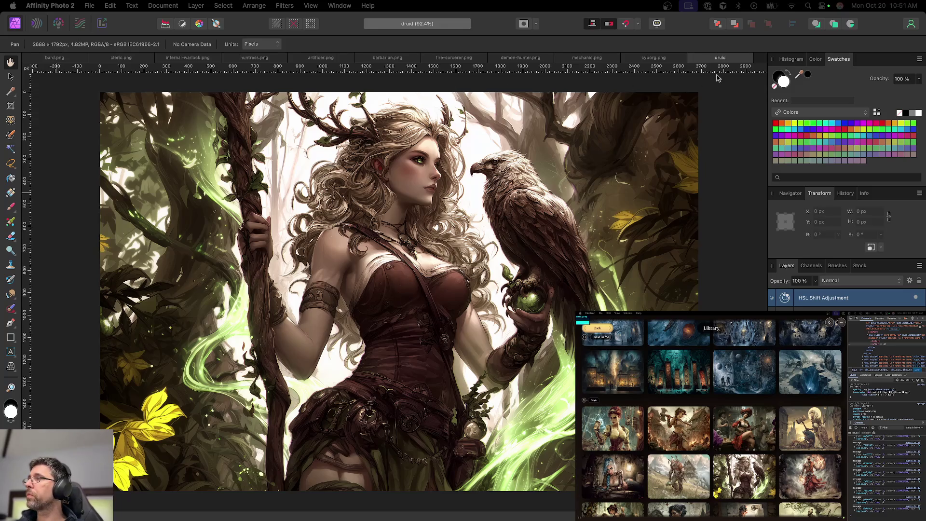
key(super+alt+shift+w)
key(Return)
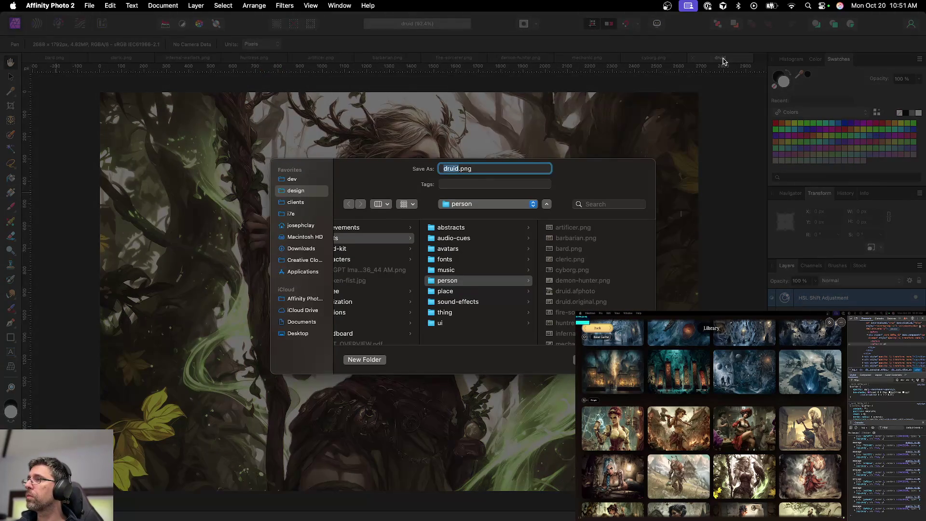
key(Return)
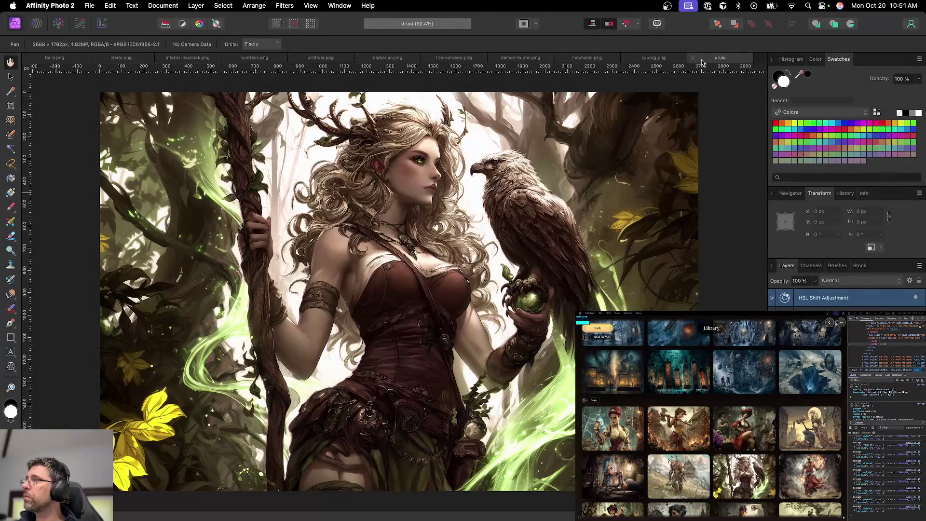
click(693, 59)
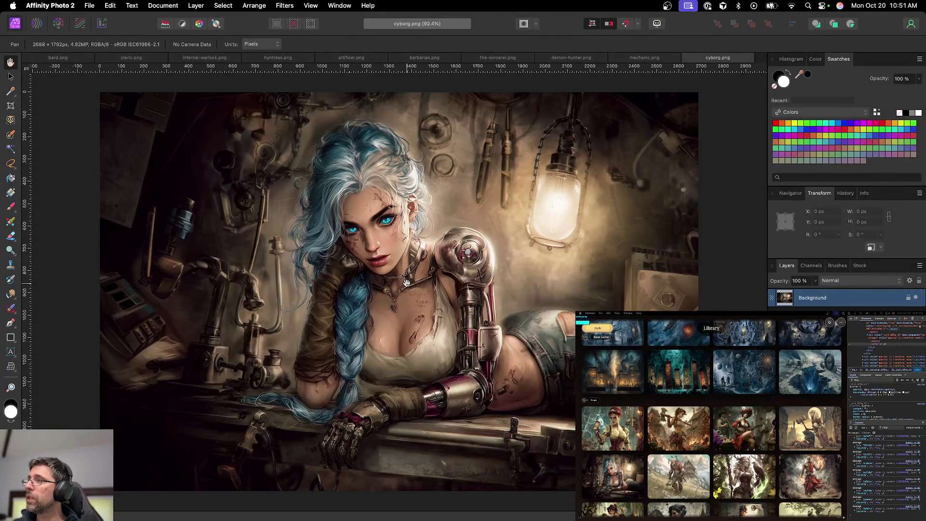
Switch to the Inpainting Brush at about 31 px and heal a scratch on the chest
scroll(421, 281, up, 5)
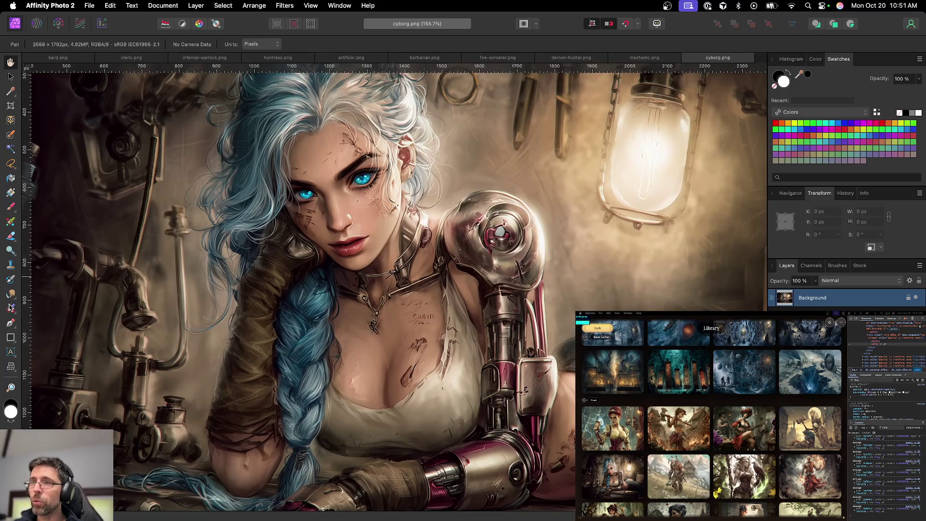
click(11, 307)
key(bracketleft)
key(bracketleft)
key(bracketleft)
key(bracketleft)
key(bracketleft)
key(bracketleft)
key(bracketleft)
drag(433, 314, 419, 319)
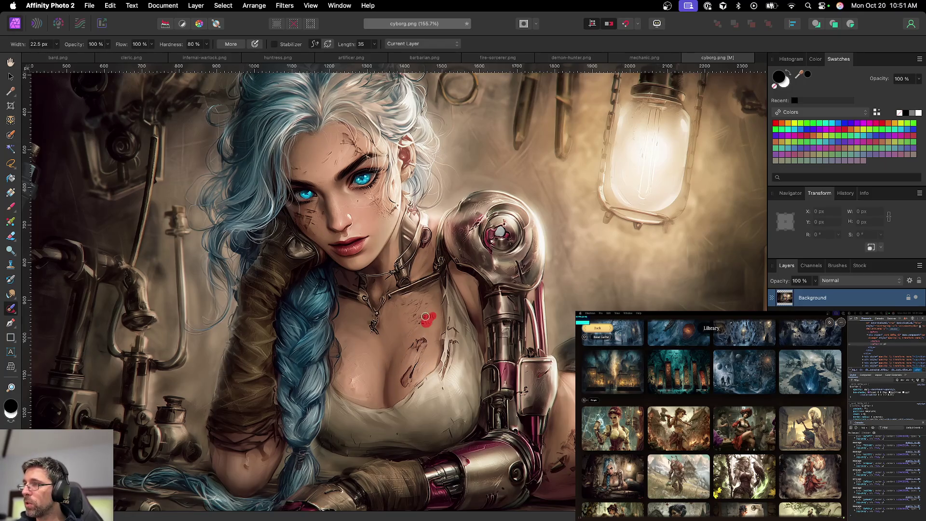
Shrink the brush to 8.5 px and heal the small forehead scratches and the mark near the eyebrow
scroll(442, 329, up, 3)
scroll(422, 322, up, 1)
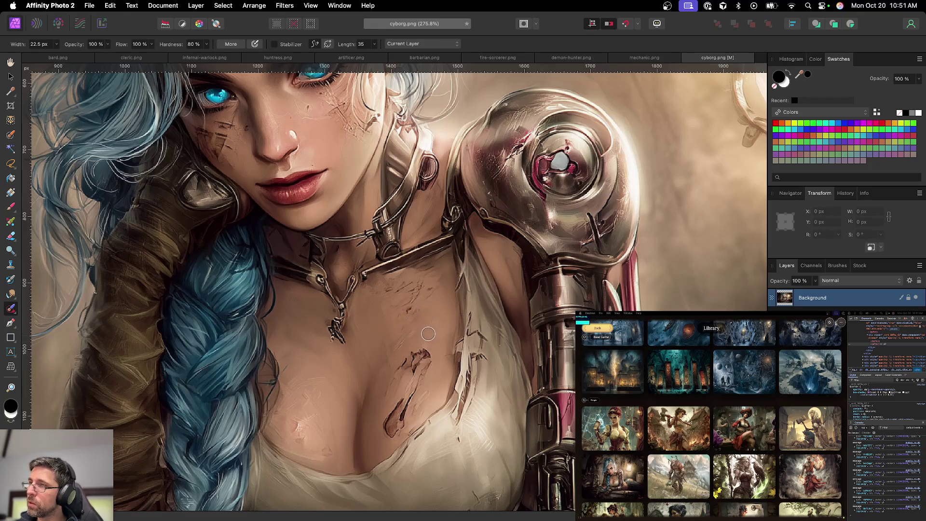
key(super+0)
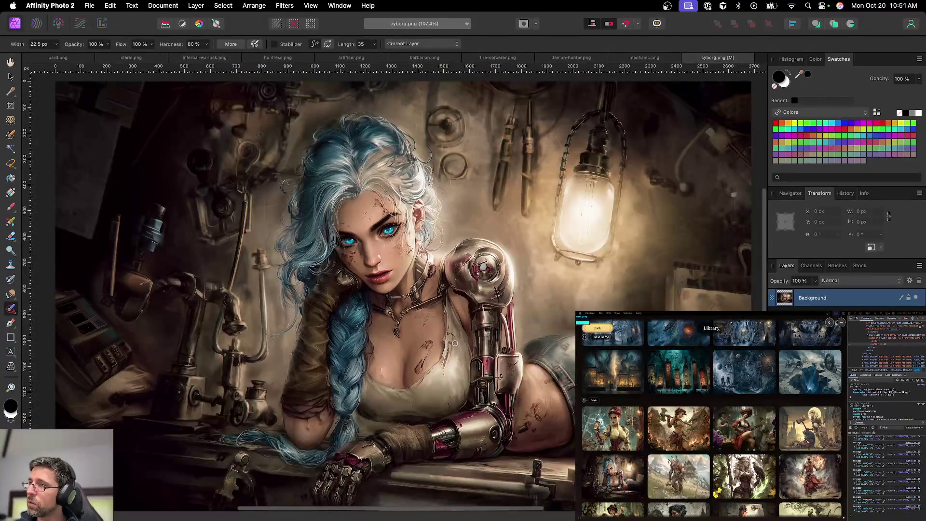
scroll(428, 325, up, 3)
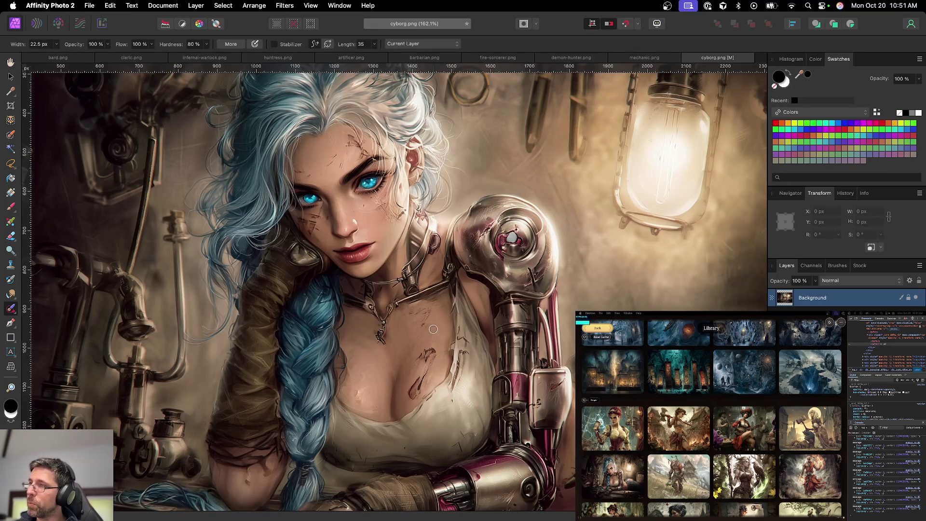
scroll(433, 329, down, 2)
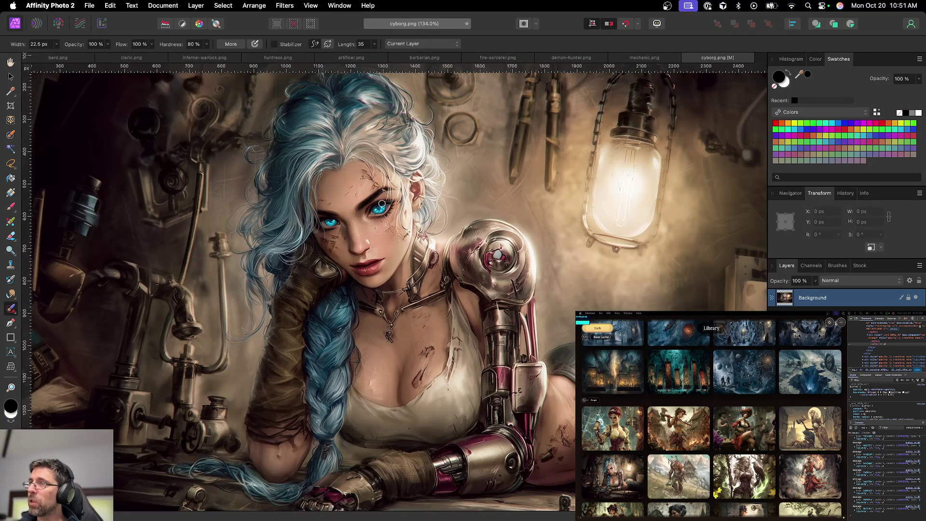
scroll(345, 201, up, 3)
scroll(344, 201, up, 3)
key(bracketleft)
key(bracketleft)
key(bracketleft)
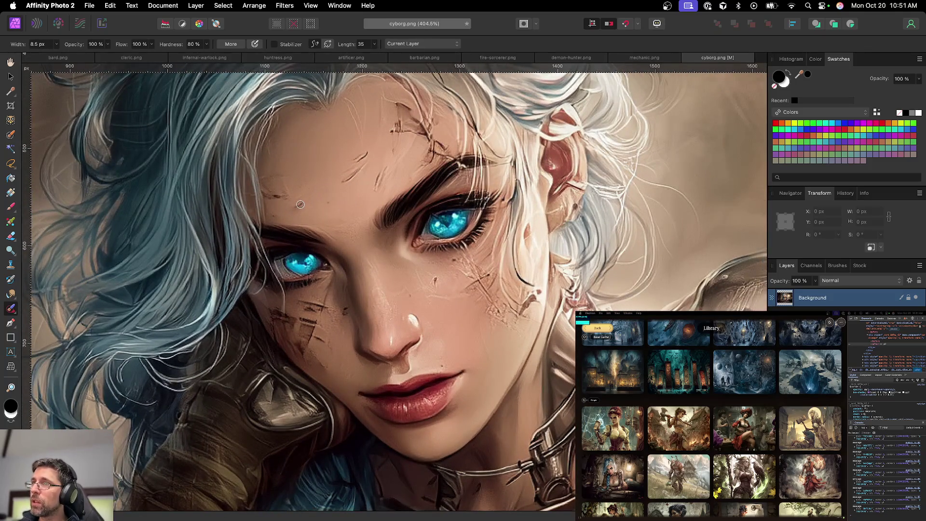
click(300, 206)
drag(342, 183, 369, 154)
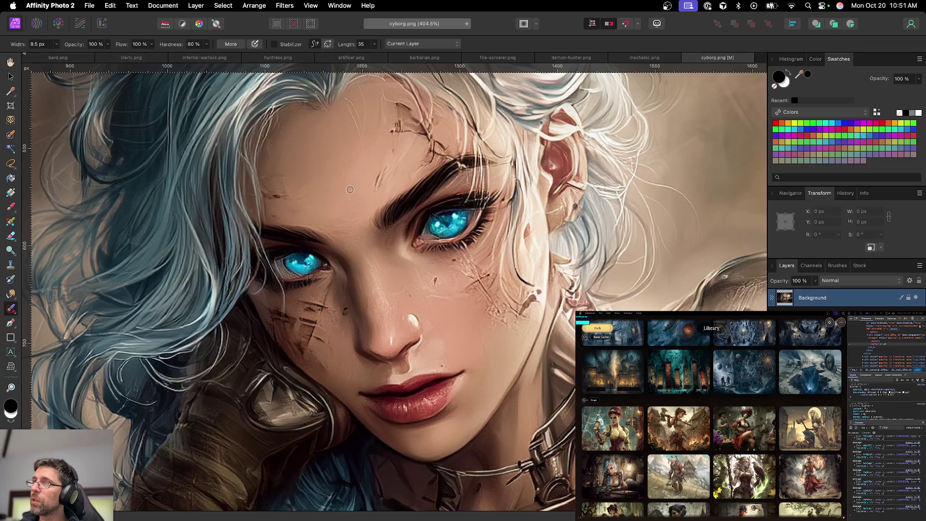
drag(329, 182, 347, 167)
mouse_move(316, 198)
mouse_down()
mouse_move(298, 184)
mouse_move(292, 194)
mouse_up()
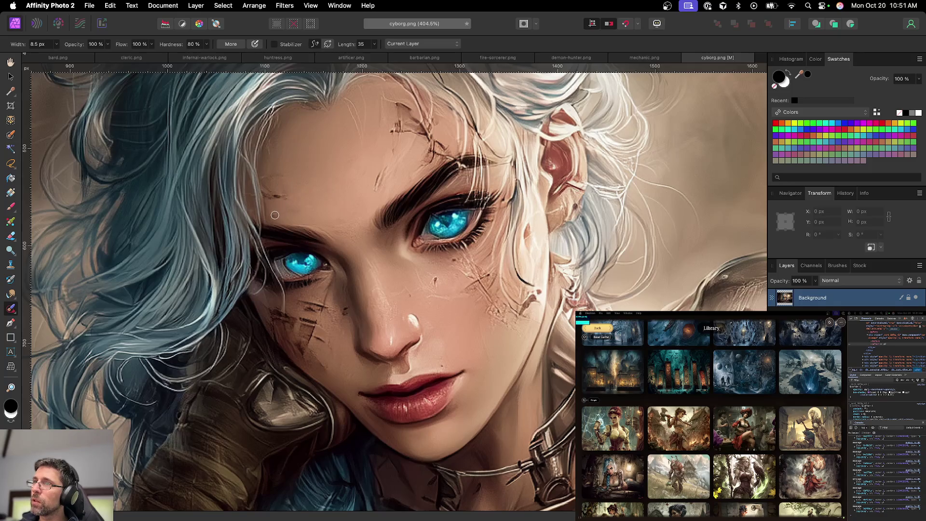
drag(287, 206, 268, 195)
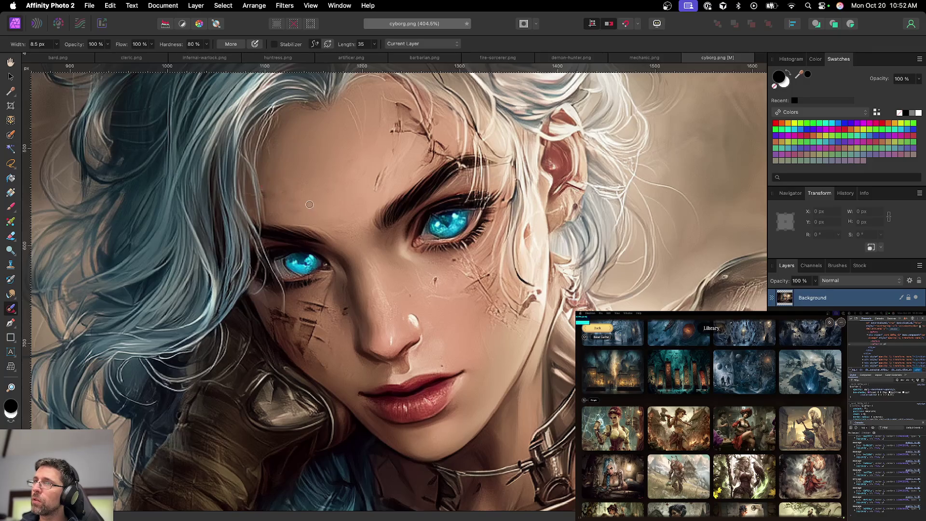
At 400% zoom, heal the crack across the forehead, undoing one stray stroke
key(super+minus)
key(super+minus)
key(super+minus)
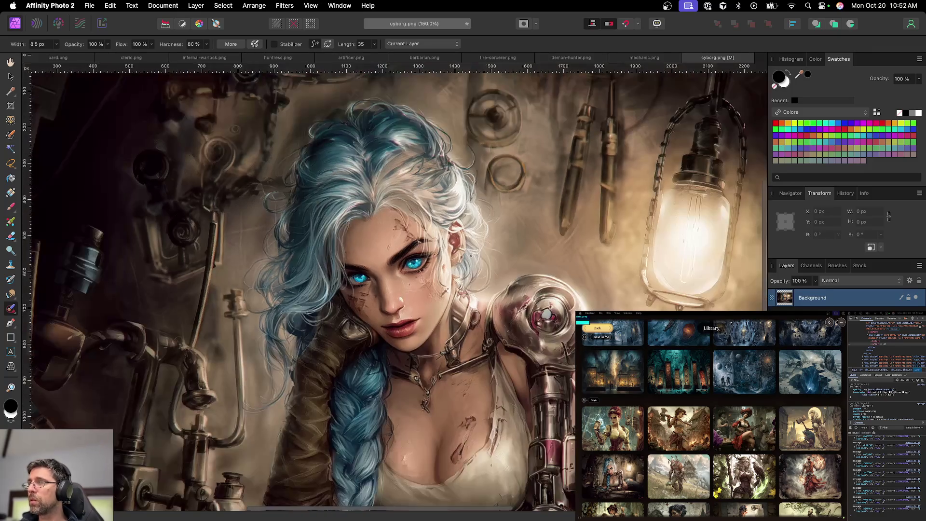
key(super+minus)
key(super+plus)
key(super+plus)
key(super+plus)
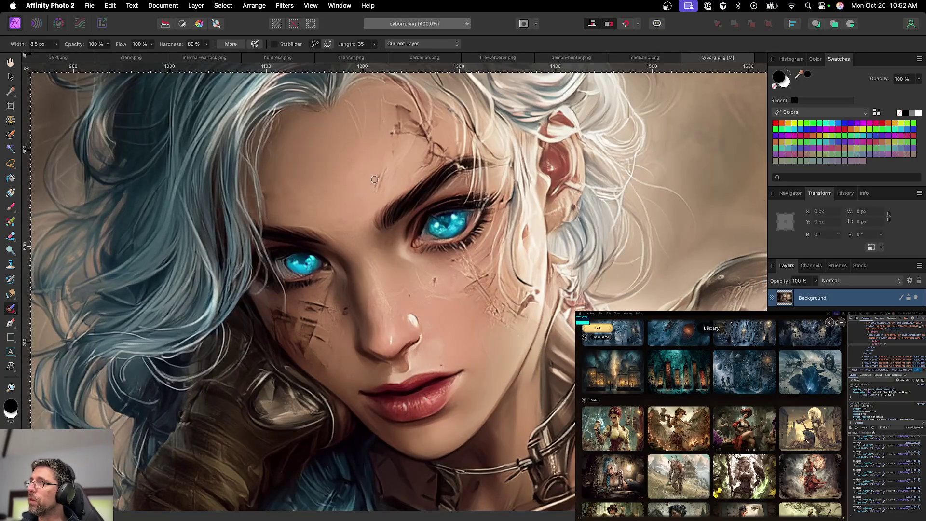
mouse_move(425, 139)
mouse_down()
mouse_move(390, 127)
mouse_move(391, 135)
mouse_move(404, 118)
mouse_move(392, 112)
mouse_move(418, 114)
mouse_move(386, 98)
mouse_up()
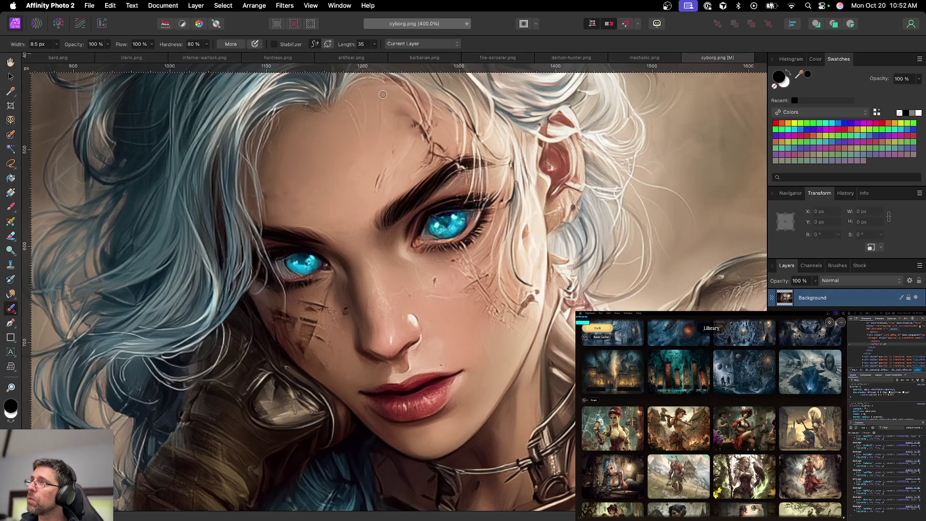
mouse_move(391, 143)
mouse_down()
mouse_move(403, 109)
mouse_move(424, 143)
mouse_up()
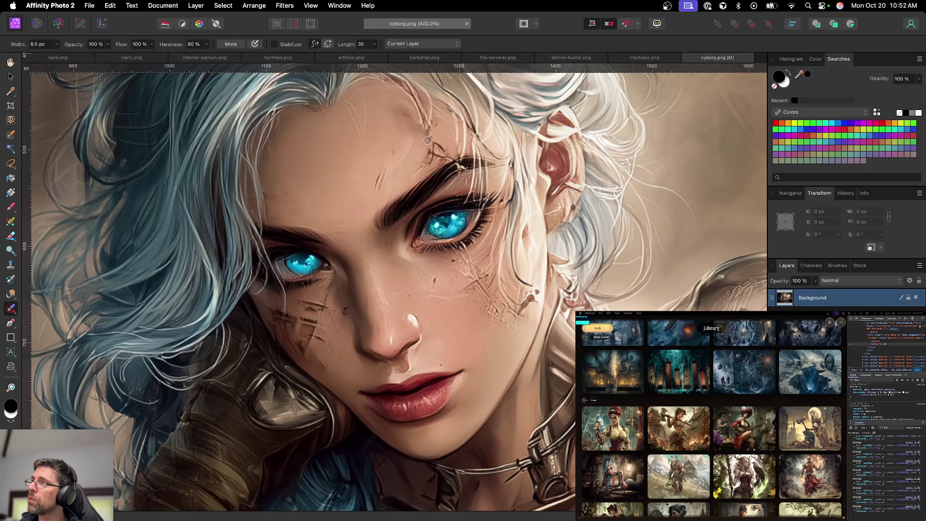
scroll(411, 164, down, 5)
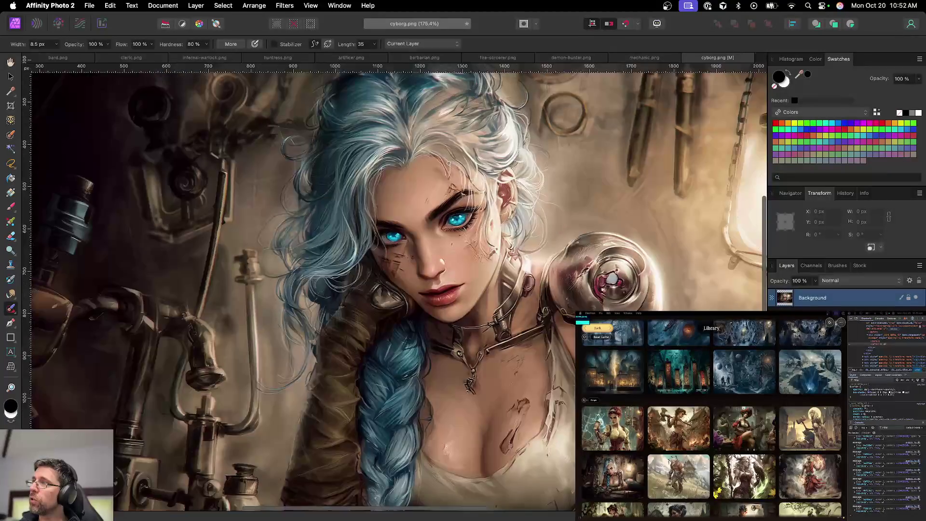
scroll(449, 163, up, 2)
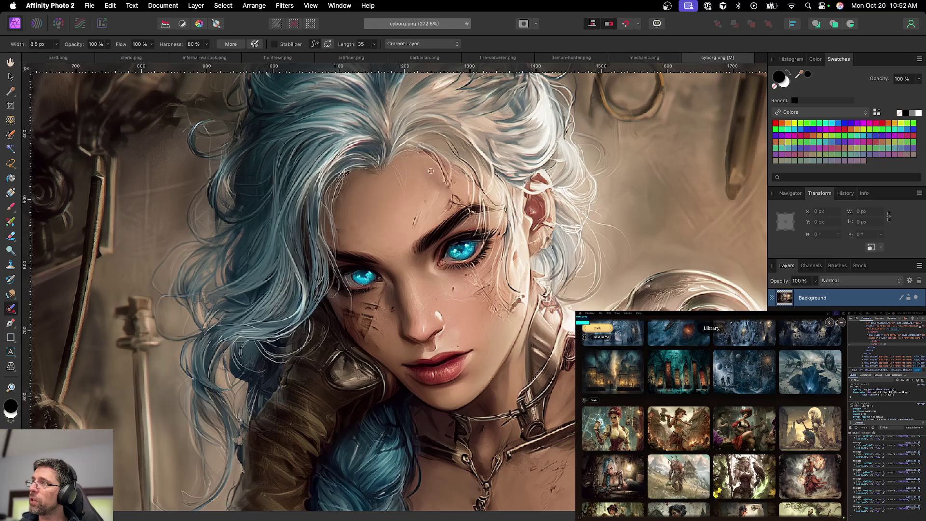
scroll(452, 209, down, 1)
scroll(452, 209, down, 2)
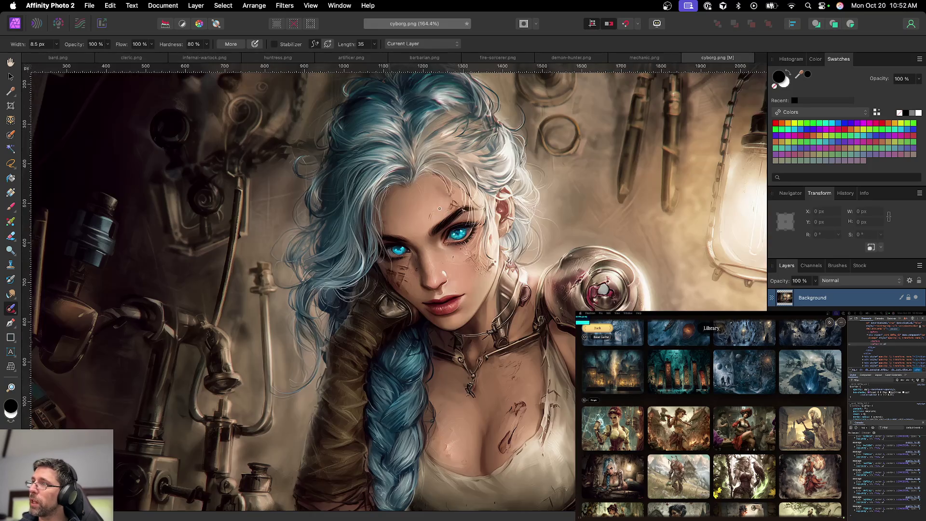
scroll(452, 209, up, 3)
scroll(452, 209, up, 1)
drag(452, 193, 414, 238)
key(cmd+z)
key(cmd+z)
key(cmd+z)
scroll(439, 205, down, 2)
scroll(438, 205, down, 5)
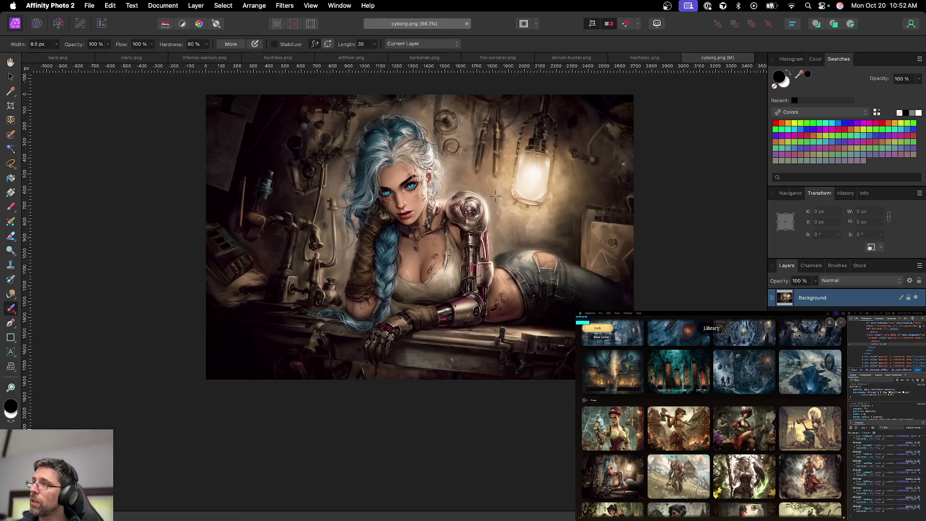
scroll(455, 182, up, 3)
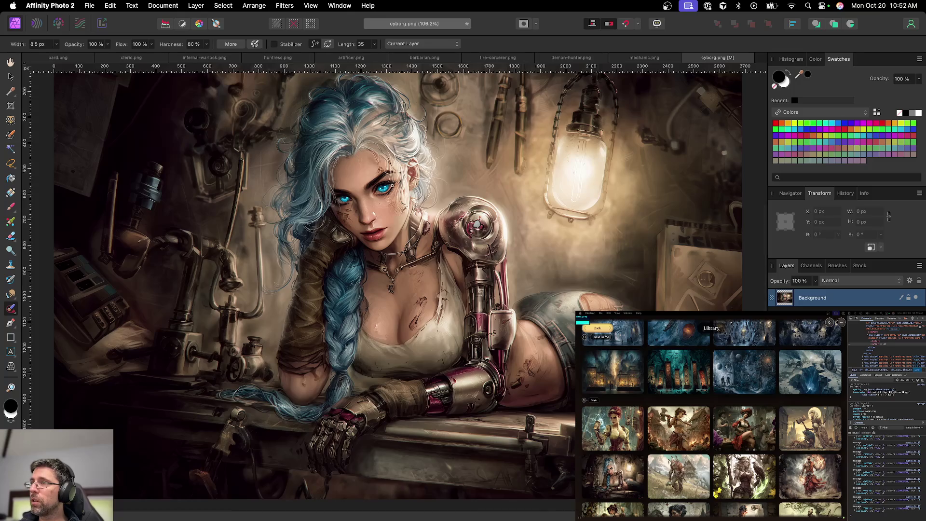
scroll(392, 187, up, 4)
scroll(318, 256, up, 1)
scroll(338, 251, up, 1)
scroll(374, 238, up, 1)
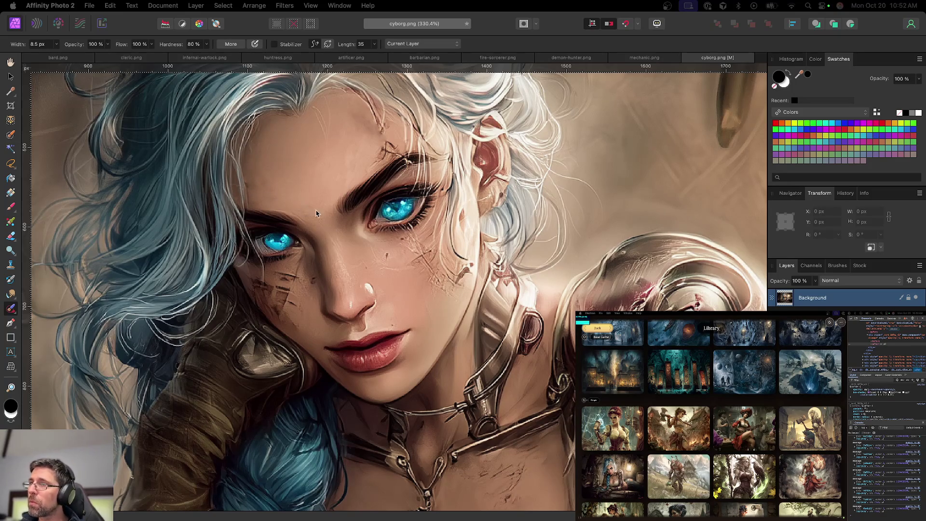
scroll(345, 230, down, 2)
scroll(344, 229, down, 1)
scroll(408, 264, down, 2)
scroll(408, 265, down, 2)
scroll(412, 276, down, 2)
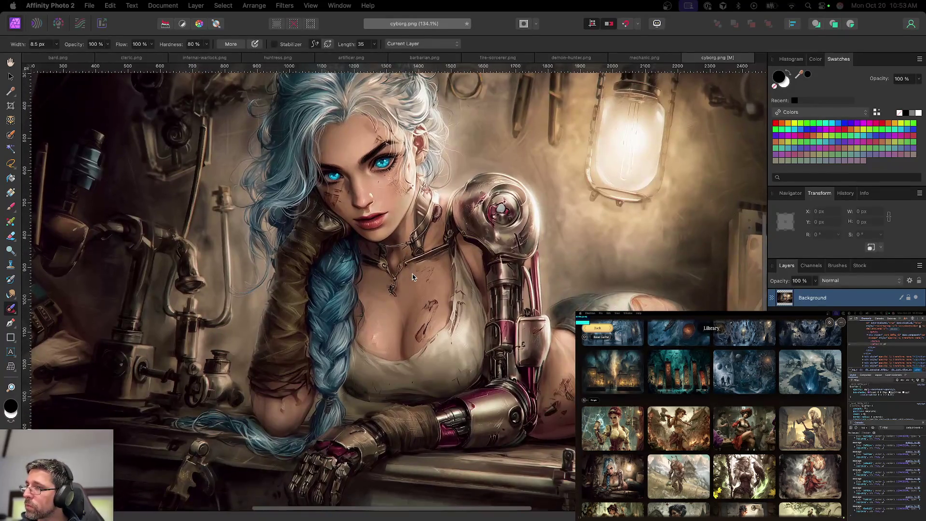
scroll(412, 276, down, 3)
scroll(413, 276, right, 2)
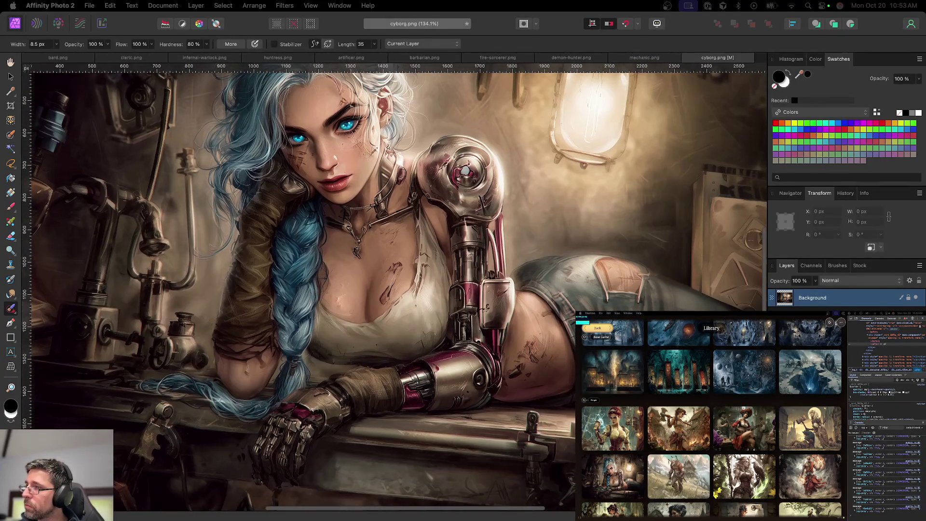
scroll(530, 375, up, 1)
scroll(531, 375, right, 2)
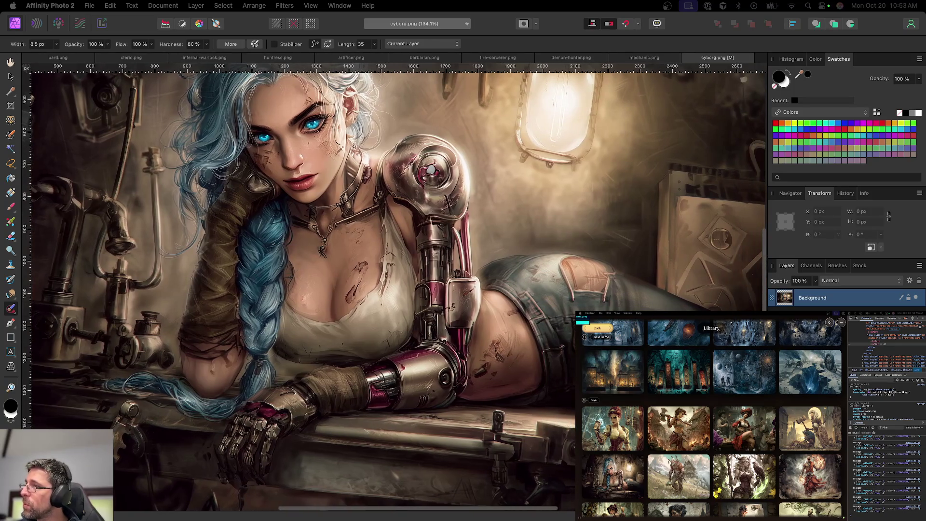
scroll(394, 286, up, 3)
scroll(394, 287, left, 1)
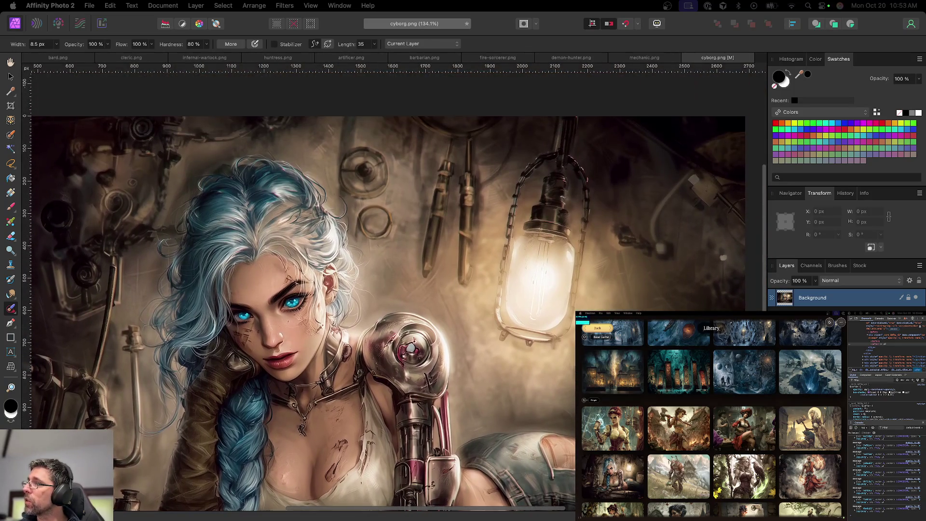
scroll(536, 357, down, 2)
scroll(536, 357, down, 5)
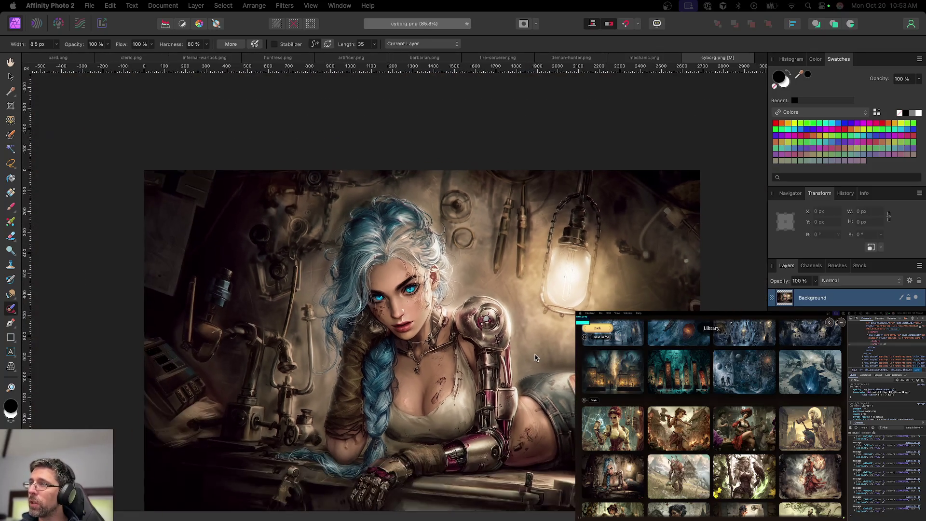
scroll(536, 357, down, 2)
scroll(463, 306, up, 5)
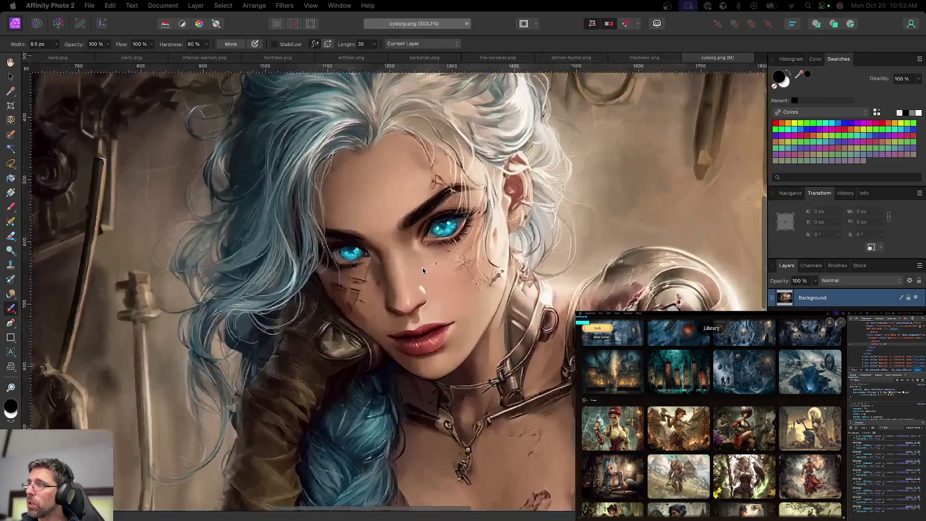
scroll(449, 272, up, 2)
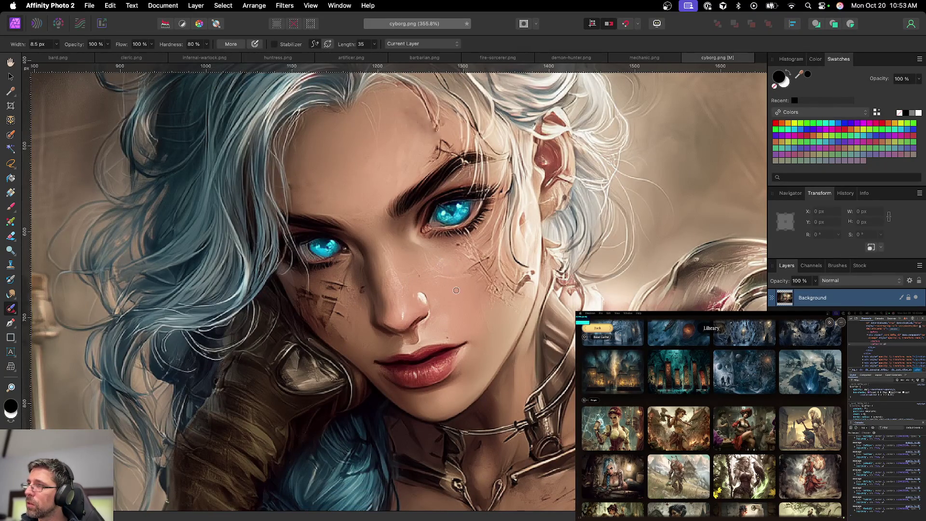
scroll(441, 260, up, 3)
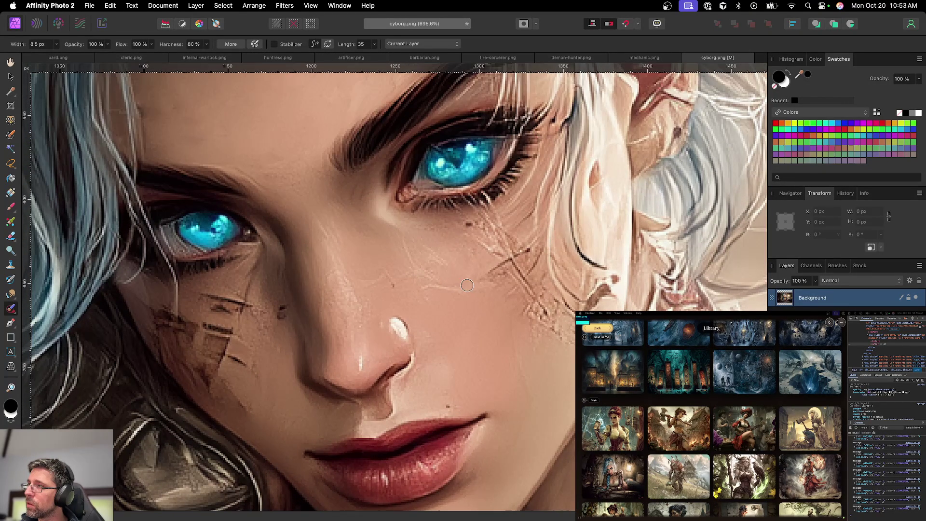
scroll(462, 285, down, 6)
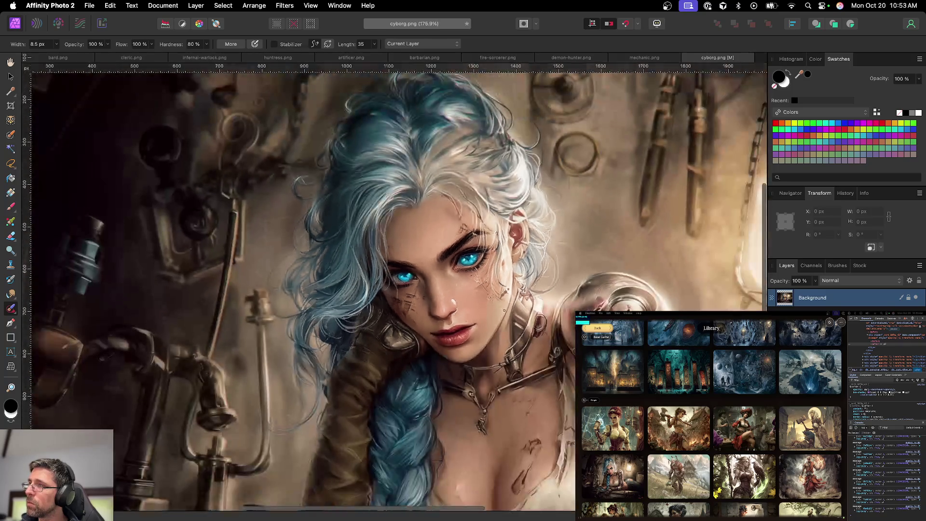
scroll(504, 310, down, 3)
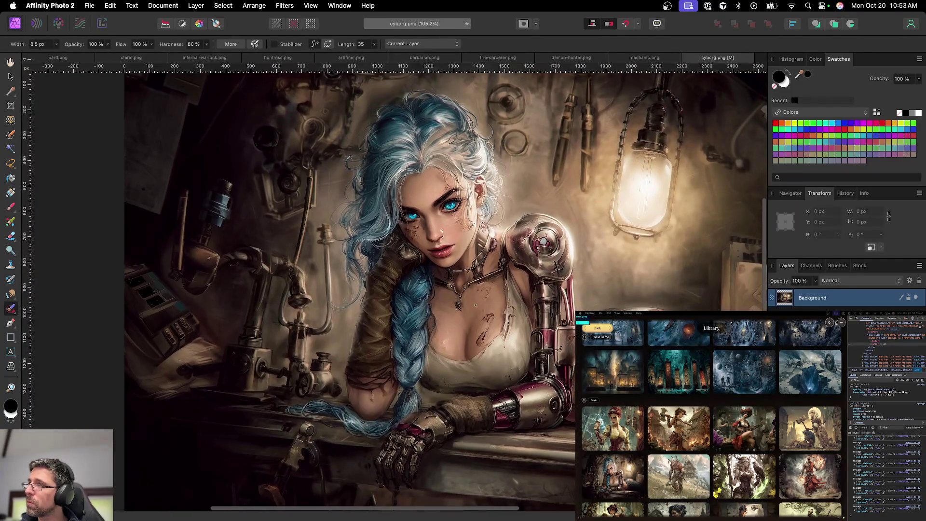
scroll(476, 305, down, 4)
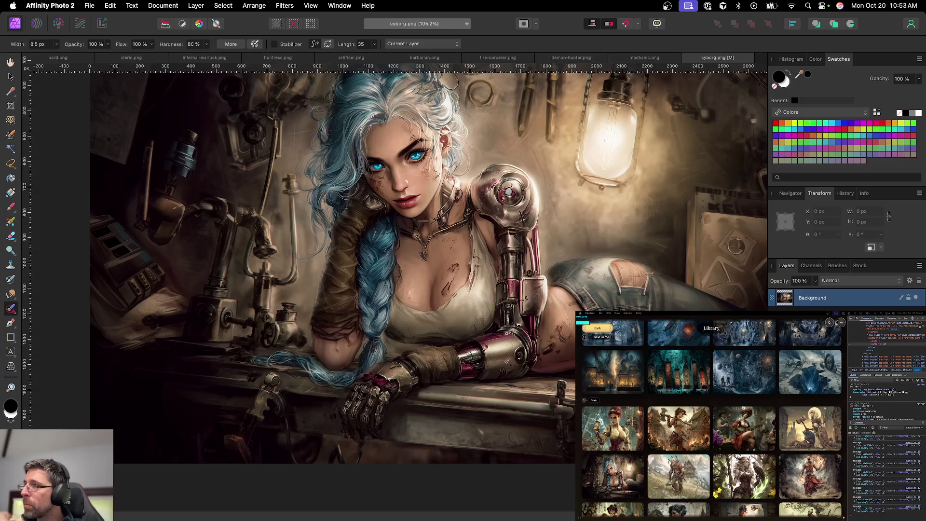
scroll(414, 263, right, 3)
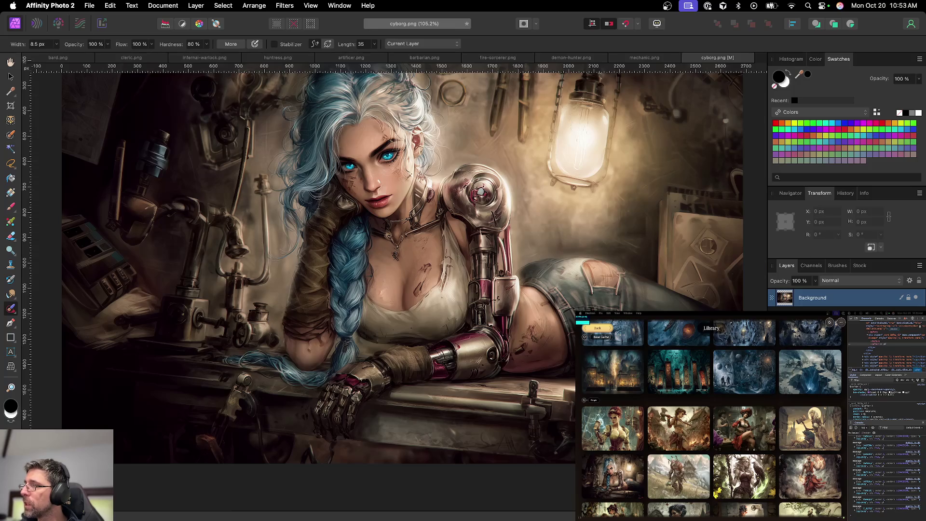
scroll(530, 386, up, 8)
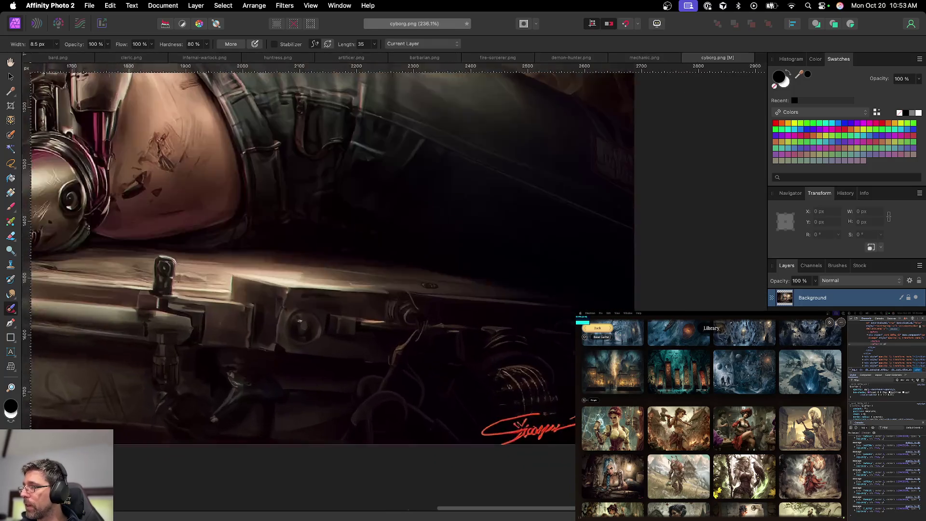
With an enlarged Clone Brush sourced from a dark area, paint over the red signature
scroll(540, 420, up, 4)
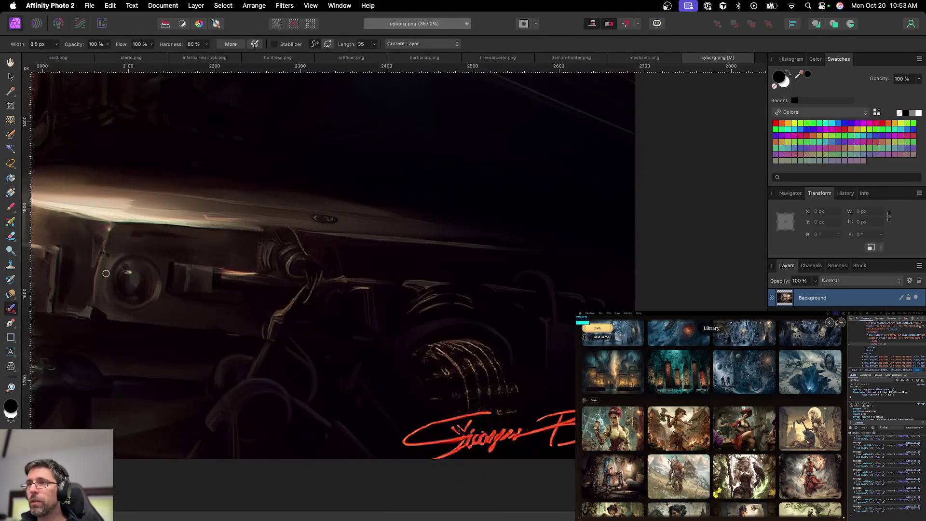
click(11, 264)
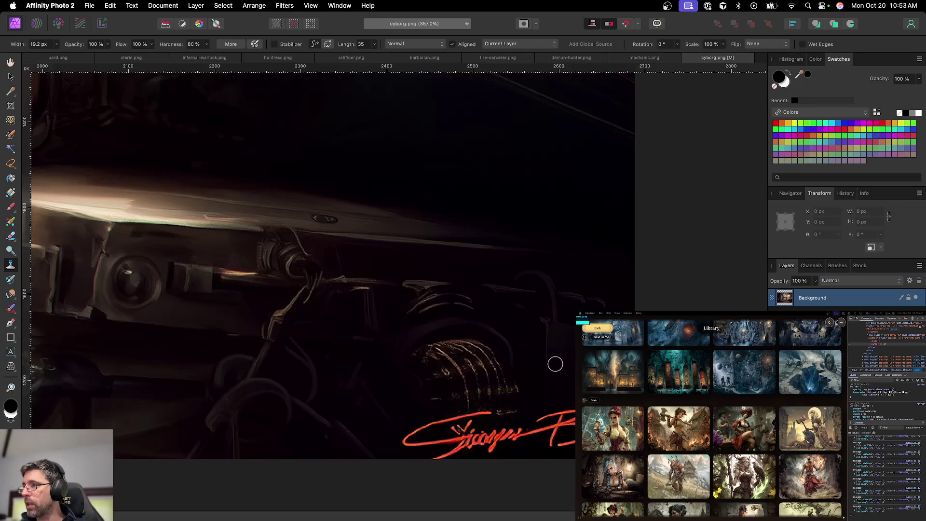
key(bracketright)
key(bracketright)
key(bracketright)
alt+click(571, 362)
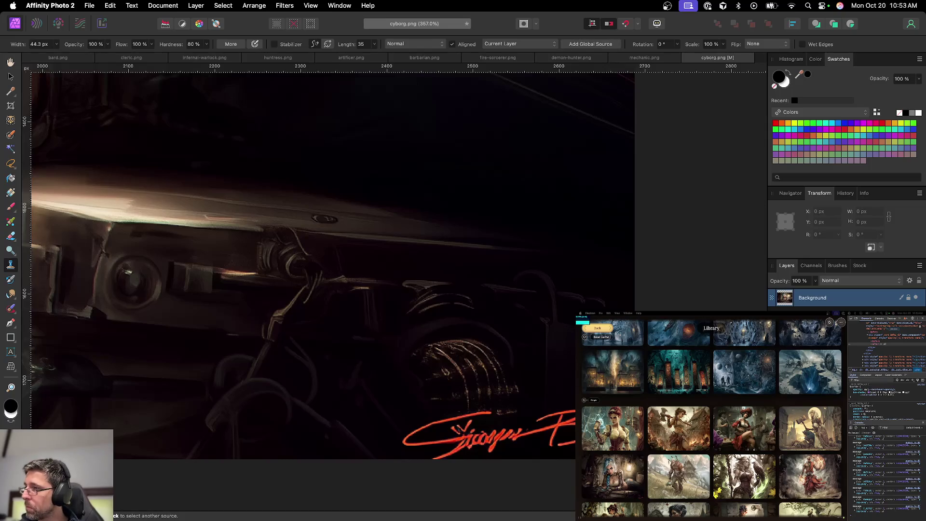
mouse_move(572, 420)
mouse_down()
mouse_move(443, 425)
mouse_move(516, 443)
mouse_move(440, 453)
mouse_move(574, 440)
mouse_up()
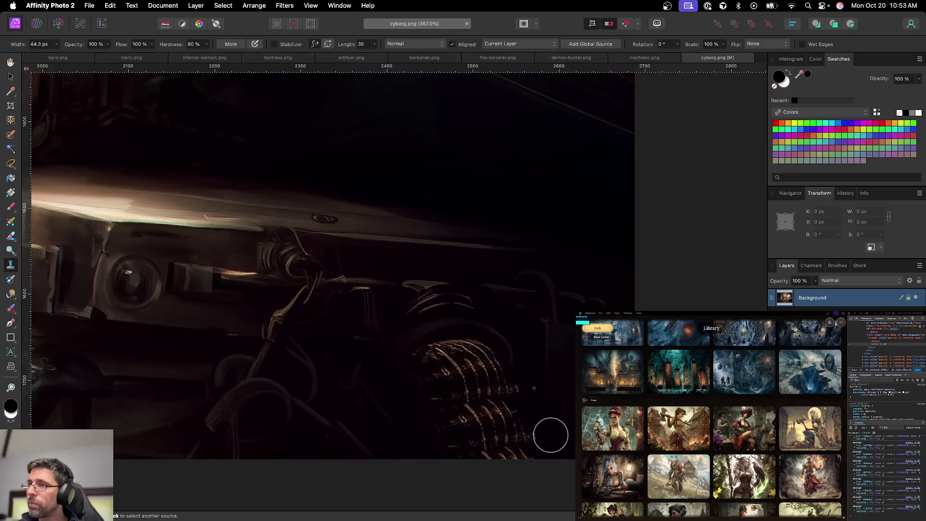
Return to a larger Paint Brush and zoom out to view the whole image
click(10, 309)
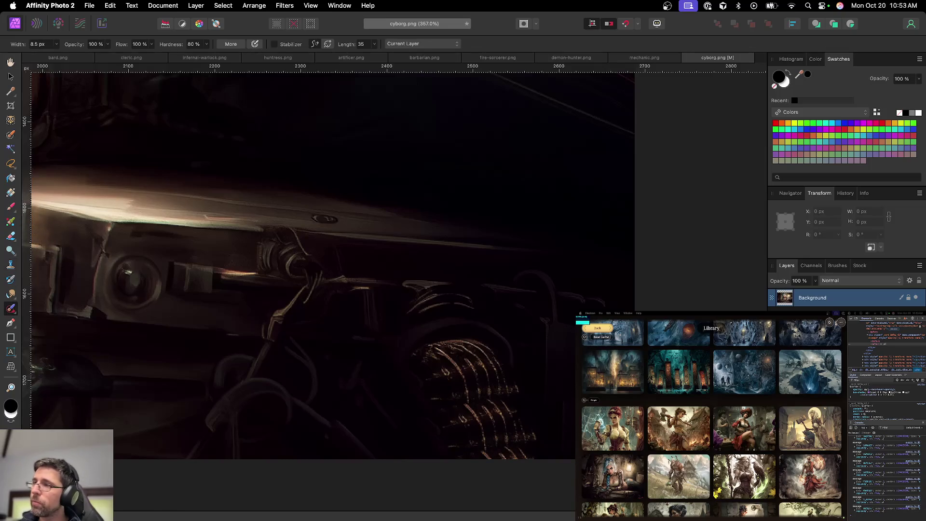
mouse_move(529, 457)
mouse_down()
mouse_move(535, 464)
mouse_move(528, 441)
mouse_move(461, 430)
mouse_up()
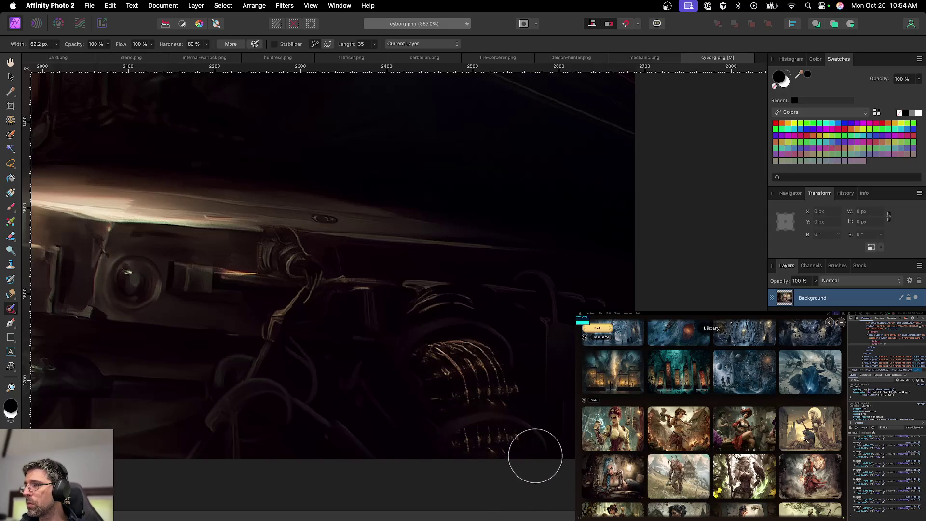
key(super+1)
key(super+minus)
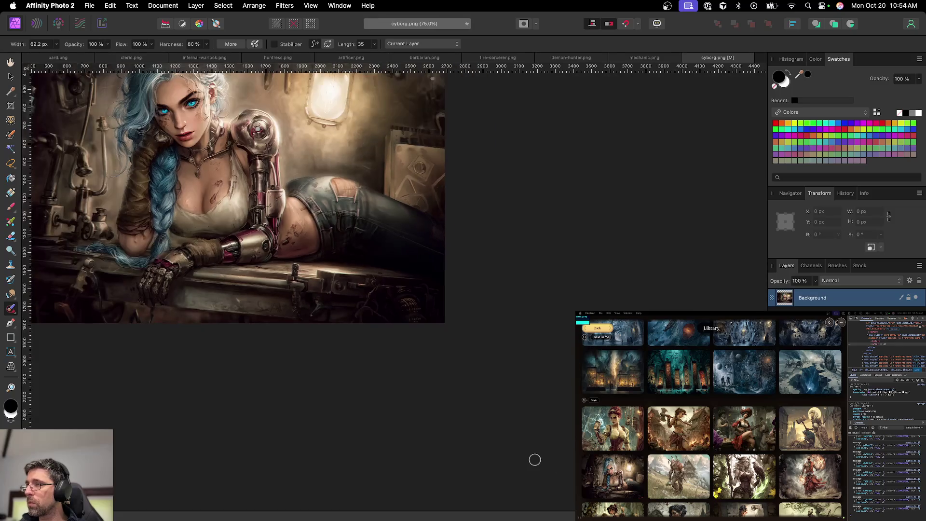
Switch to the Move tool and save the work as cyborg.afphoto
scroll(415, 350, left, 5)
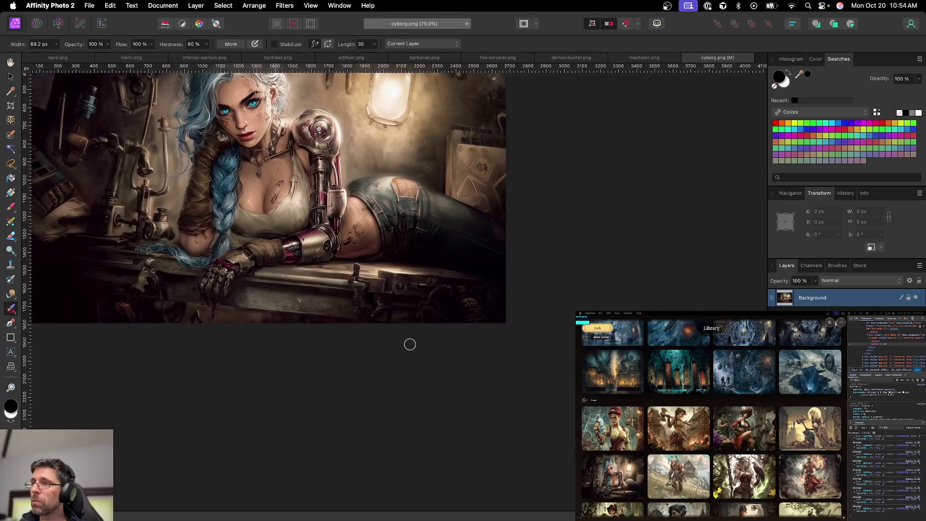
key(v)
scroll(357, 335, up, 3)
scroll(362, 338, left, 3)
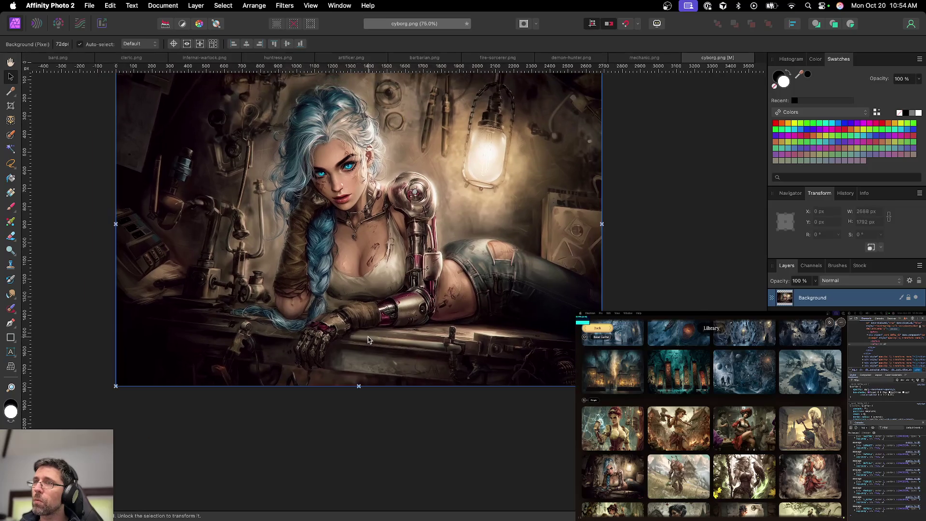
key(super+s)
key(Return)
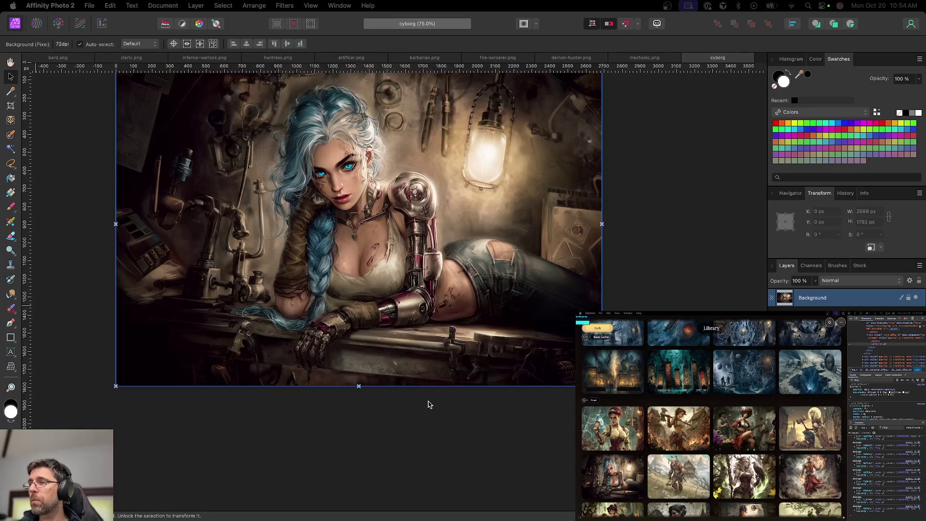
Export the image as cyborg.png and close the cyborg document
key(super+alt+shift+s)
key(Return)
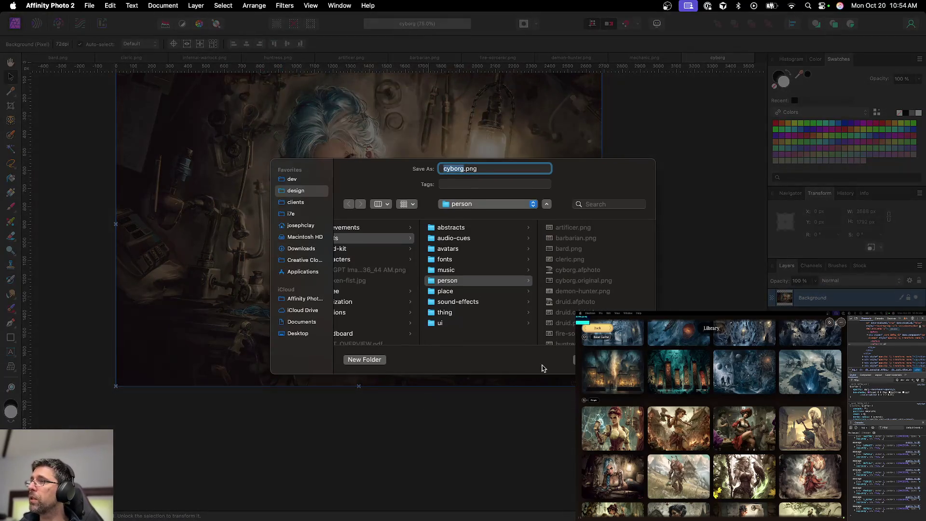
key(Return)
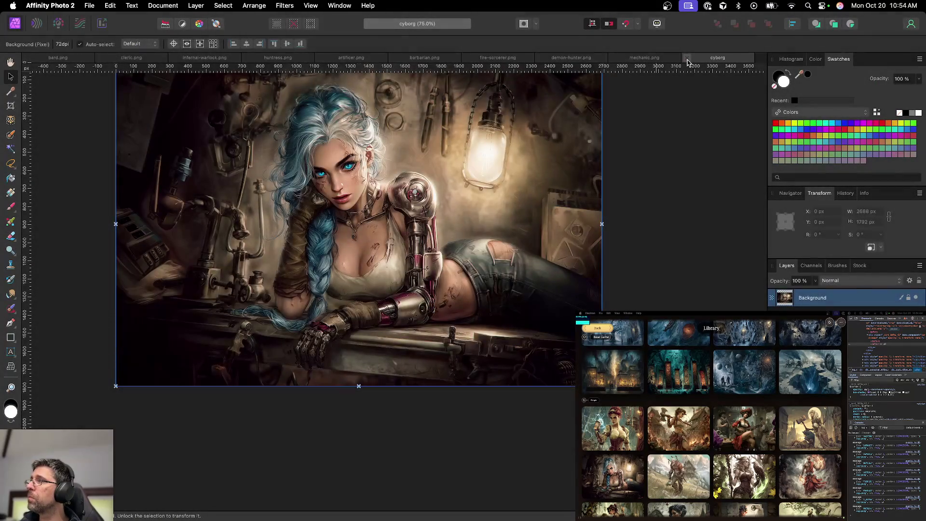
click(686, 59)
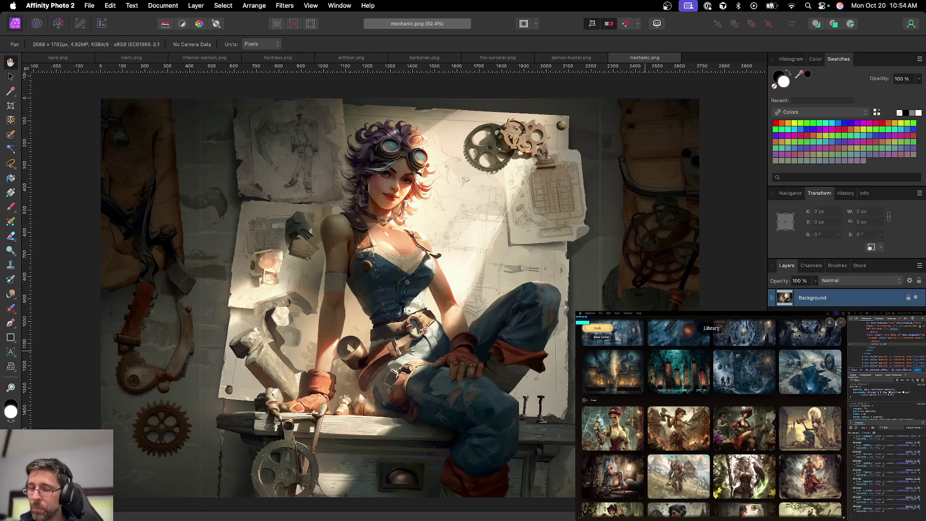
Add then delete a Levels adjustment on mechanic.png, and add a Curves adjustment instead
key(v)
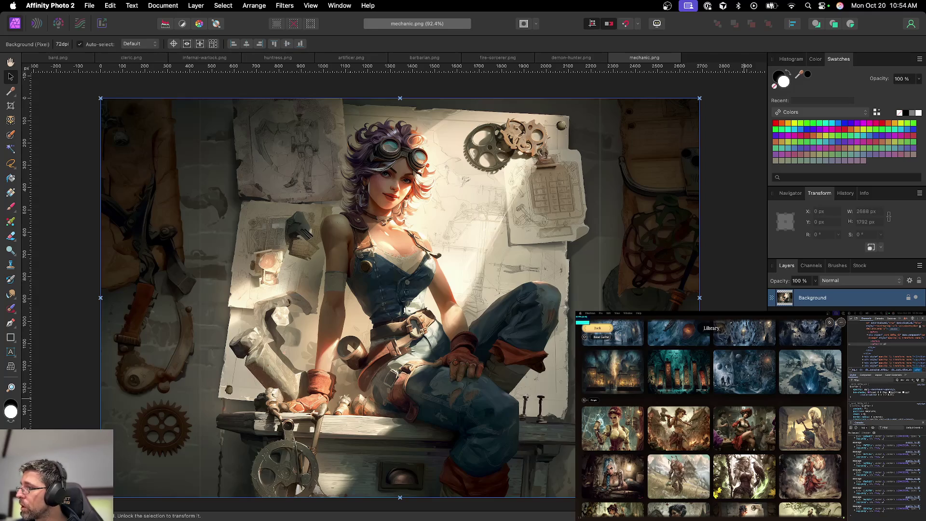
click(801, 260)
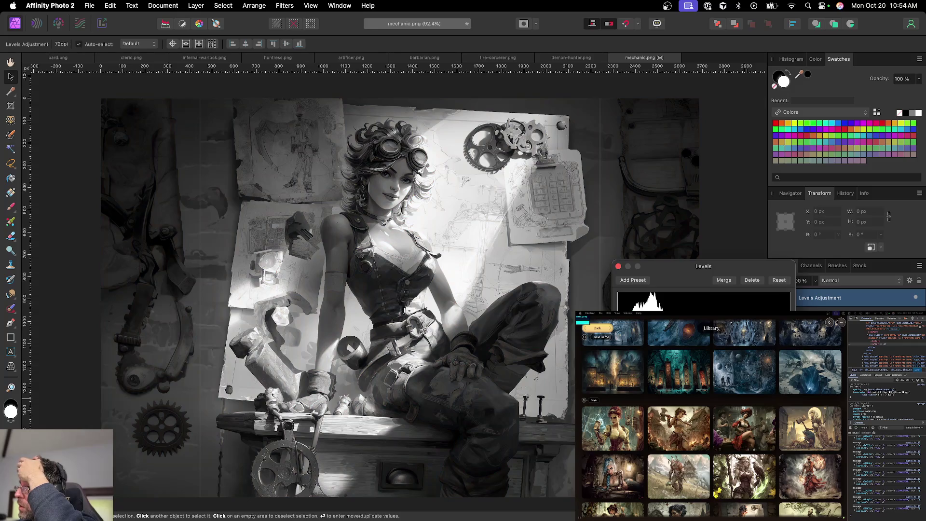
click(618, 266)
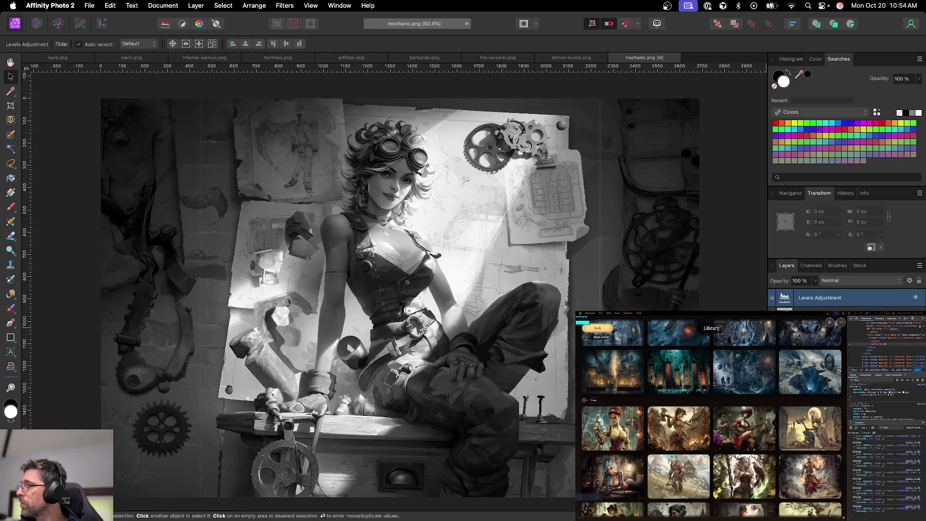
key(Delete)
click(837, 512)
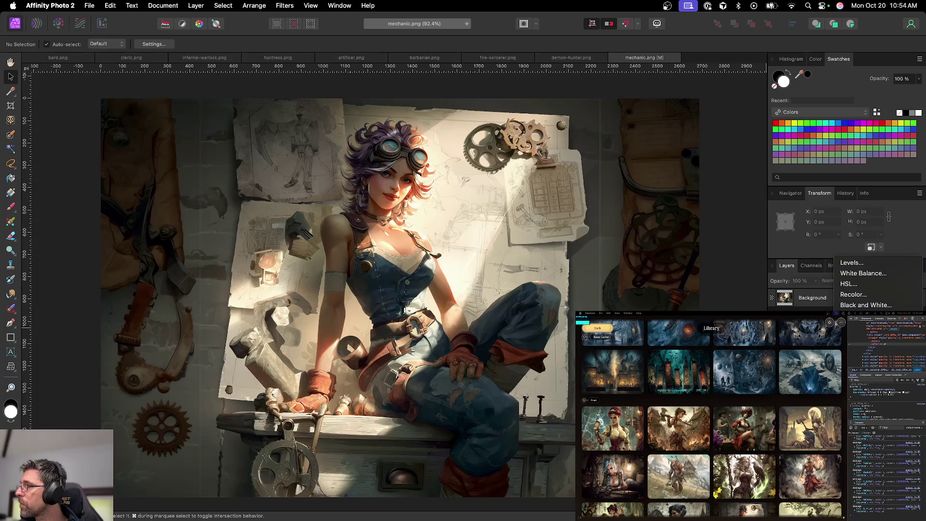
click(854, 379)
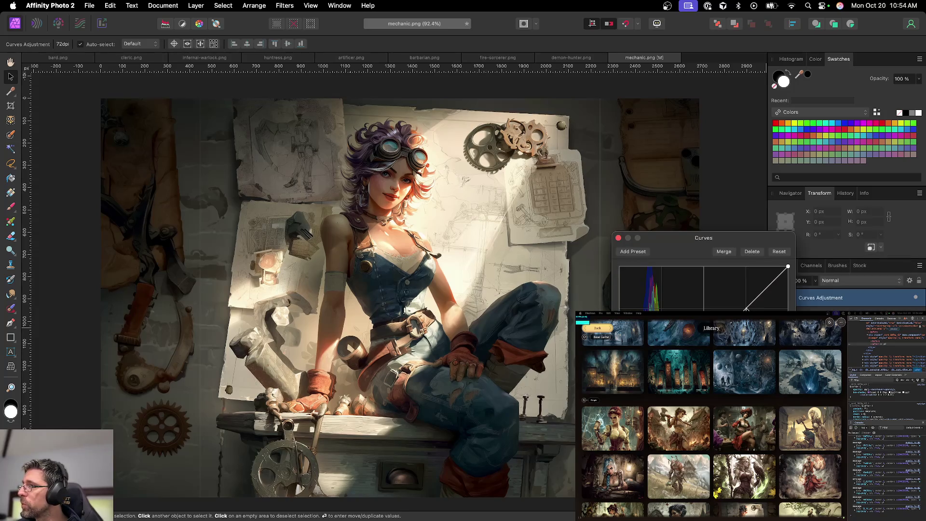
Bow the curve above the diagonal to brighten the mechanic image, then add Shadows / Highlights
drag(763, 293, 765, 293)
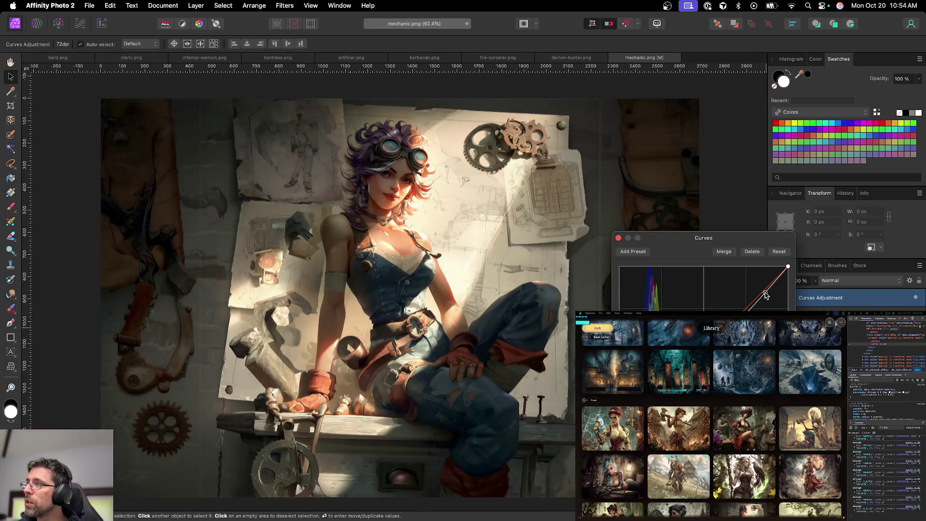
mouse_move(765, 294)
mouse_down()
mouse_move(762, 284)
mouse_move(770, 291)
mouse_up()
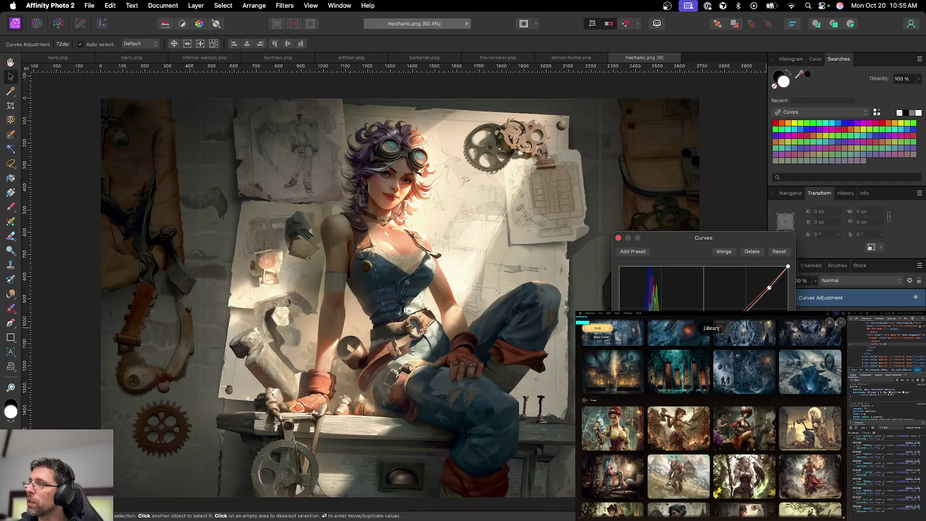
click(619, 240)
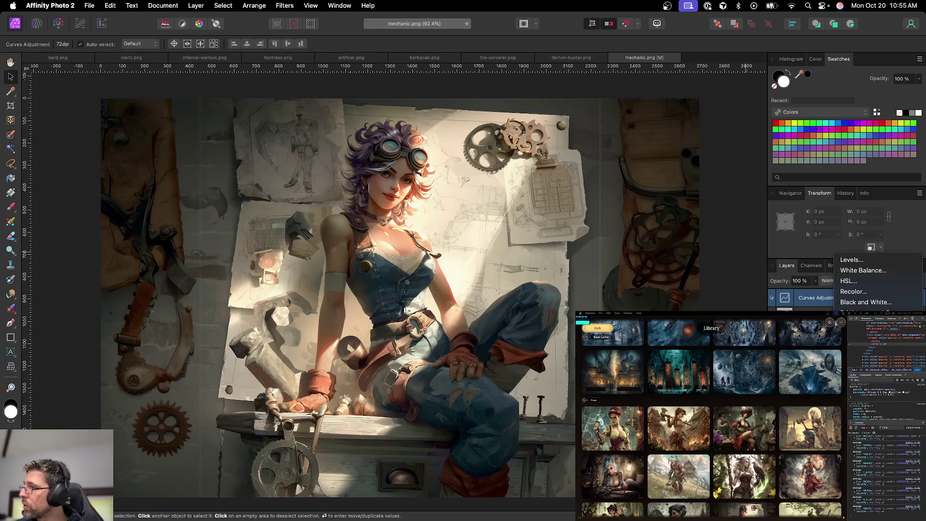
click(864, 355)
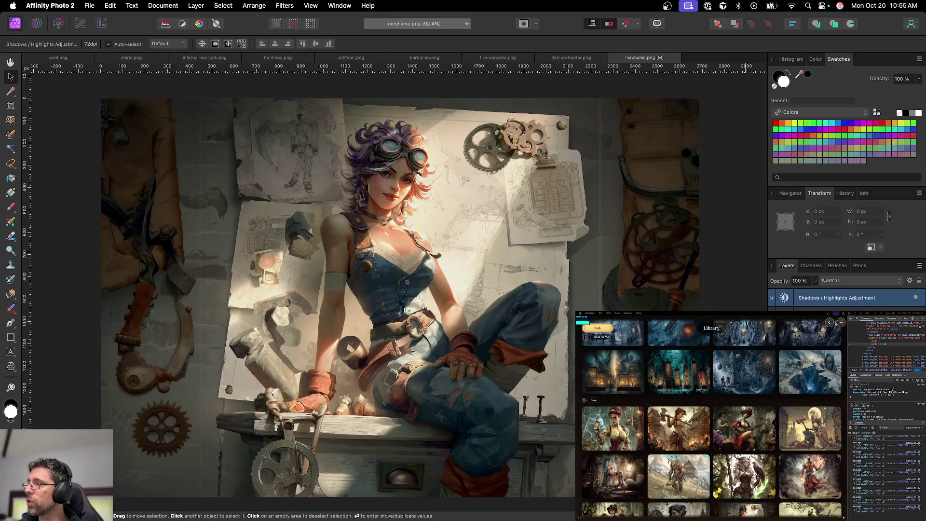
Zoom out and pan across the adjusted mechanic image, then begin saving it
key(super+minus)
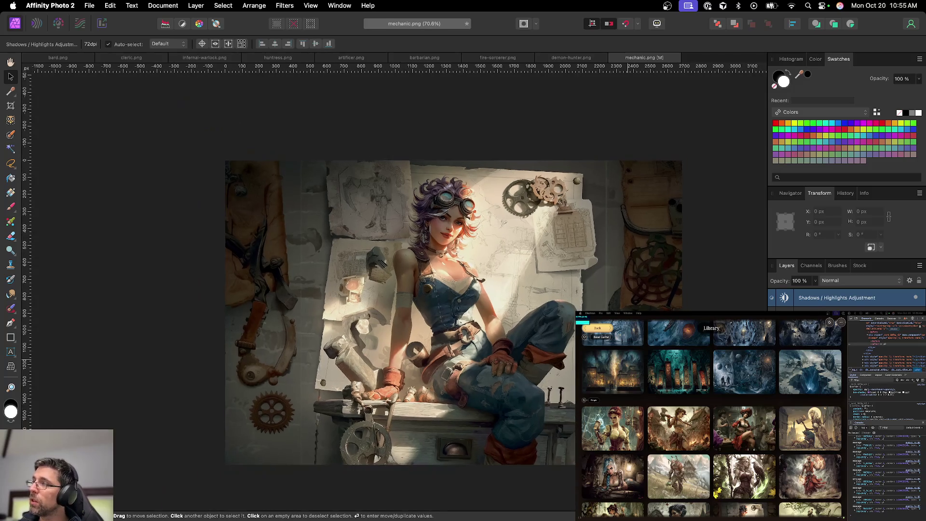
scroll(394, 289, down, 2)
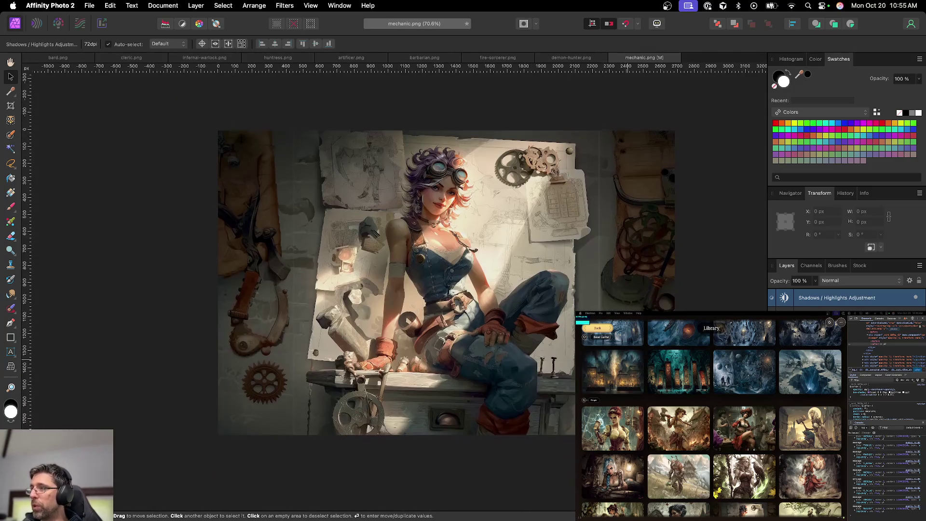
scroll(491, 301, up, 2)
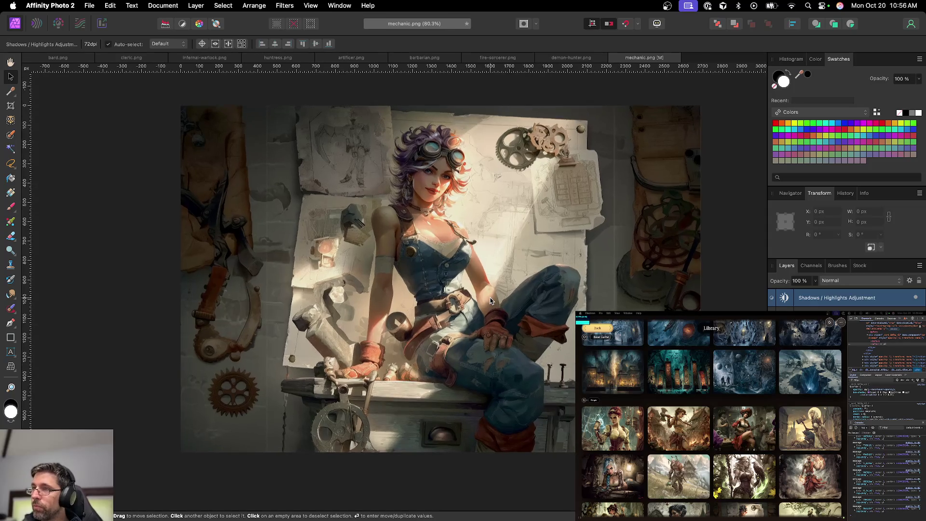
key(h)
scroll(571, 328, up, 1)
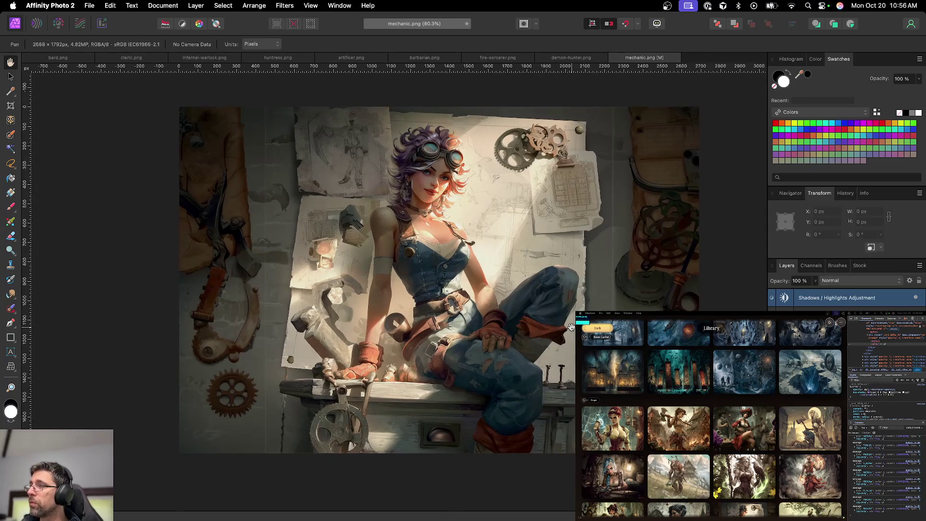
key(super+s)
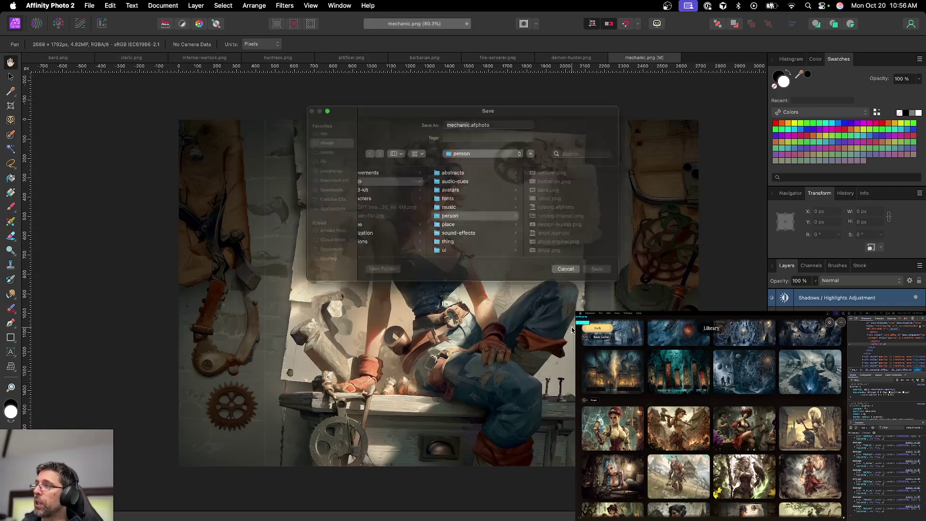
Save mechanic.afphoto, export it as a PNG, and close the mechanic document
key(Return)
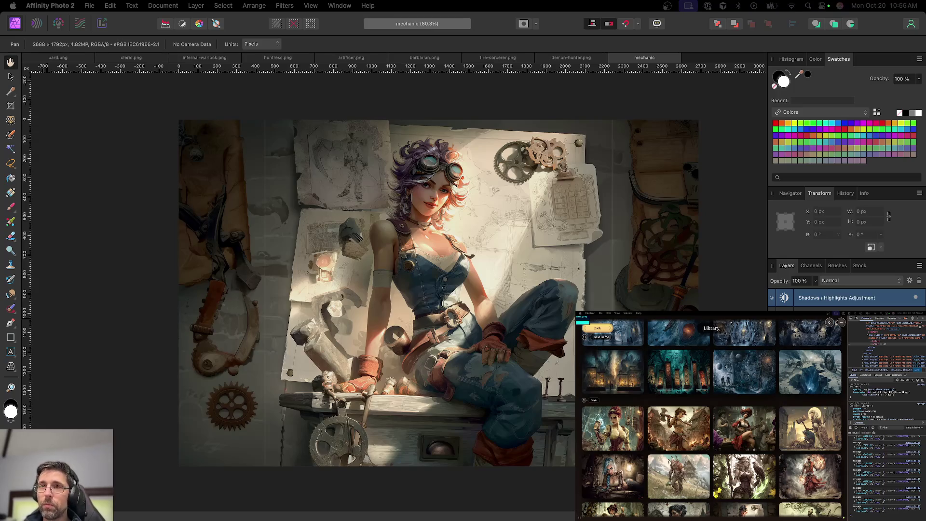
key(super+alt+shift+s)
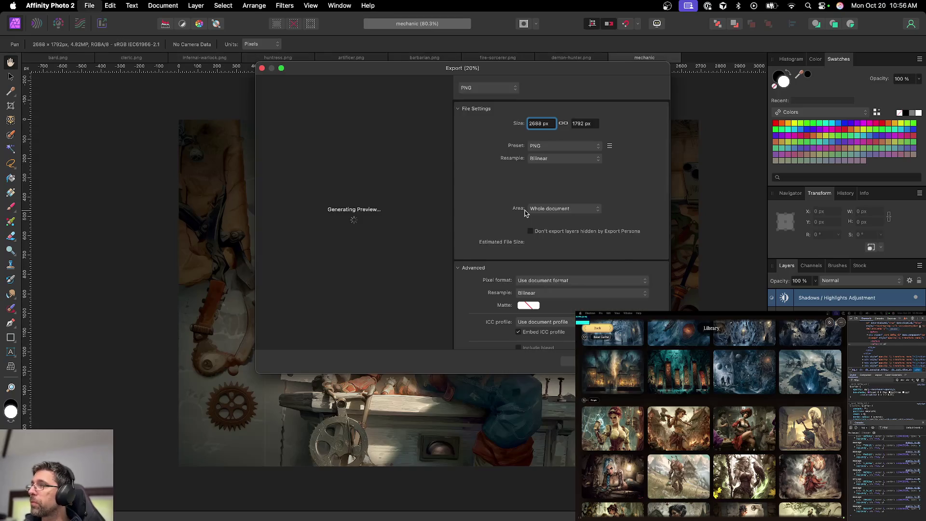
key(Return)
key(Return)
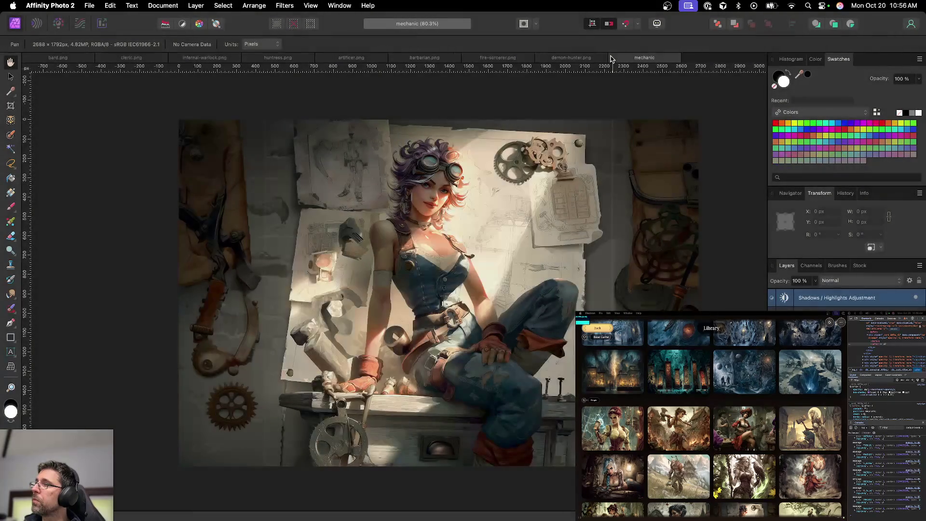
click(614, 58)
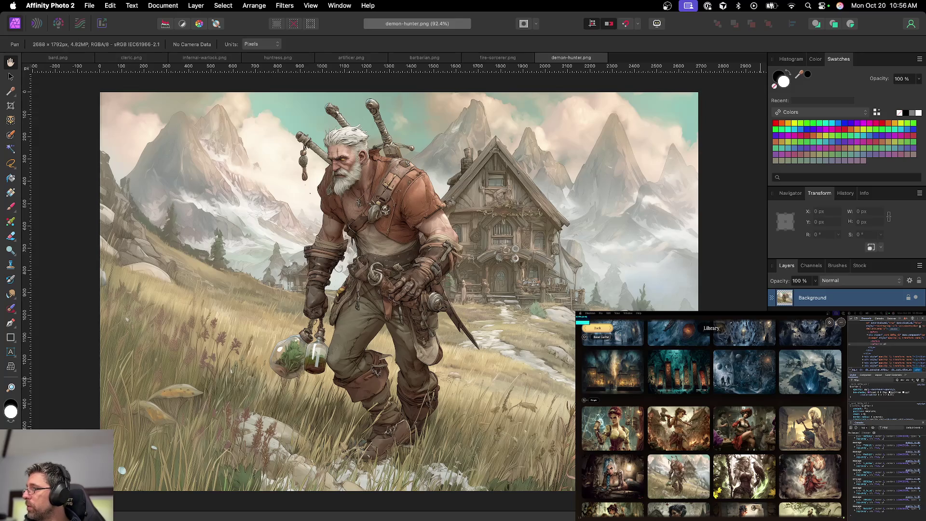
Add a Levels adjustment and an HSL Shift adjustment to the demon-hunter image
click(842, 512)
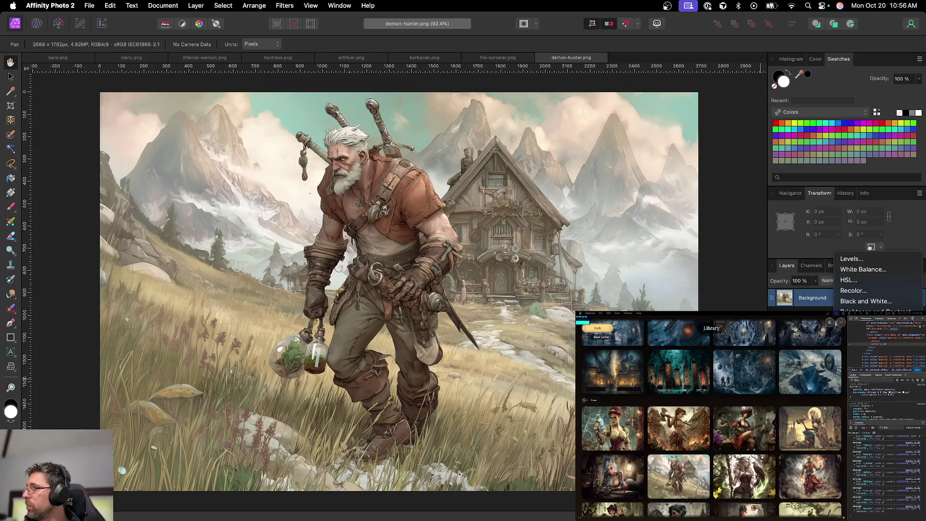
click(852, 259)
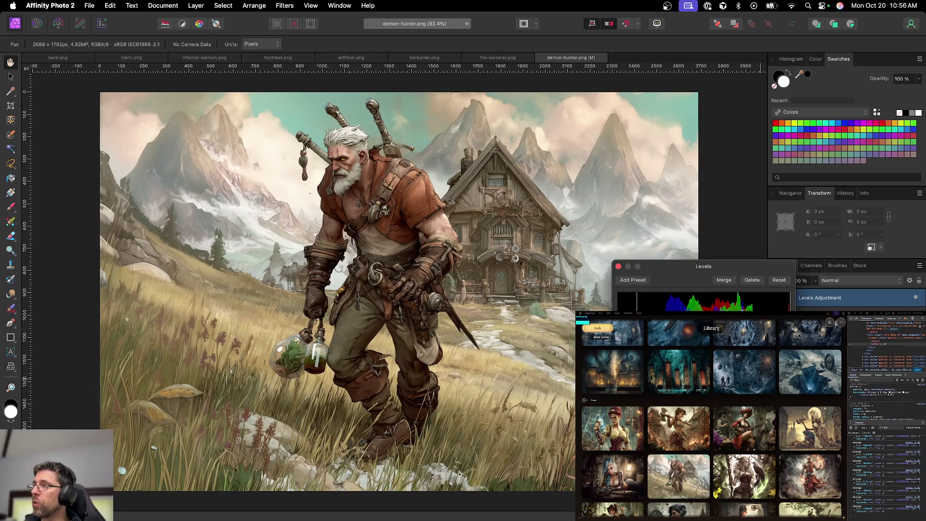
click(618, 266)
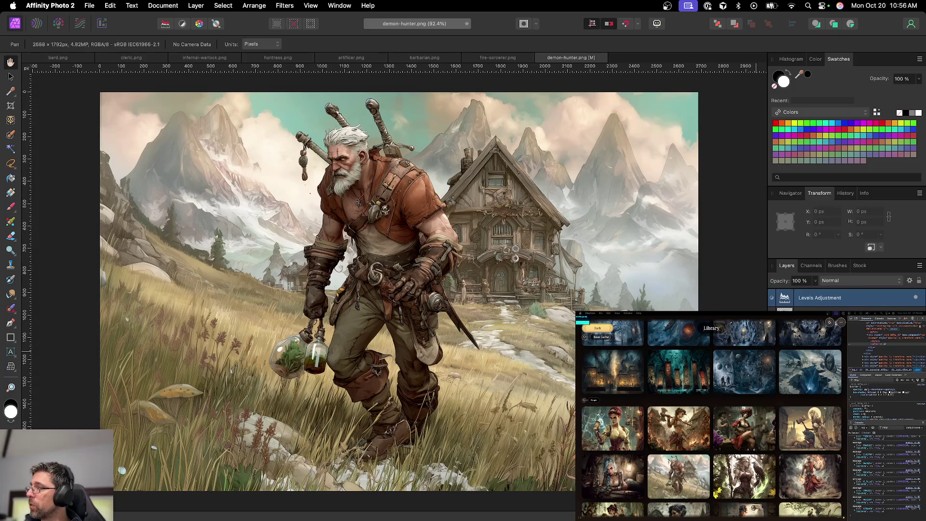
right_click(839, 294)
click(856, 300)
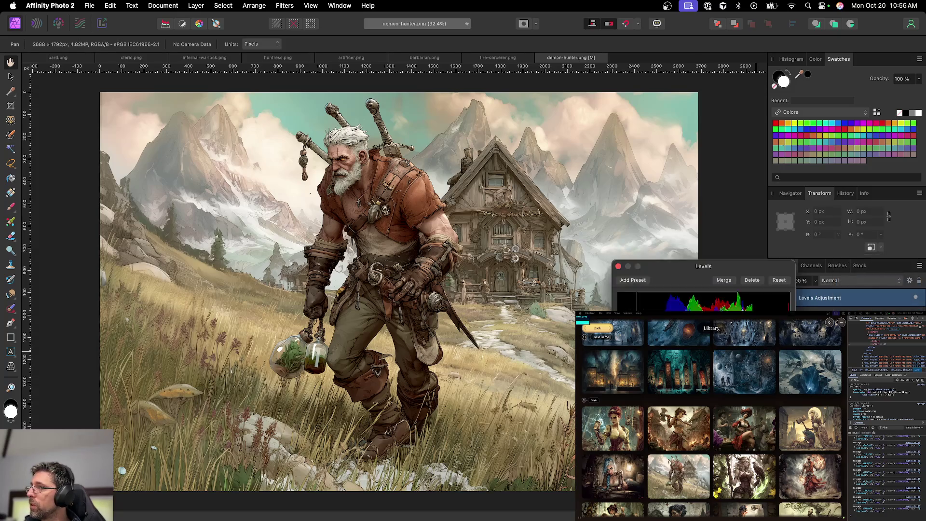
key(super+u)
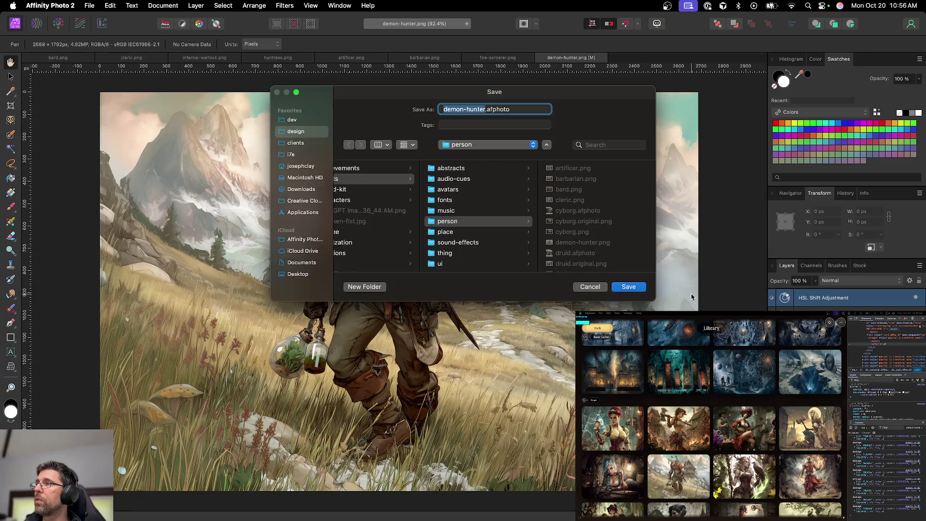
Save as demon-hunter.afphoto, export a PNG copy, and close the demon-hunter document
key(Return)
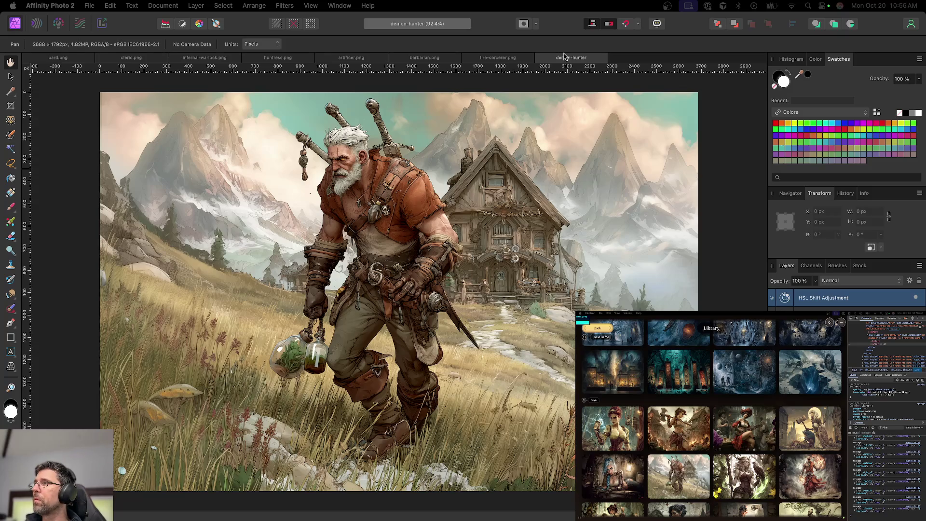
key(super+alt+shift+w)
key(Return)
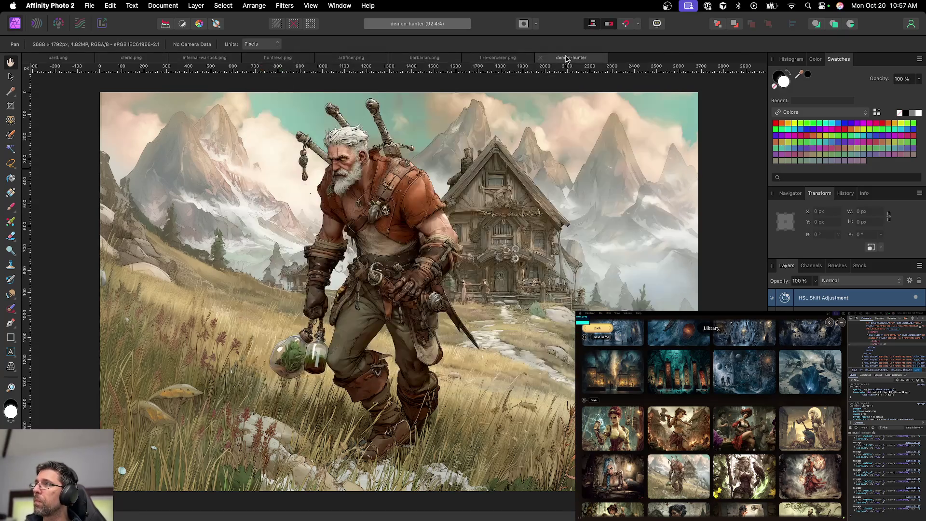
key(Return)
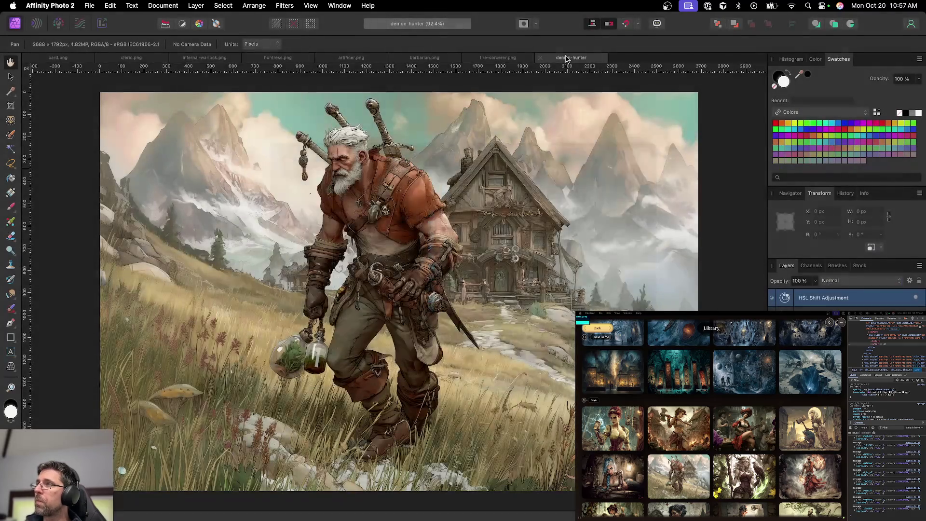
click(540, 58)
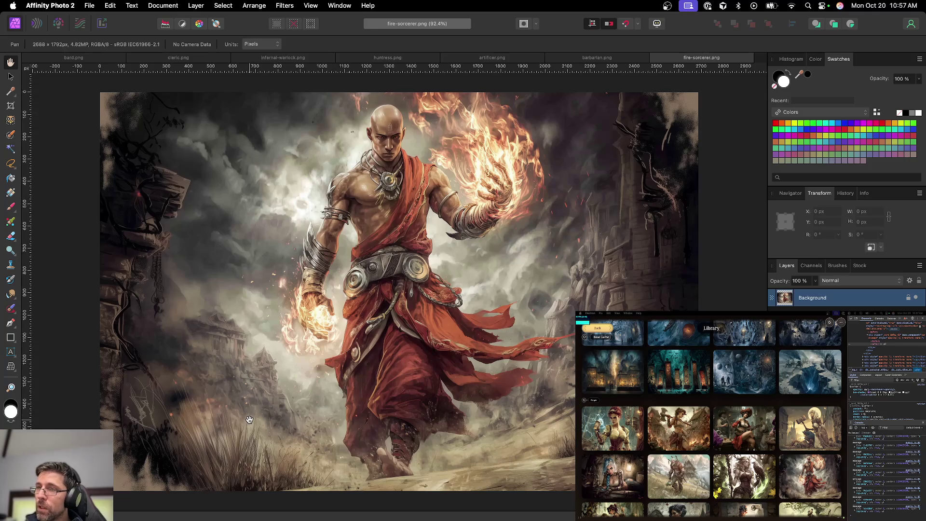
drag(128, 418, 277, 380)
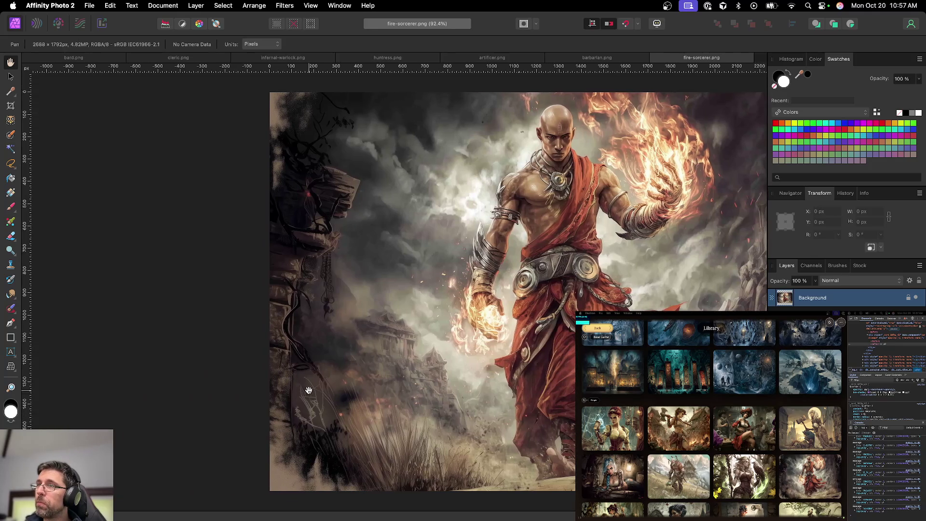
scroll(313, 394, up, 3)
scroll(317, 395, up, 2)
scroll(316, 395, up, 3)
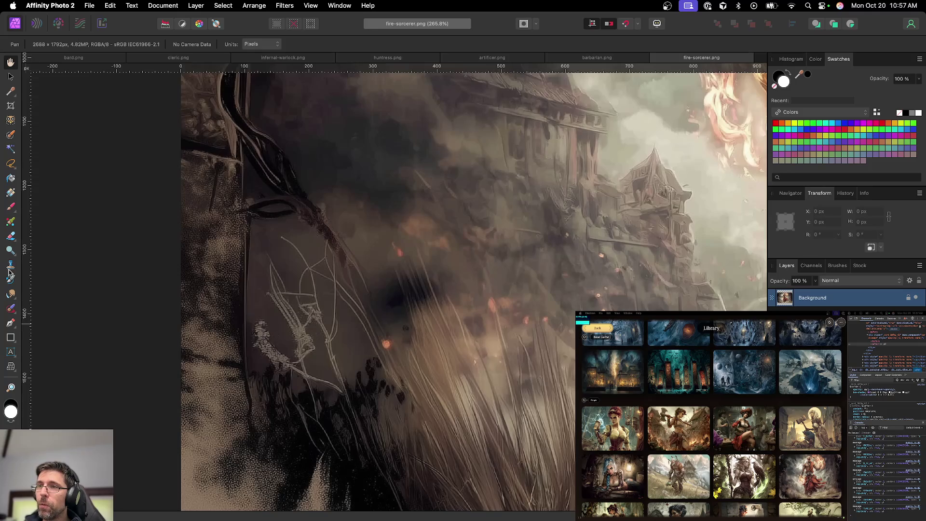
click(11, 307)
key(x)
drag(283, 244, 305, 285)
key(super+z)
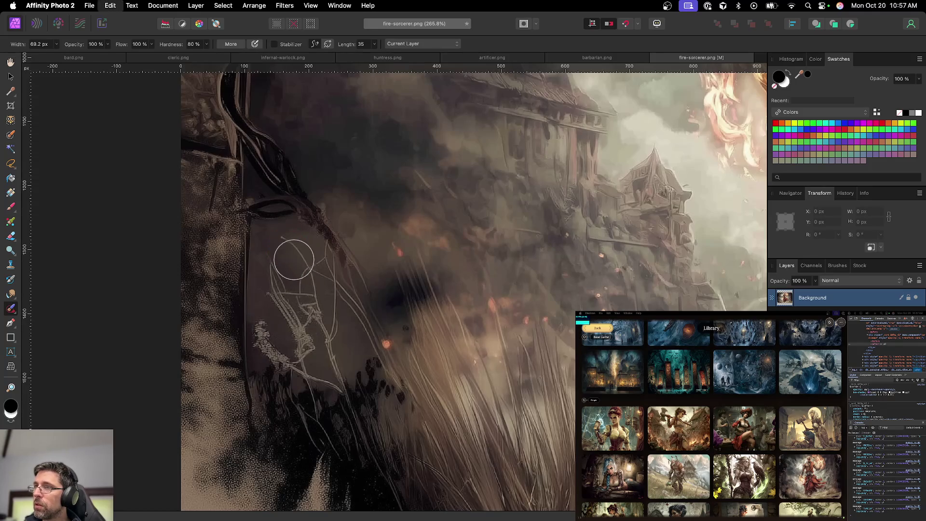
key(bracketleft)
key(bracketleft)
key(bracketleft)
mouse_move(284, 239)
mouse_down()
mouse_move(326, 251)
mouse_move(300, 268)
mouse_move(264, 252)
mouse_move(307, 269)
mouse_move(272, 284)
mouse_move(330, 285)
mouse_move(337, 333)
mouse_move(309, 299)
mouse_move(333, 340)
mouse_up()
mouse_move(281, 310)
mouse_down()
mouse_move(290, 322)
mouse_move(264, 323)
mouse_move(325, 352)
mouse_move(341, 374)
mouse_move(329, 382)
mouse_move(264, 327)
mouse_move(256, 337)
mouse_move(310, 359)
mouse_move(285, 364)
mouse_move(312, 369)
mouse_up()
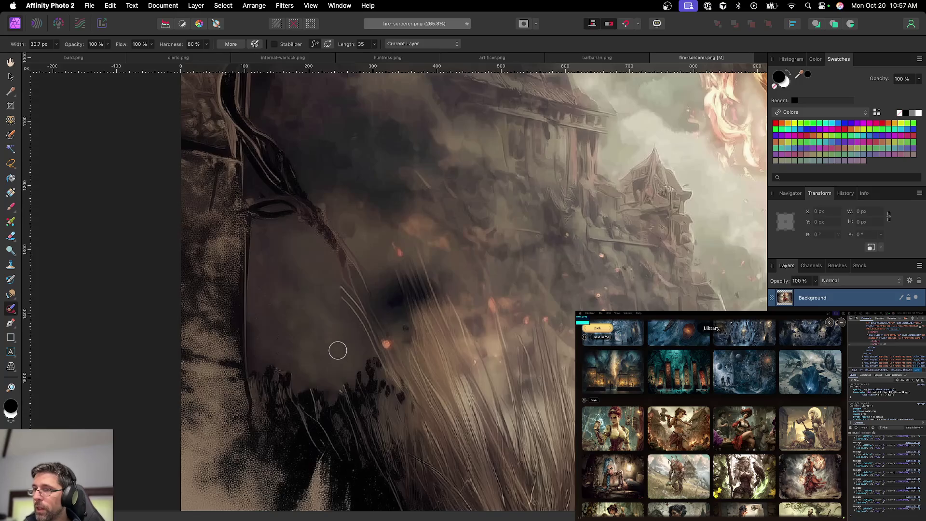
scroll(337, 348, down, 5)
scroll(417, 354, right, 3)
scroll(416, 354, down, 3)
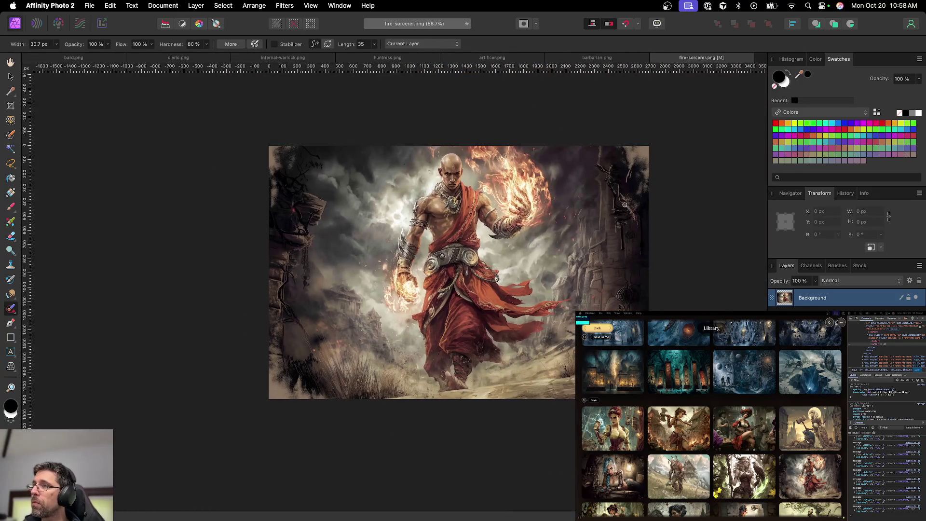
scroll(445, 273, up, 3)
scroll(445, 276, right, 2)
scroll(445, 275, right, 2)
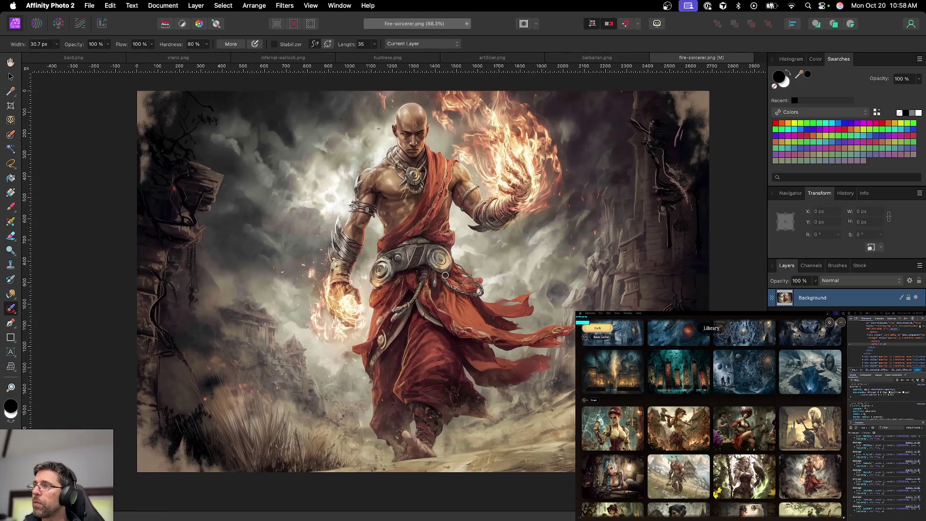
scroll(445, 275, up, 1)
key(v)
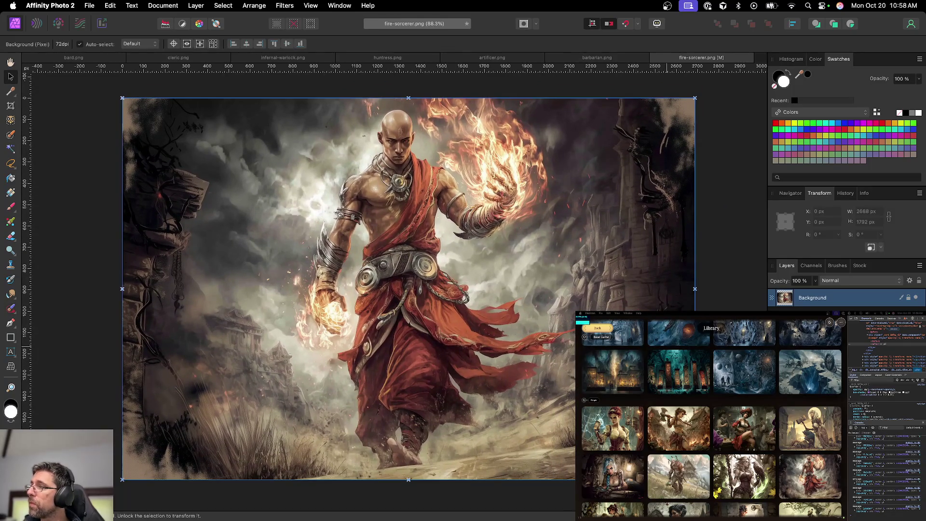
key(super+d)
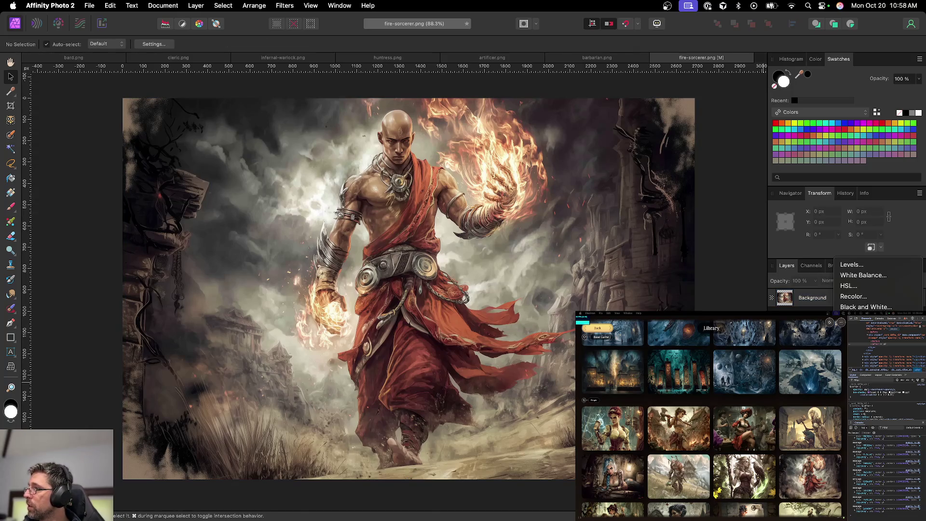
Add a Shadows / Highlights adjustment to the fire sorcerer and save the document
click(864, 360)
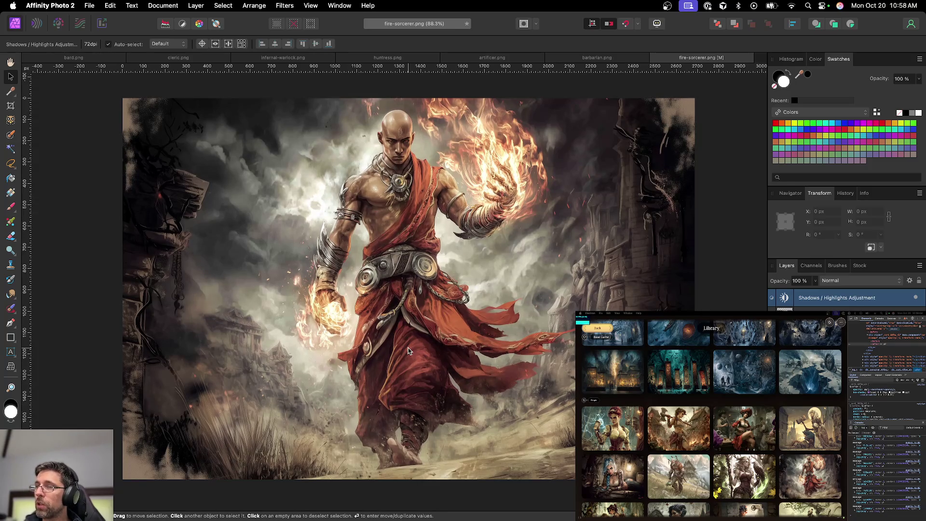
key(s)
key(super+s)
key(Return)
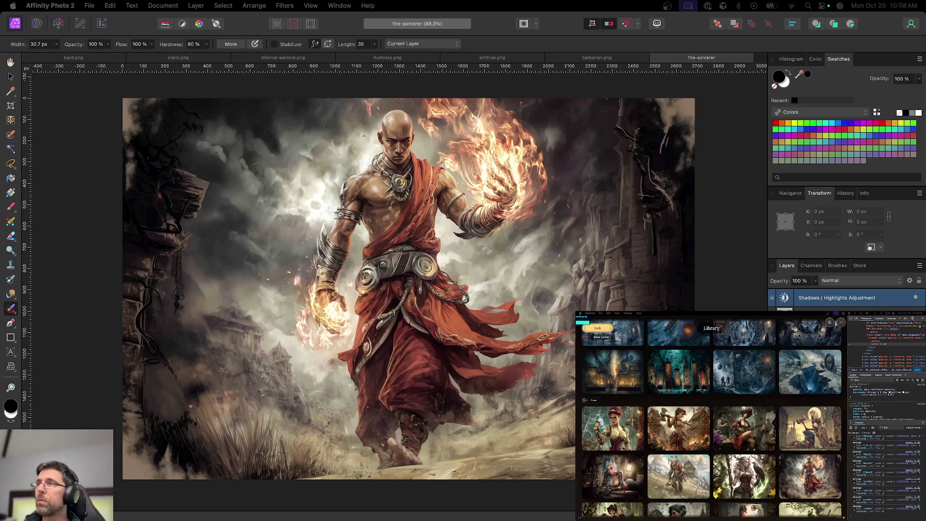
Export the full-size image as fire-sorcerer.png and close the document
key(alt+shift+super+s)
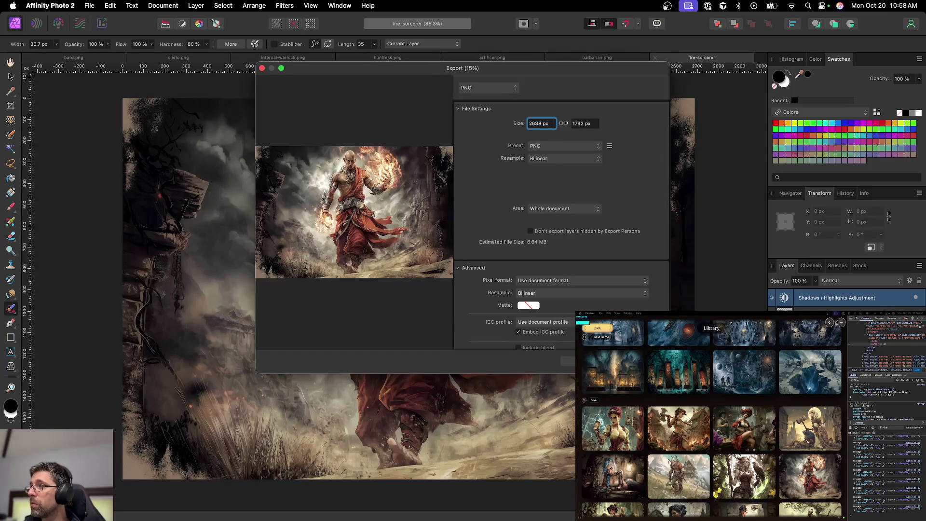
key(Return)
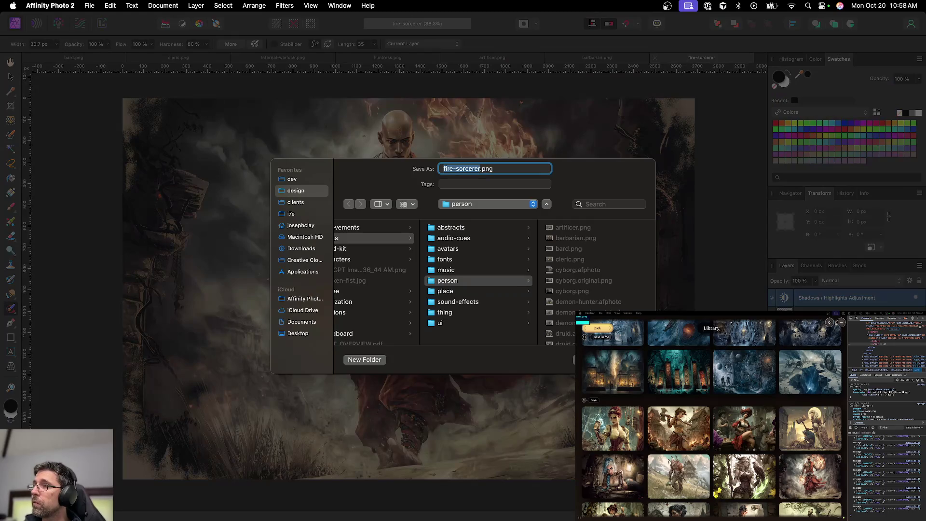
key(Return)
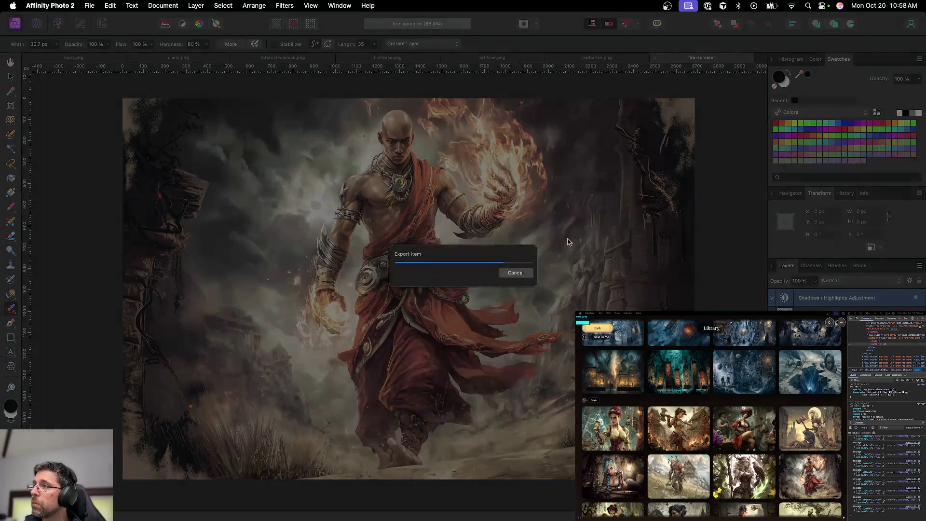
key(super+w)
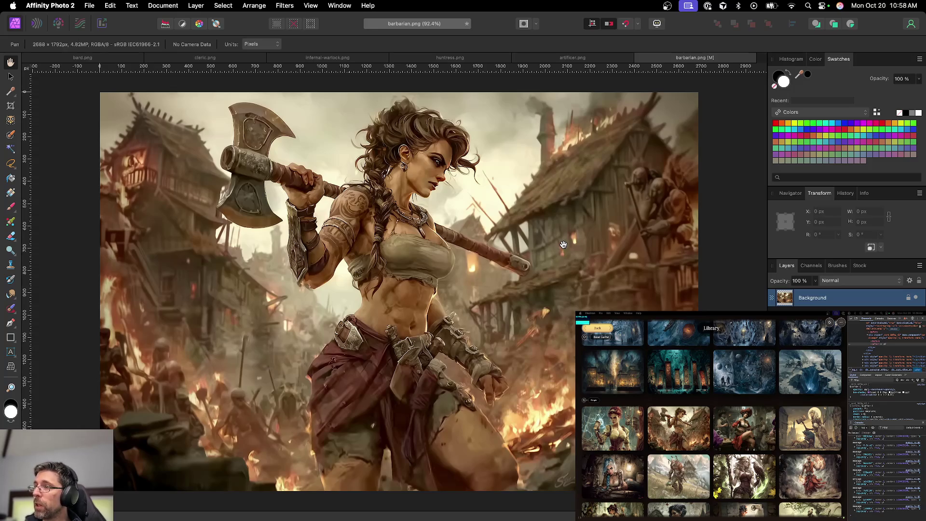
Close barbarian.png without saving, close artificer.png, and zoom into huntress.png
key(super+w)
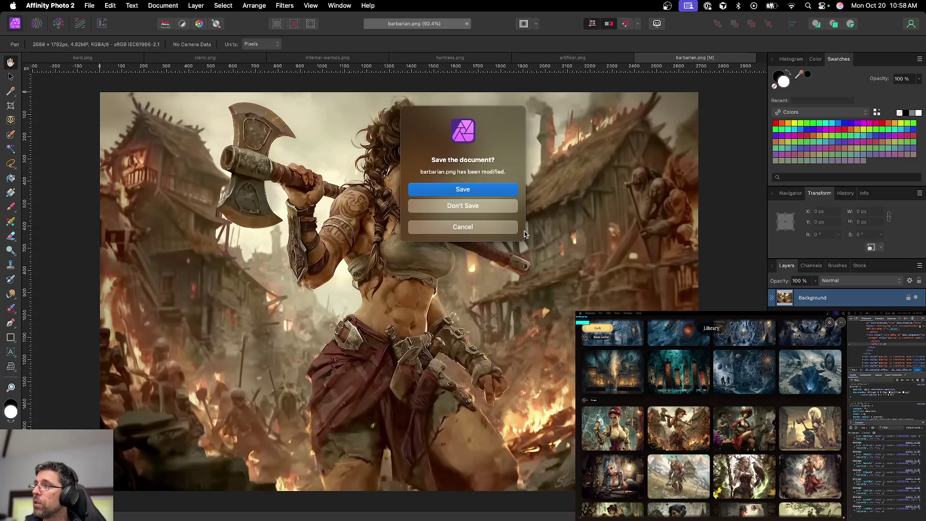
click(501, 230)
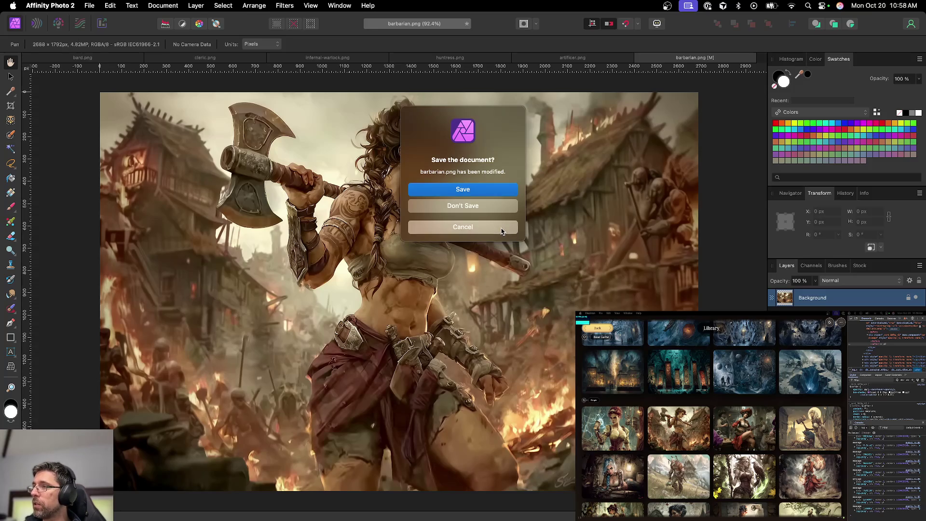
key(super+w)
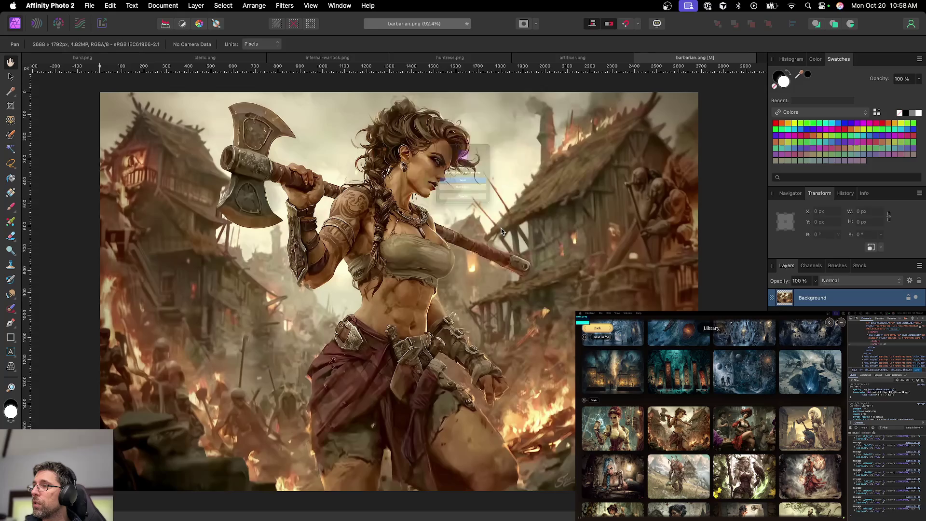
click(494, 213)
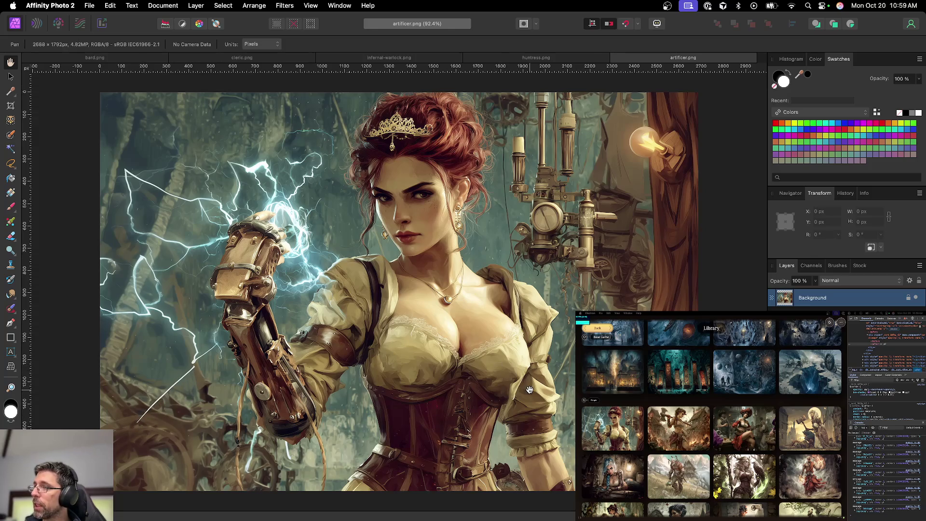
key(super+w)
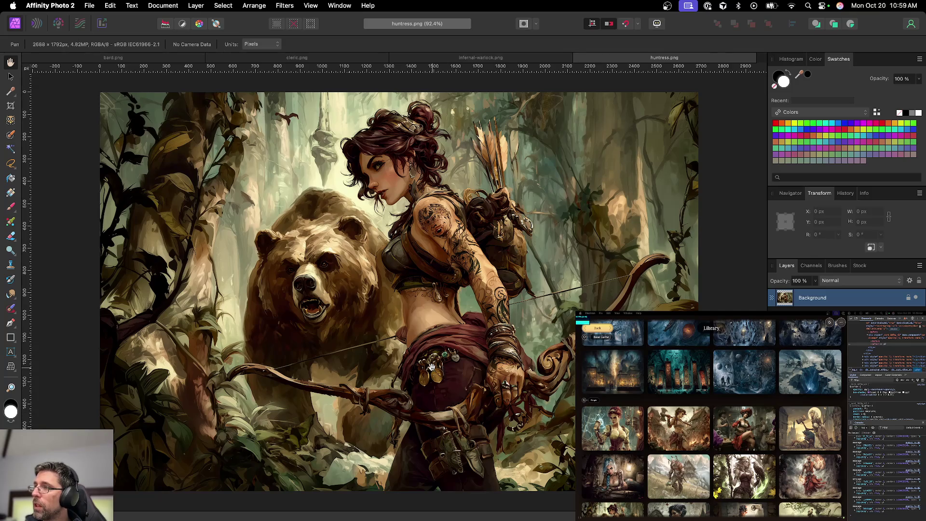
scroll(431, 365, up, 5)
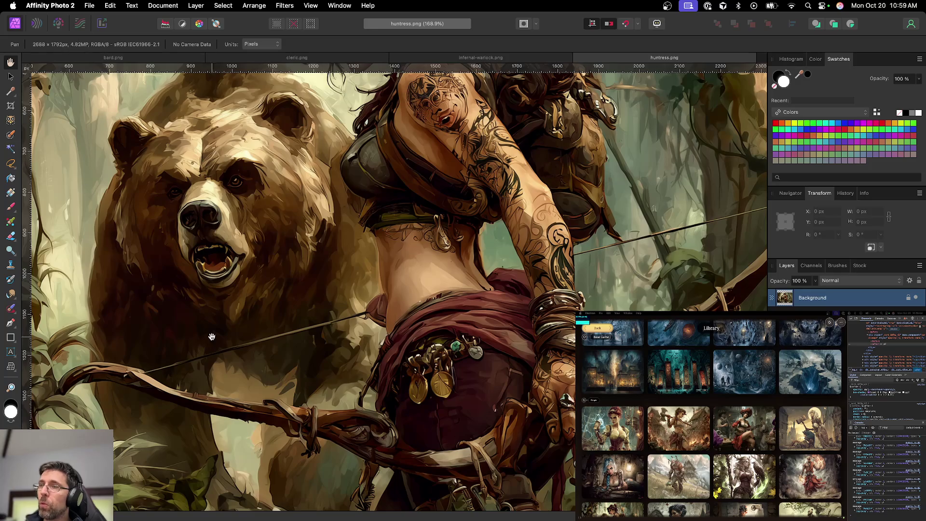
Zoom in and trace a freehand selection along the bowstring where it crosses the bear
scroll(252, 347, up, 5)
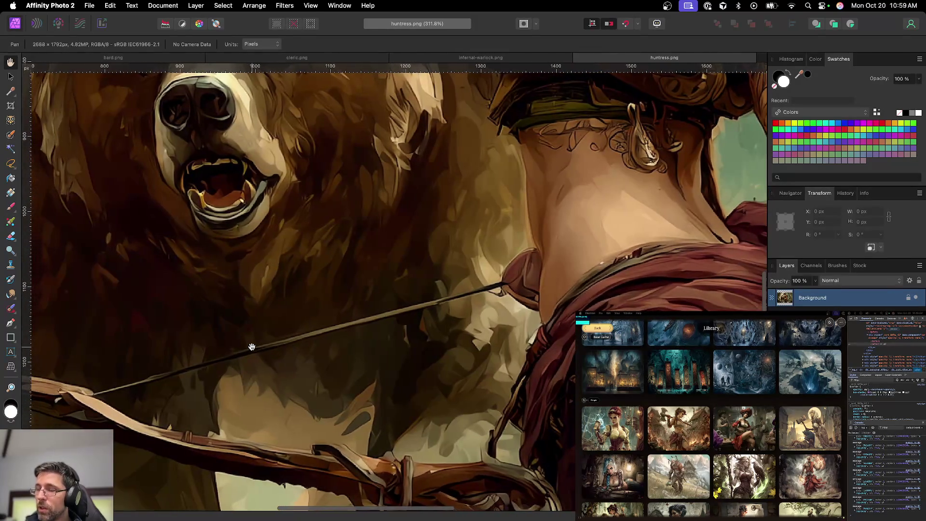
key(p)
key(l)
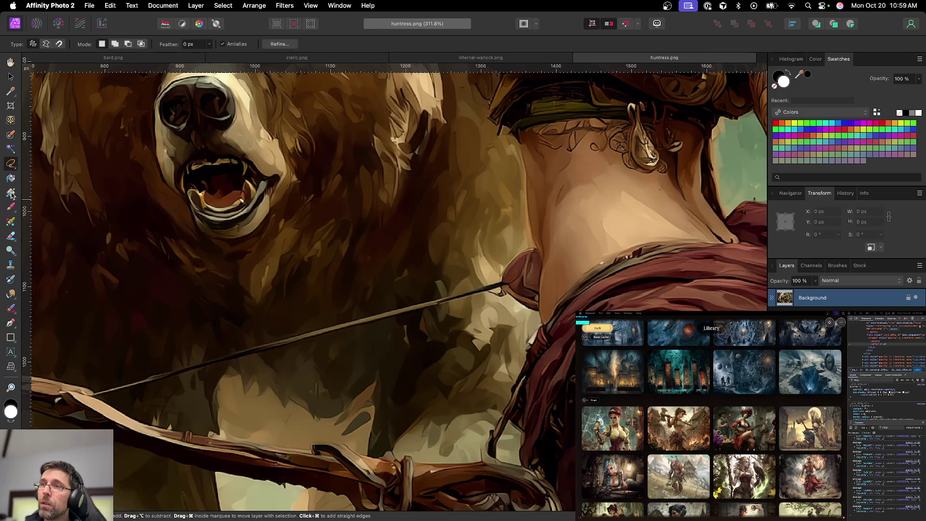
click(11, 164)
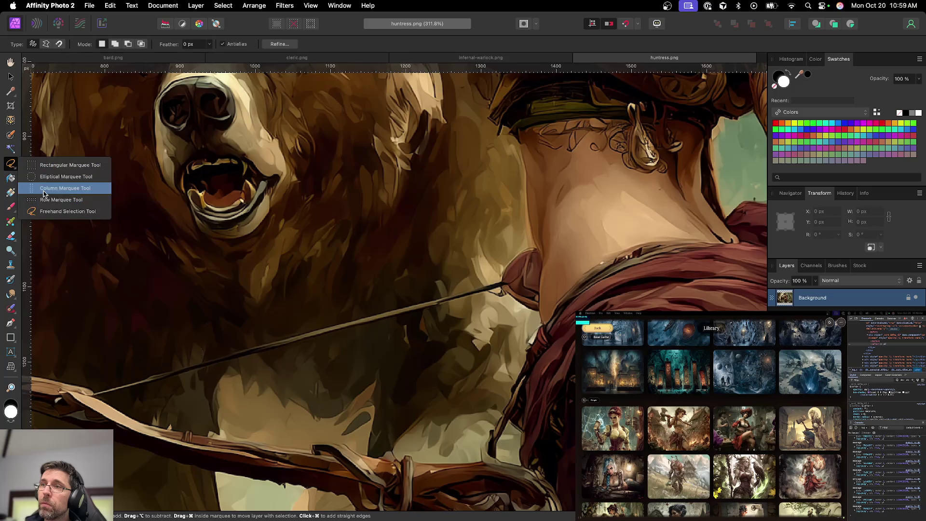
click(51, 212)
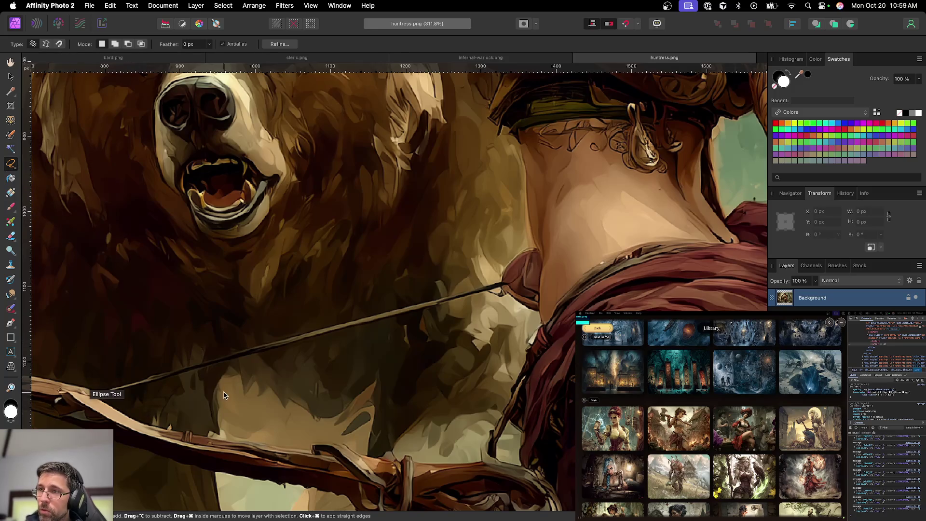
drag(186, 352, 336, 339)
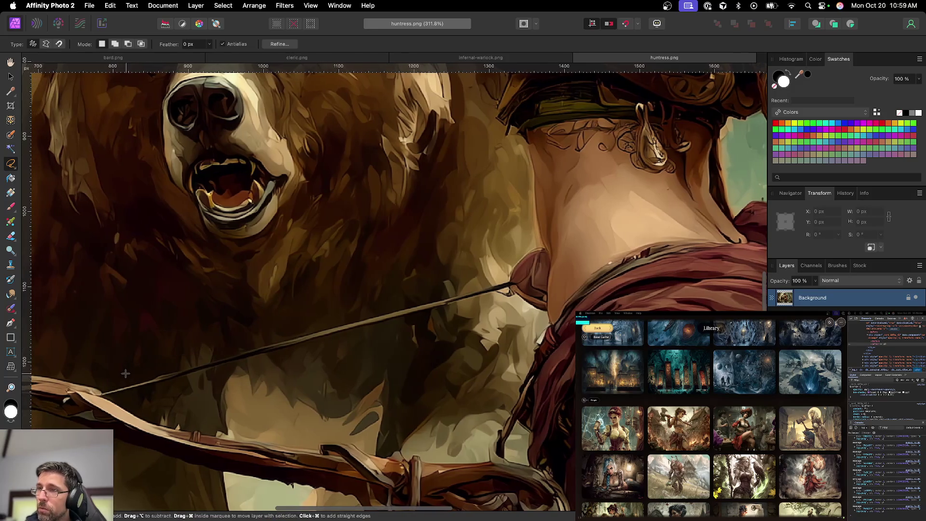
drag(103, 392, 309, 328)
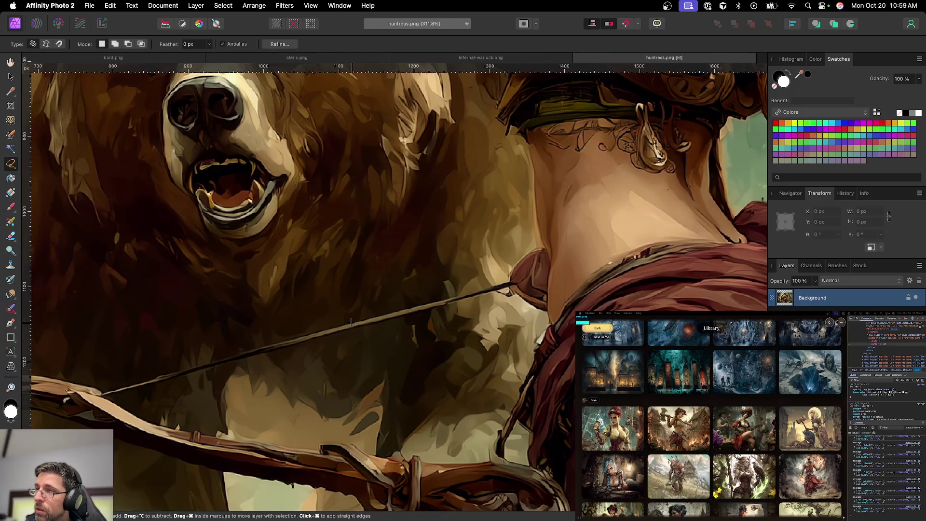
key(p)
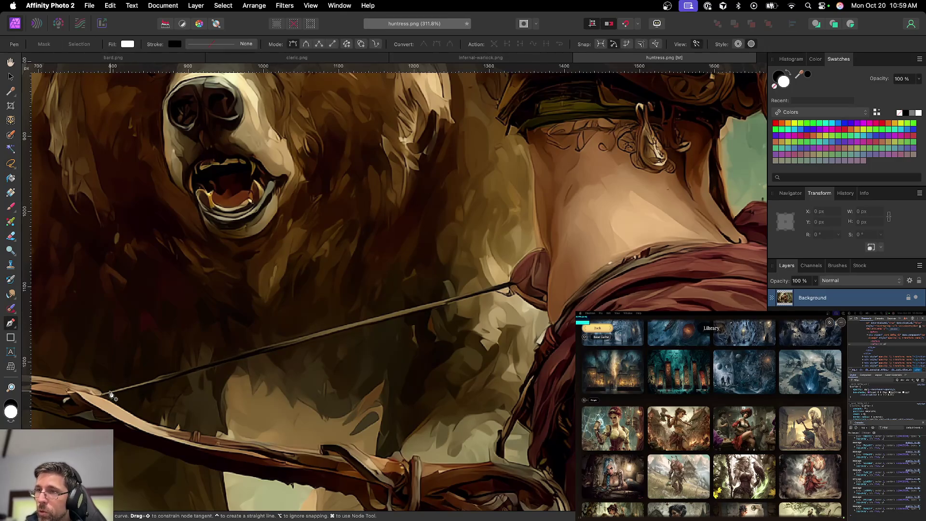
Start a pen path where the string meets the bow, with no fill and a pure red stroke
click(103, 394)
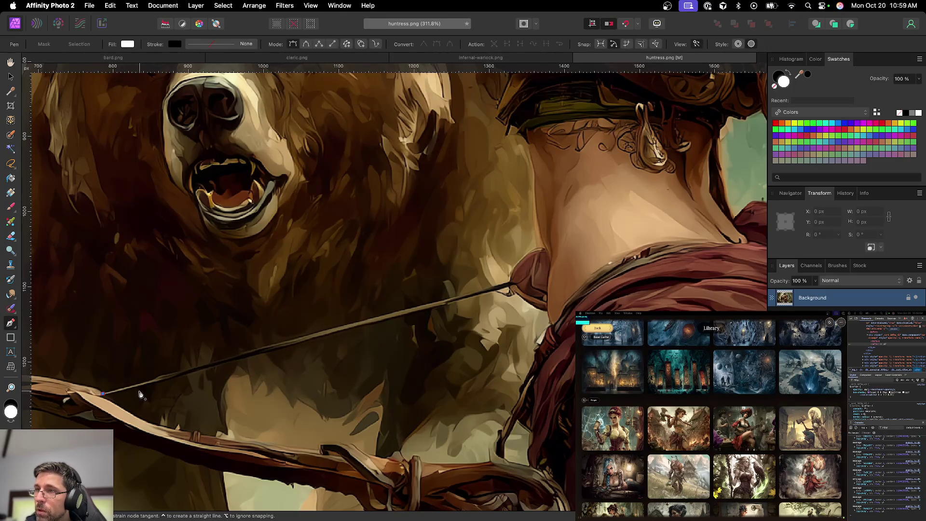
click(153, 382)
click(159, 376)
click(181, 373)
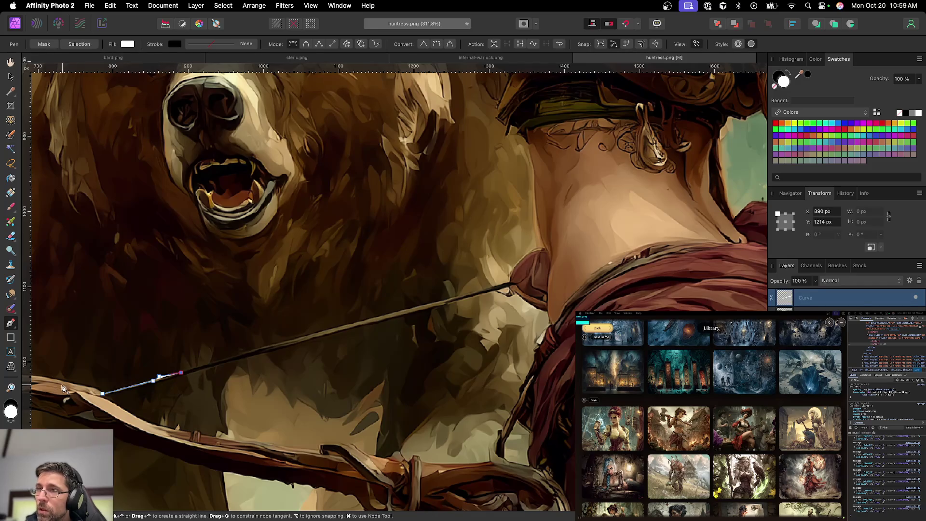
click(128, 45)
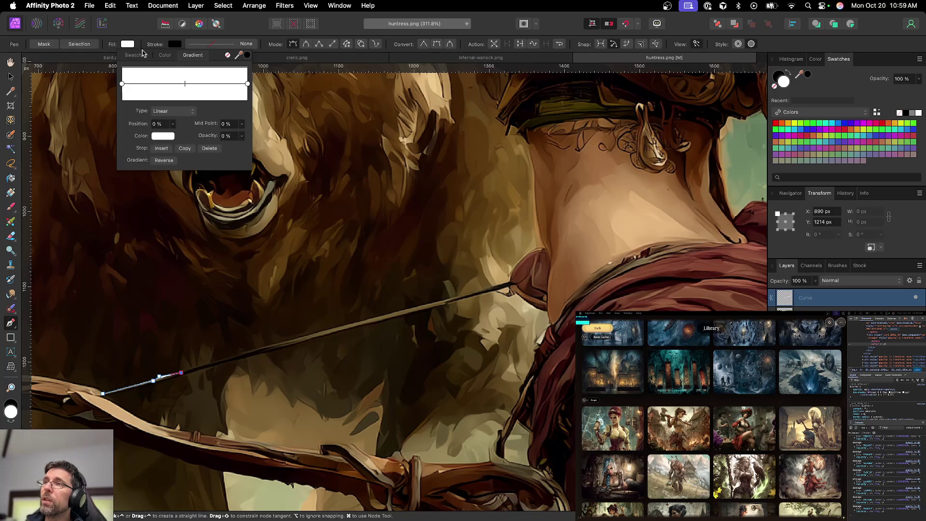
click(227, 56)
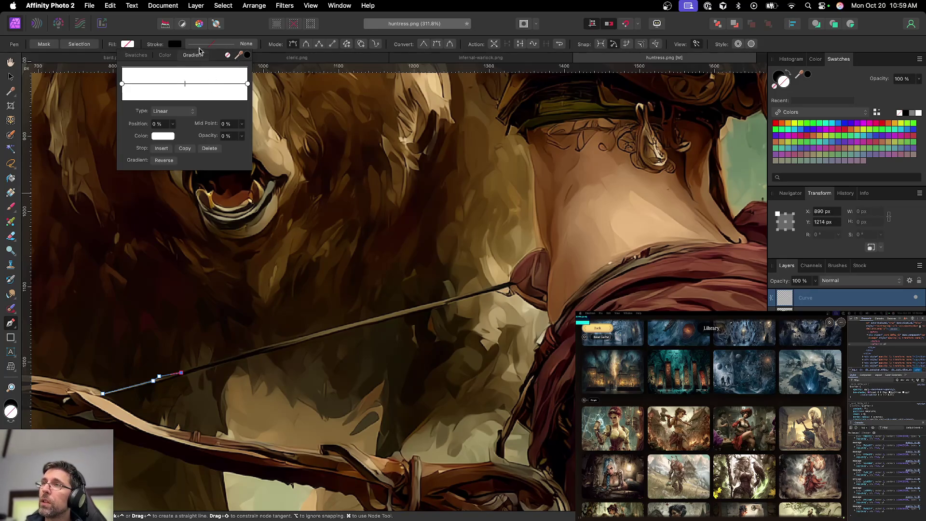
click(179, 44)
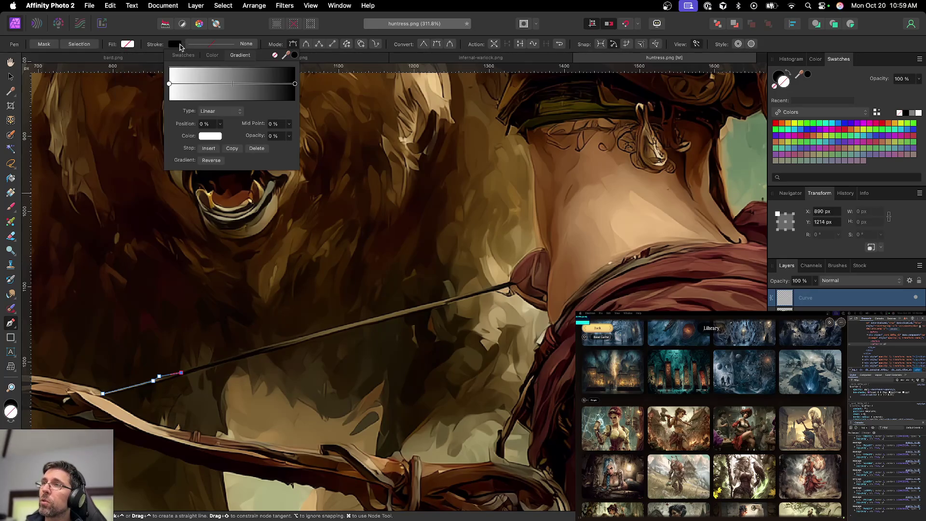
click(210, 57)
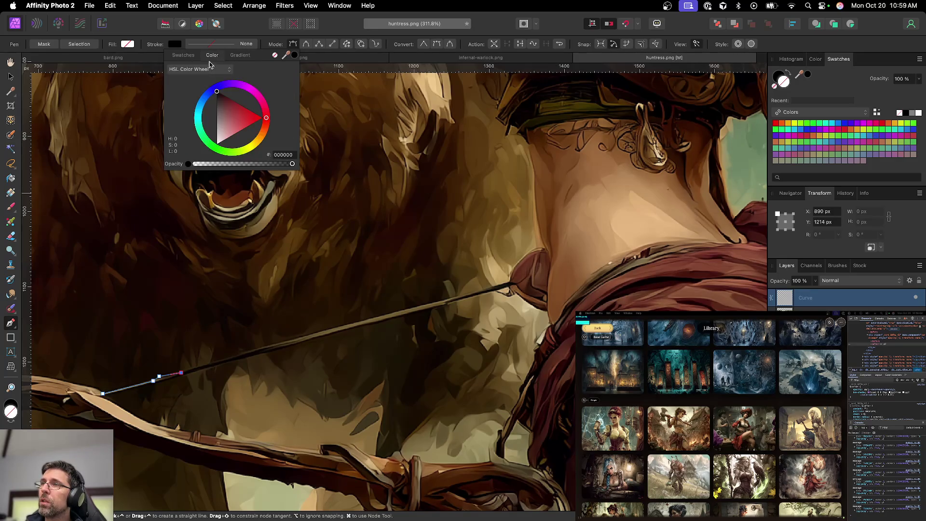
drag(232, 116, 265, 118)
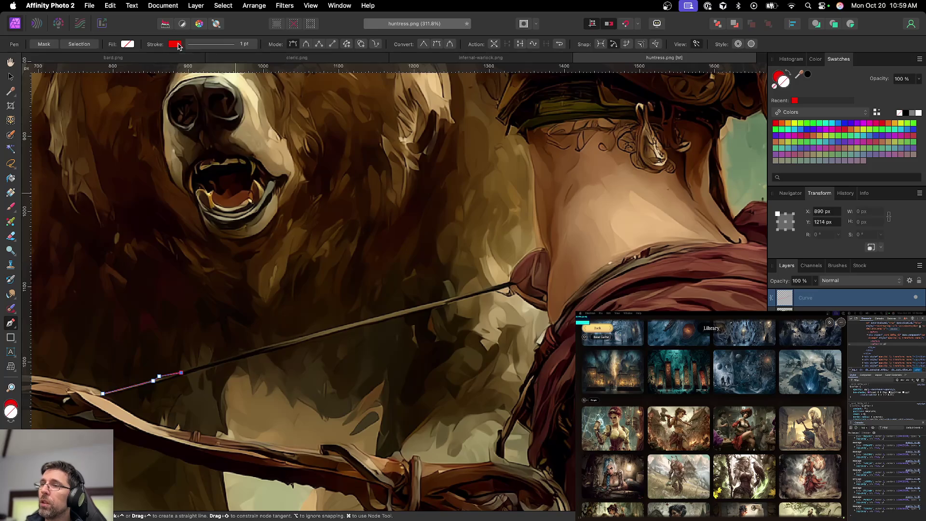
Extend the red path along the bowstring's edge to its end at the hand
scroll(211, 303, up, 5)
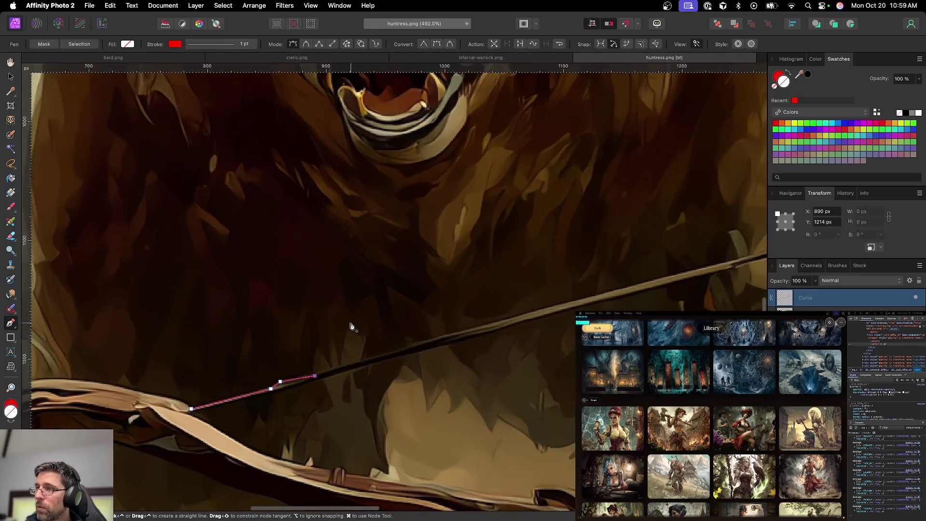
click(430, 340)
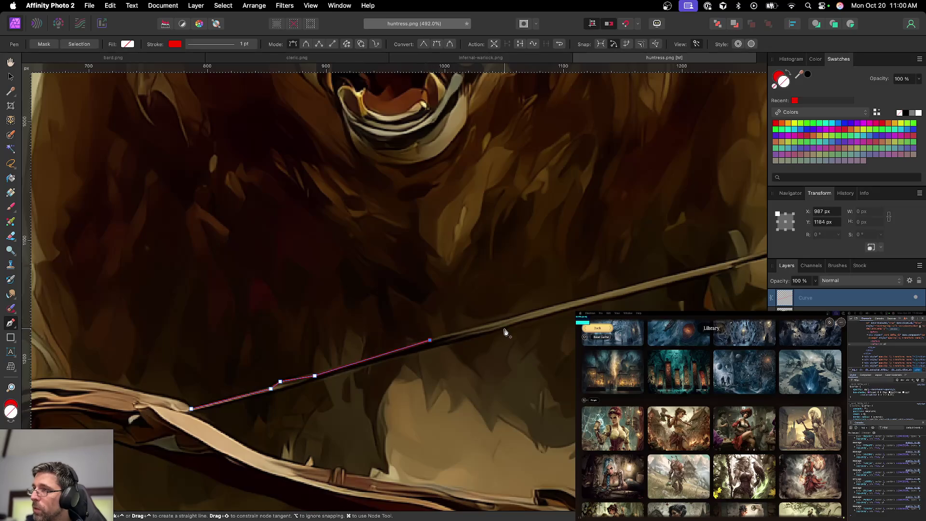
click(540, 311)
scroll(569, 308, right, 2)
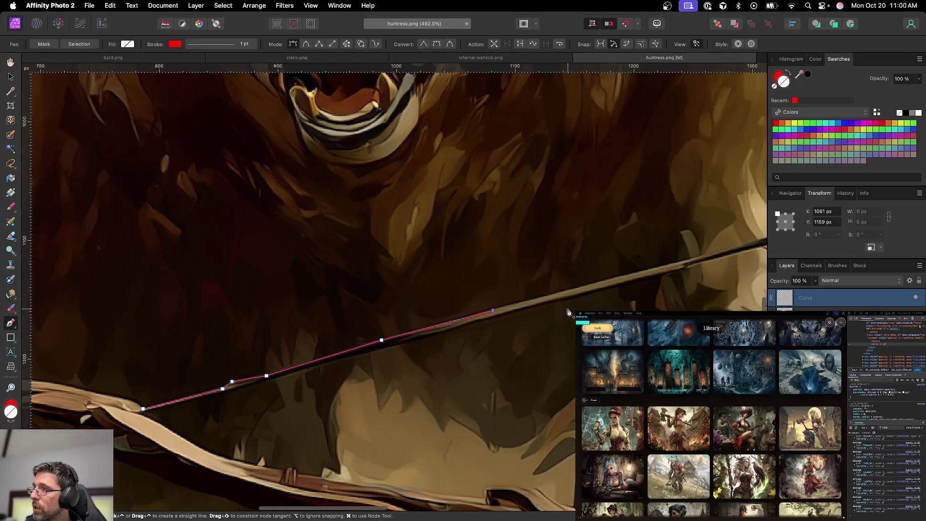
click(590, 287)
scroll(579, 294, right, 3)
scroll(555, 280, right, 3)
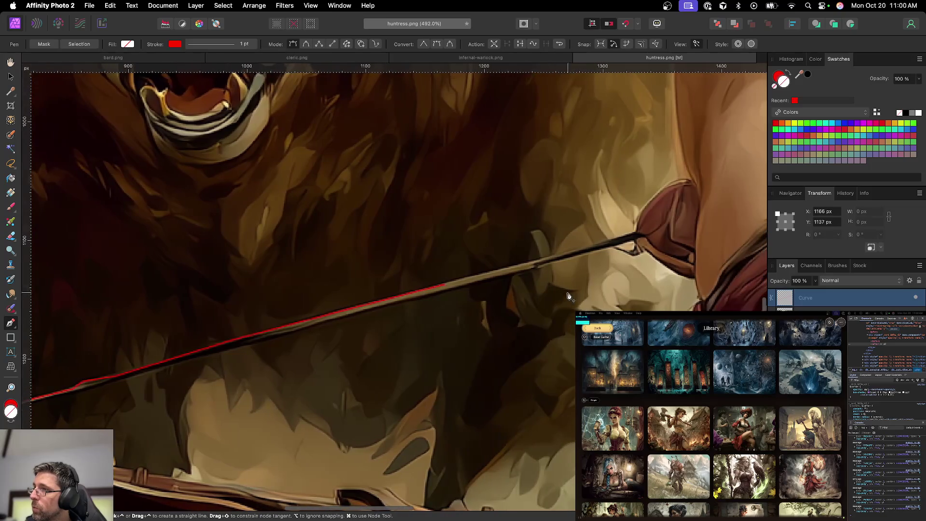
click(532, 263)
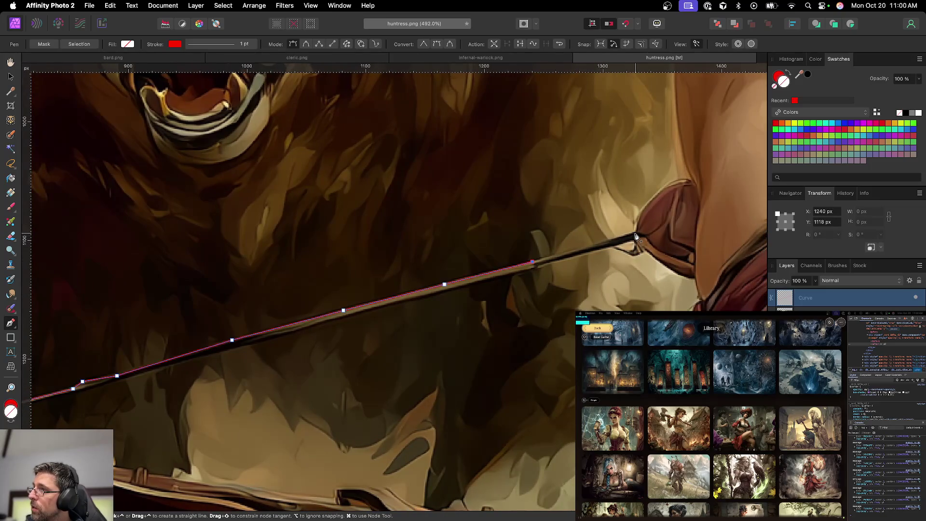
click(636, 234)
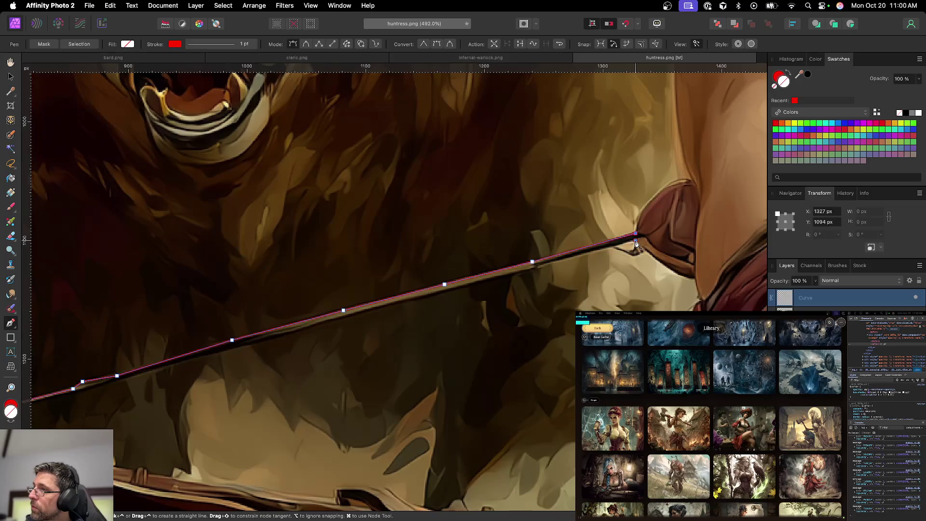
Trace back along the lower edge to the left end and close the outline on its start node
click(539, 266)
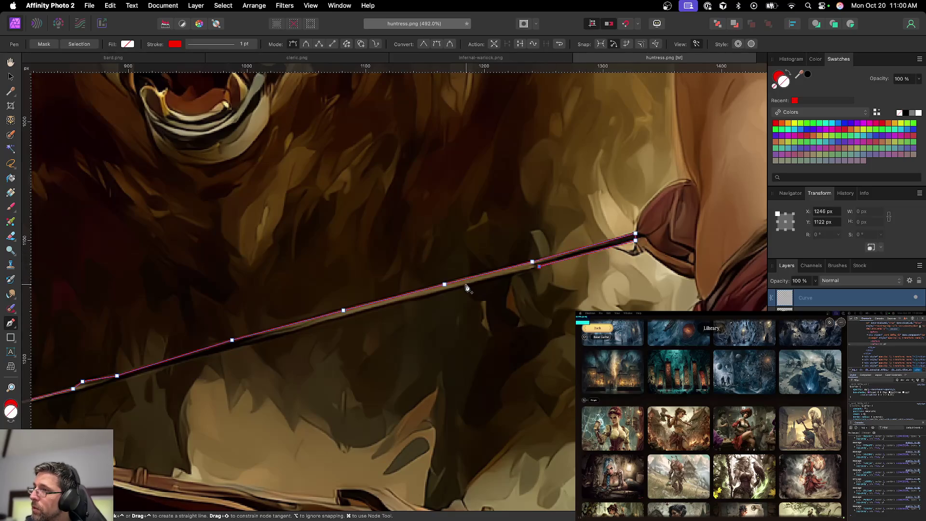
click(455, 289)
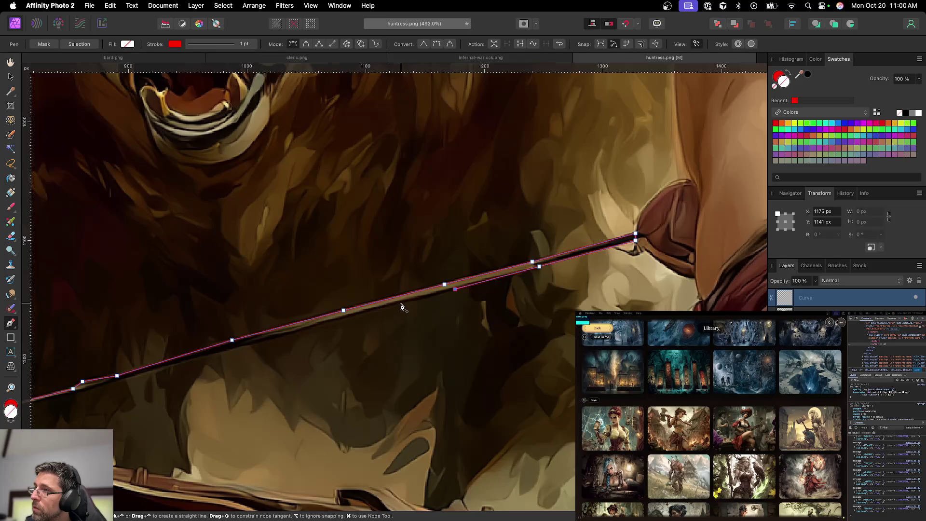
click(421, 301)
key(BackSpace)
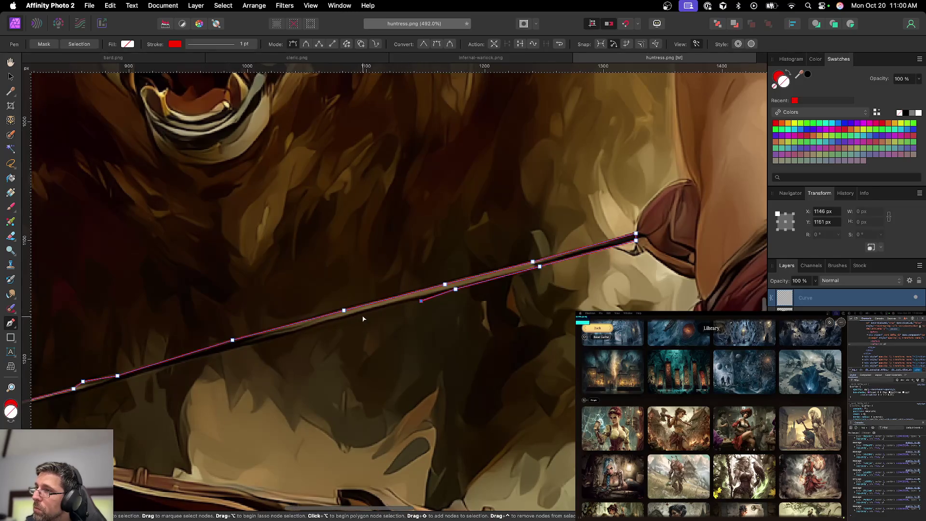
click(253, 345)
scroll(164, 372, left, 2)
click(140, 391)
click(44, 413)
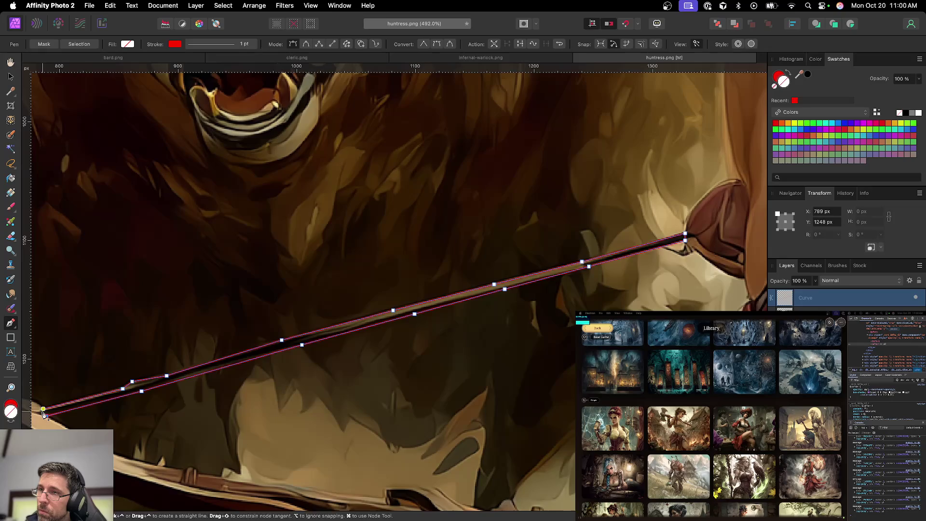
click(43, 409)
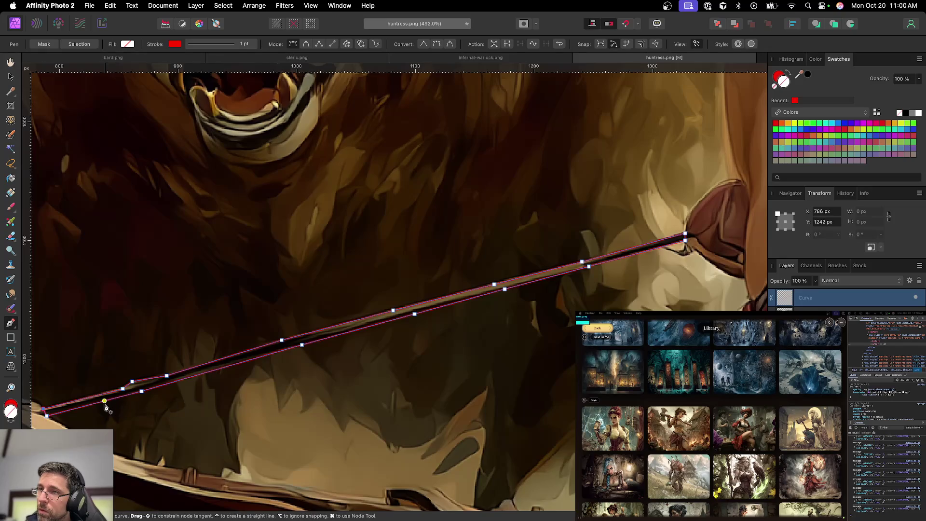
key(super+z)
click(43, 410)
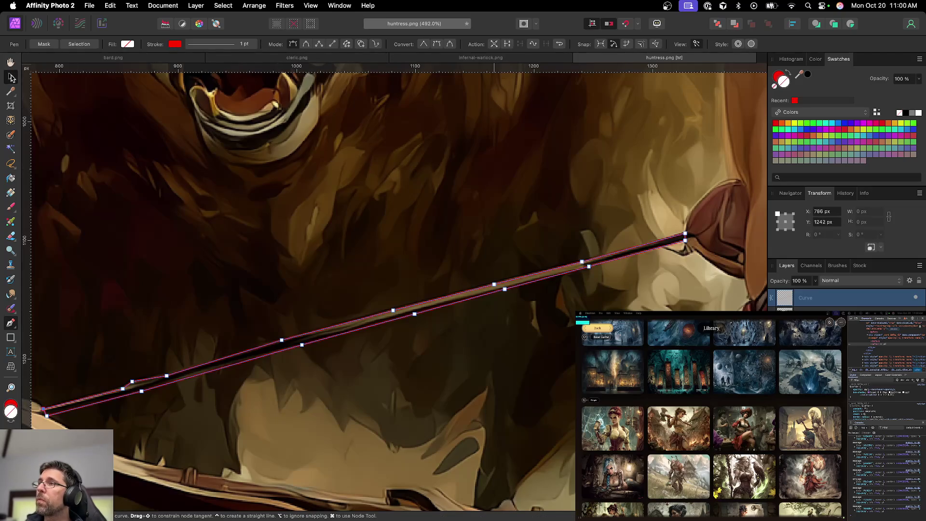
click(11, 76)
Convert the Curve outline into a selection, select the Background layer, and hide the Curve layer
right_click(810, 298)
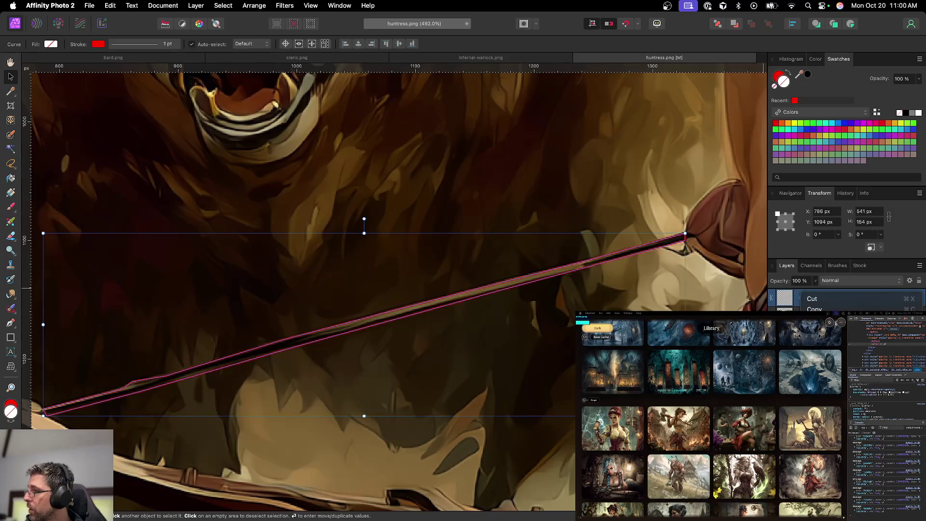
scroll(858, 241, down, 2)
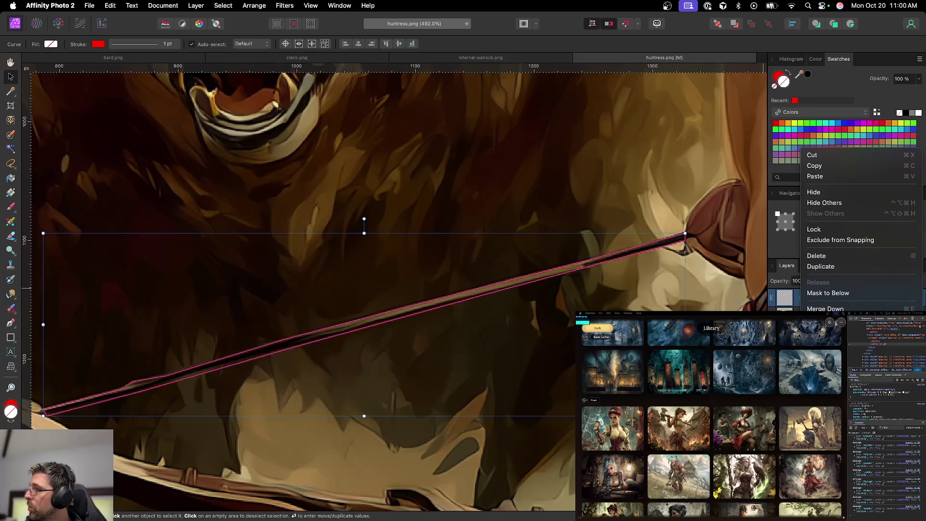
key(Escape)
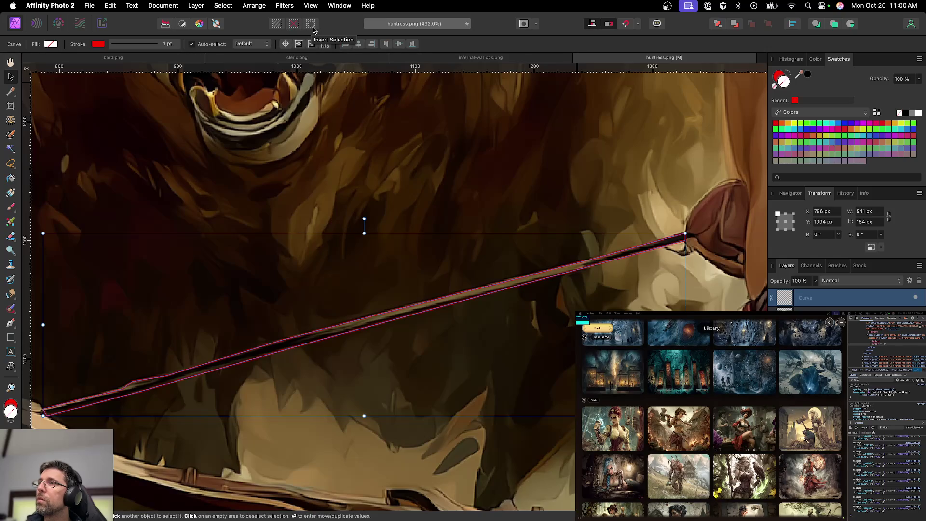
super+click(787, 299)
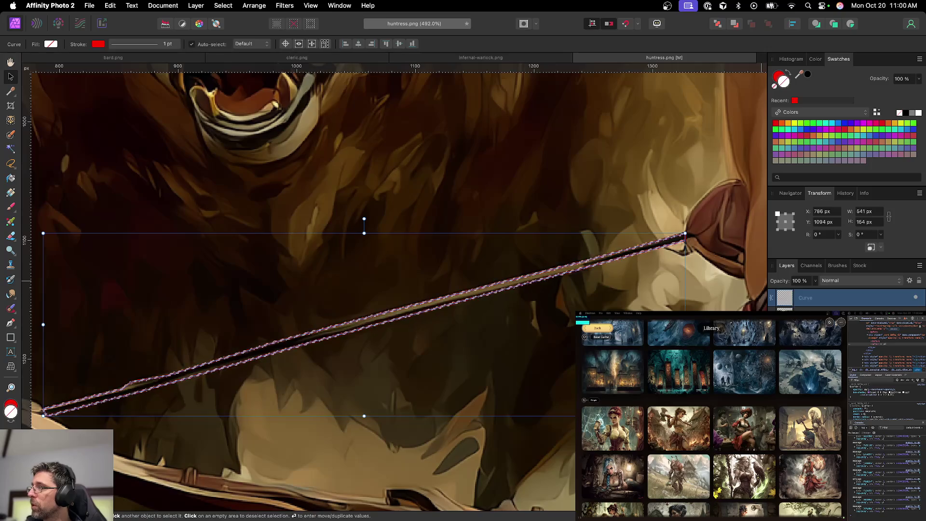
click(820, 313)
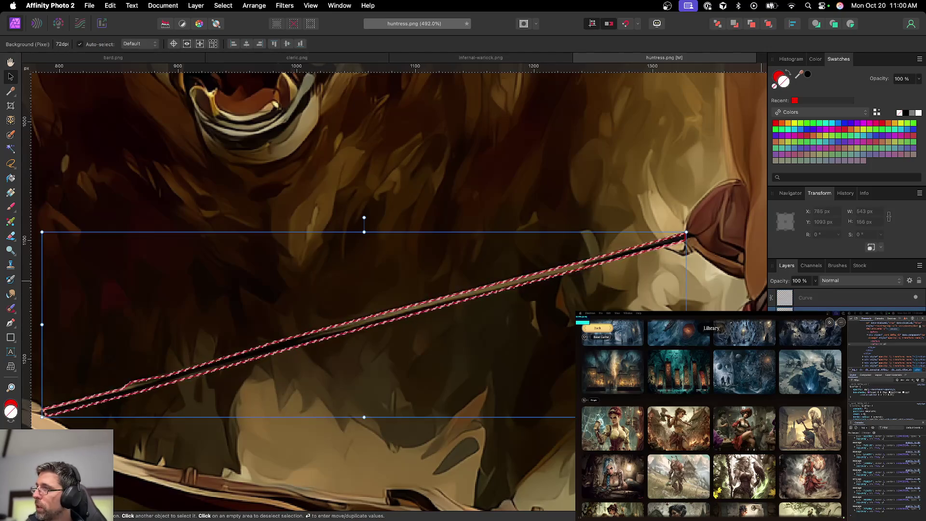
click(915, 298)
click(916, 299)
key(l)
scroll(451, 338, down, 5)
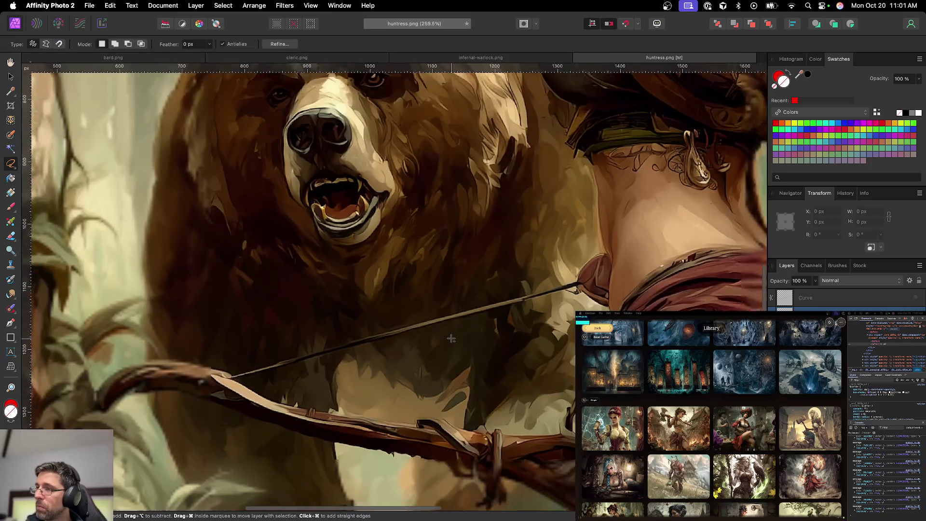
Test-move the selected bowstring pixels up and right, then undo and deselect
key(v)
scroll(451, 337, right, 5)
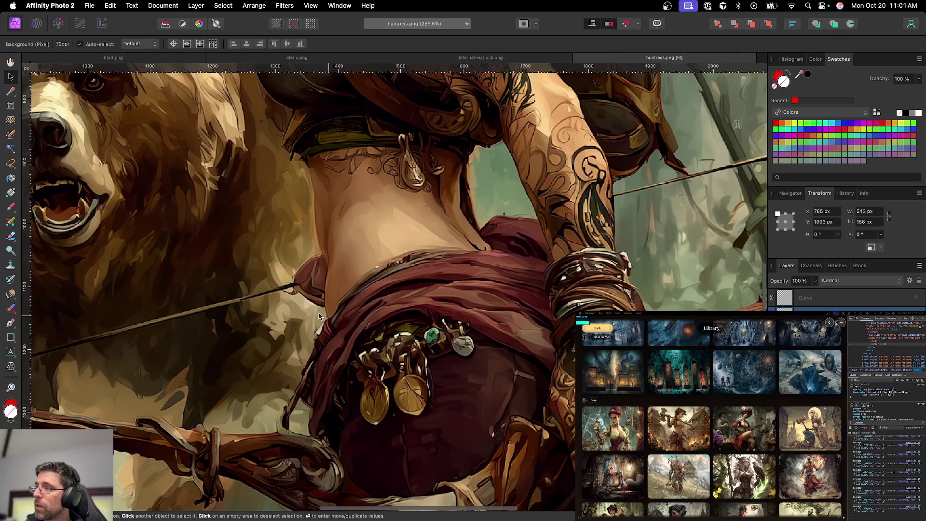
mouse_move(319, 316)
mouse_down()
mouse_move(585, 205)
mouse_move(486, 211)
mouse_up()
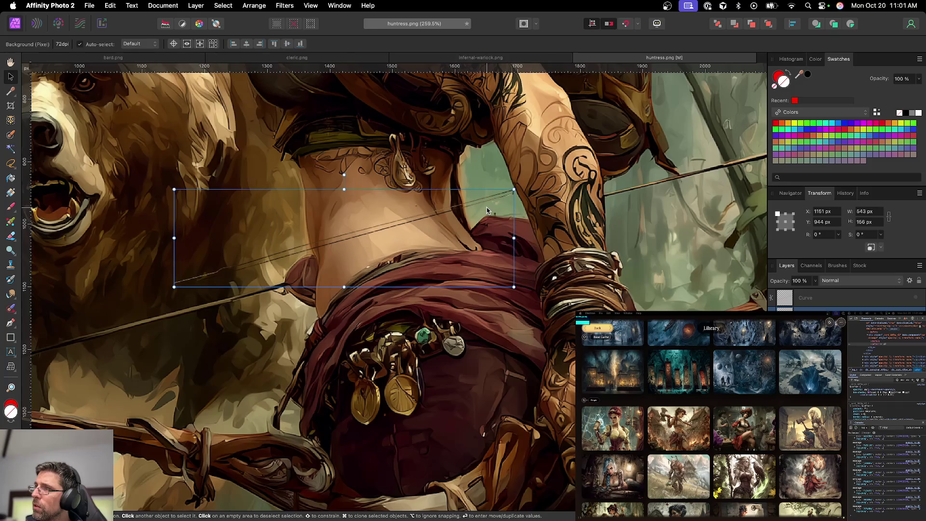
key(super+z)
key(super+d)
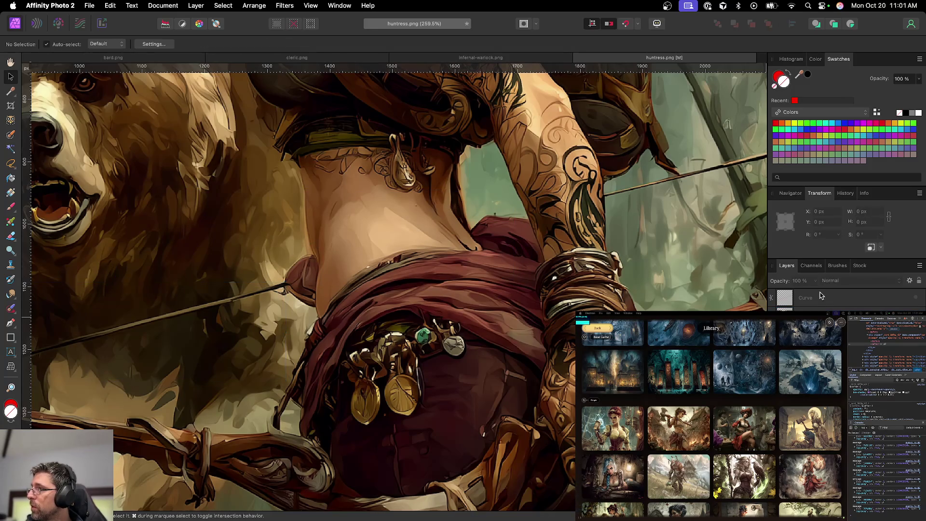
Give the outline curve a red fill and a pure red stroke
click(822, 297)
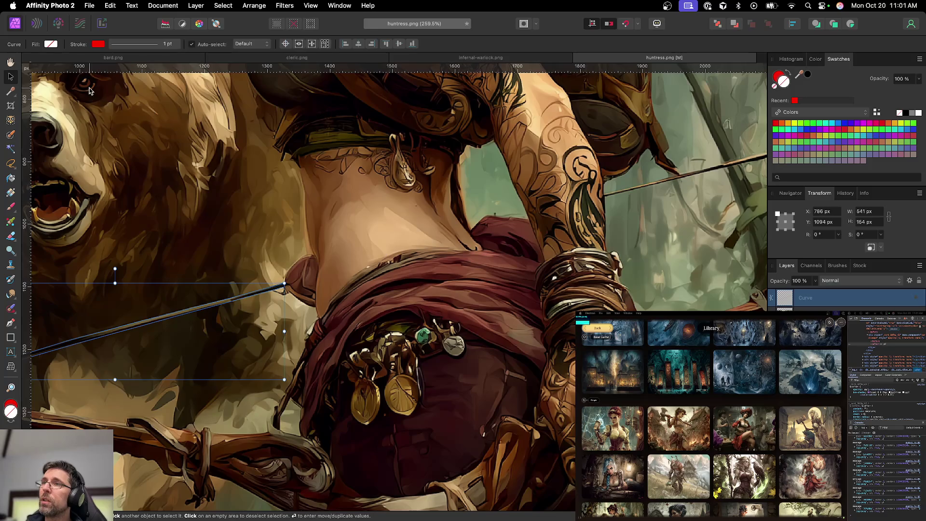
click(53, 47)
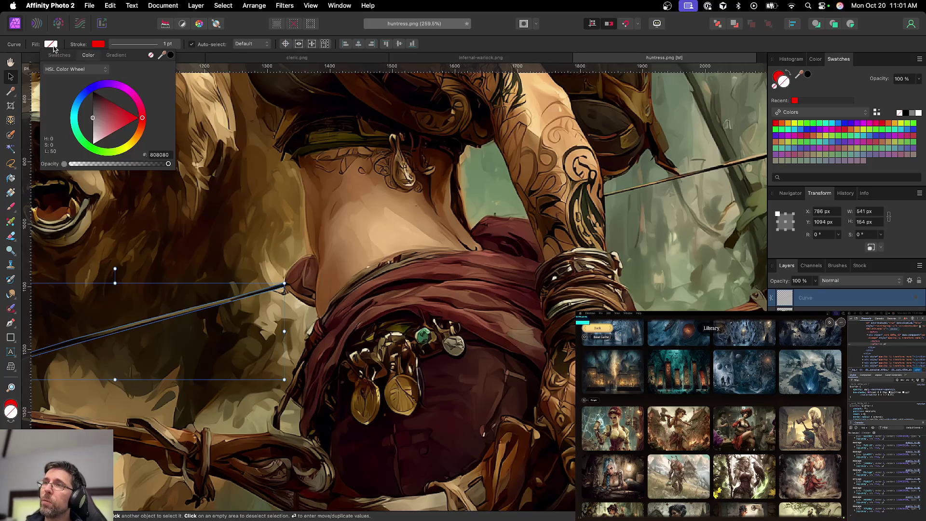
click(133, 122)
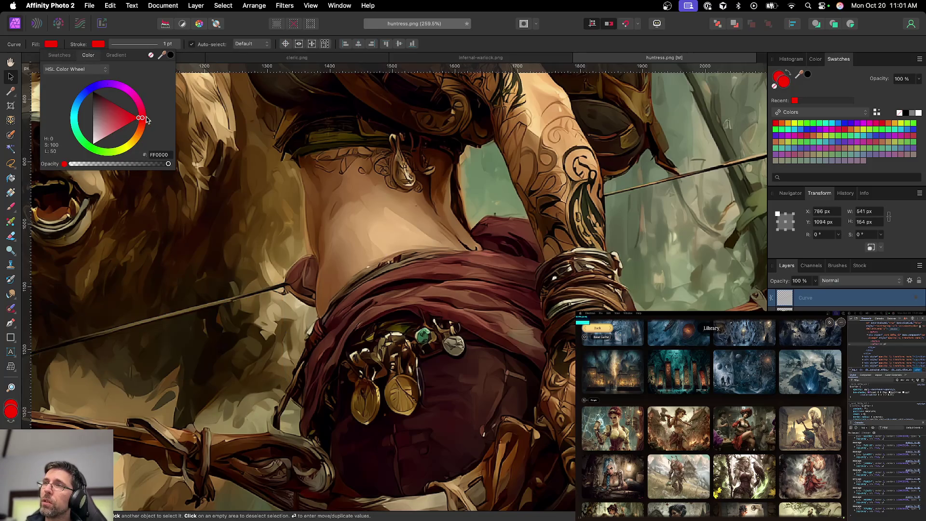
click(98, 44)
click(201, 60)
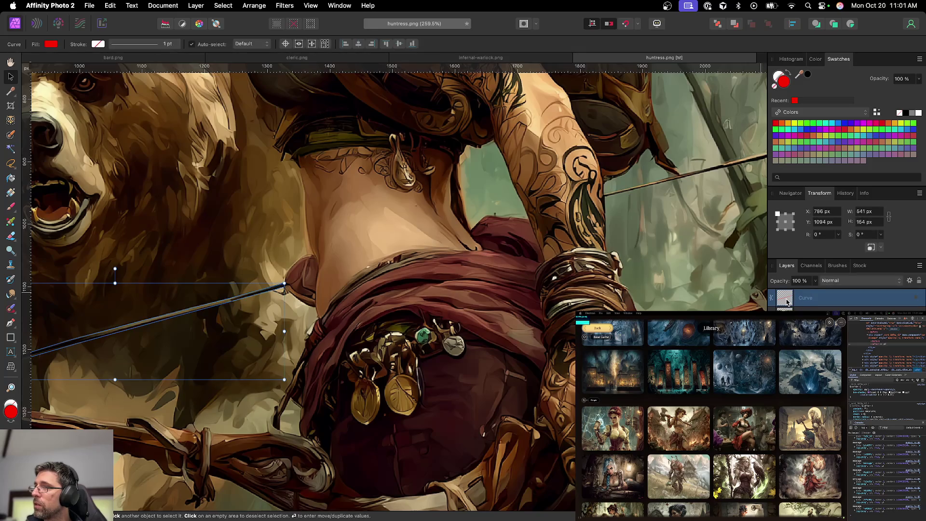
scroll(278, 245, left, 10)
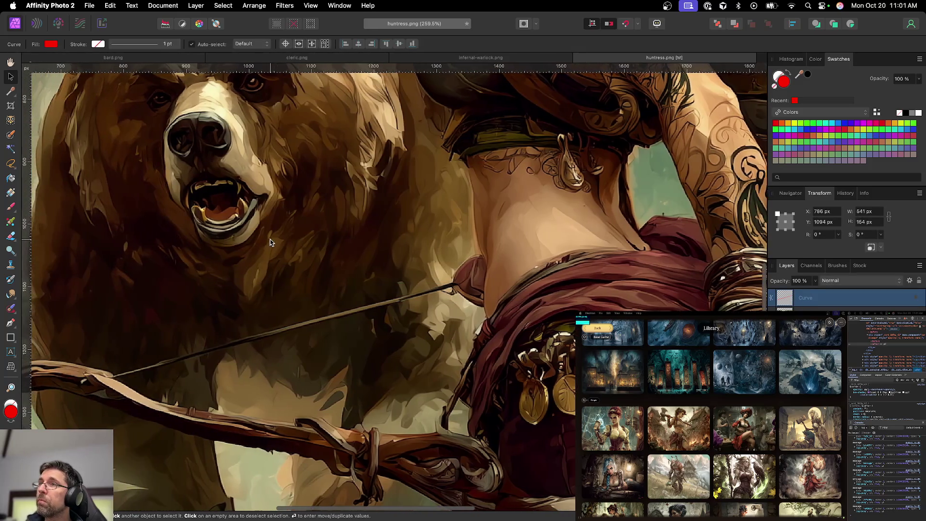
scroll(282, 245, up, 5)
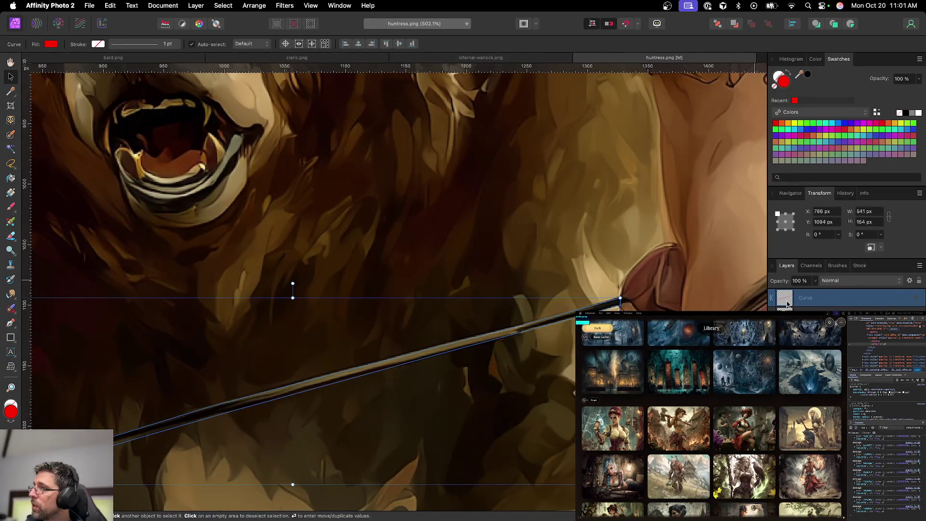
click(100, 45)
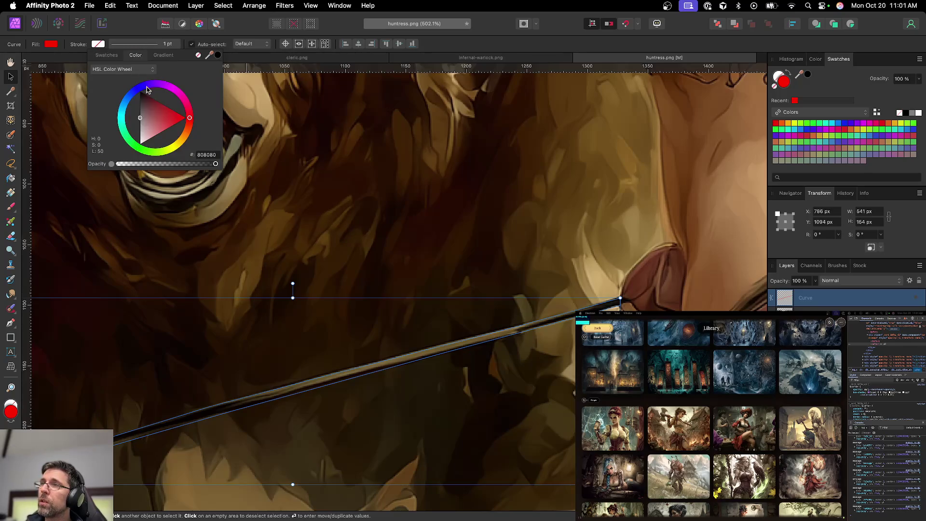
drag(175, 118, 187, 118)
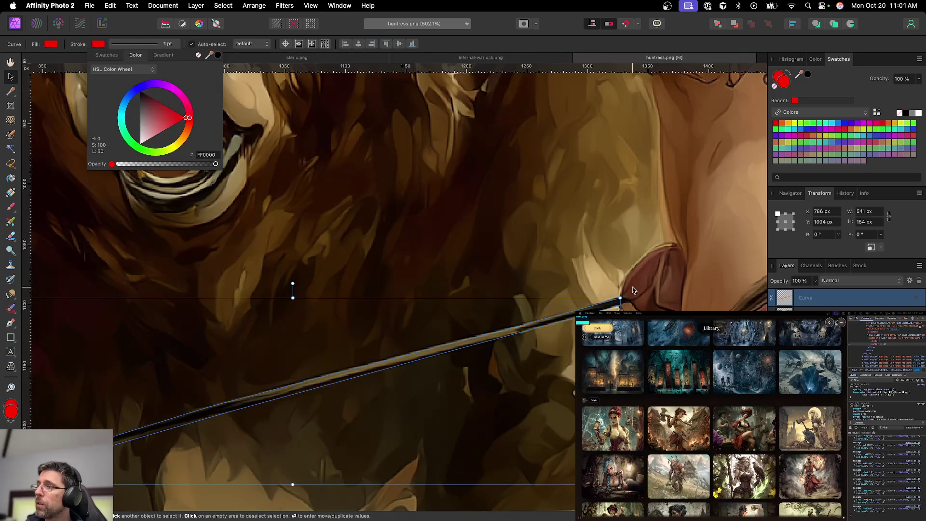
click(573, 392)
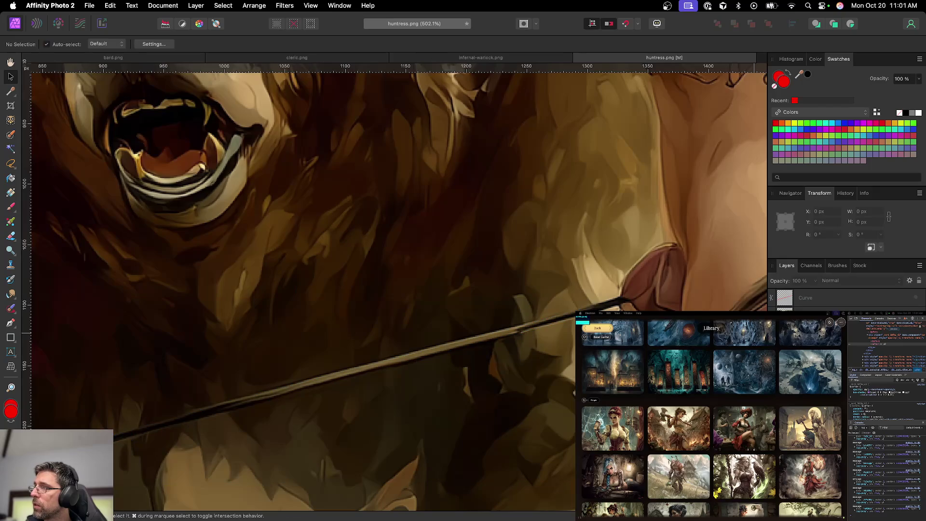
Select the bowstring from the red outline, hide the curve, and move a copy up and right
click(916, 298)
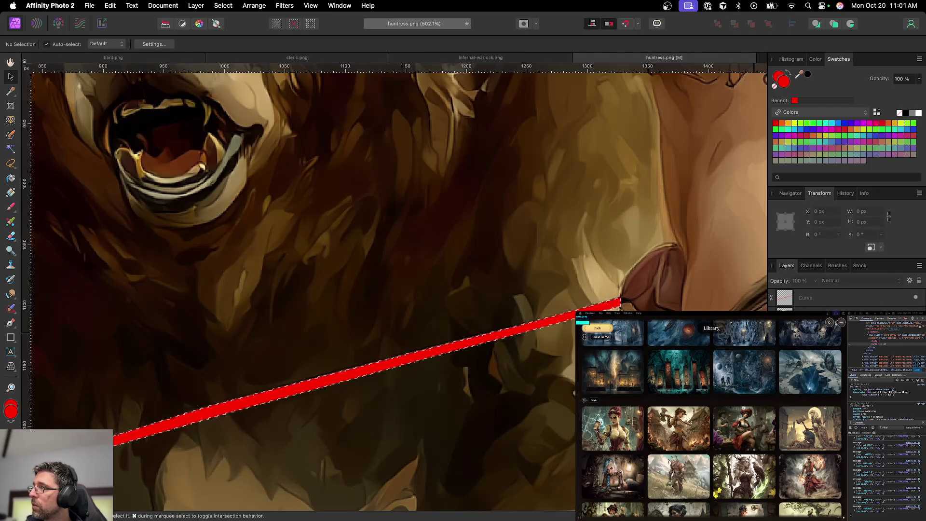
super+click(790, 302)
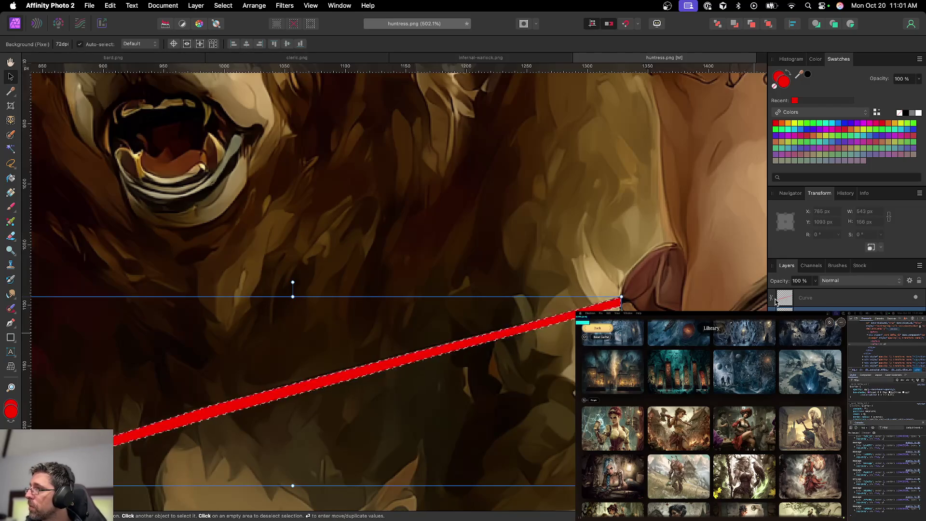
click(916, 298)
key(super+d)
key(l)
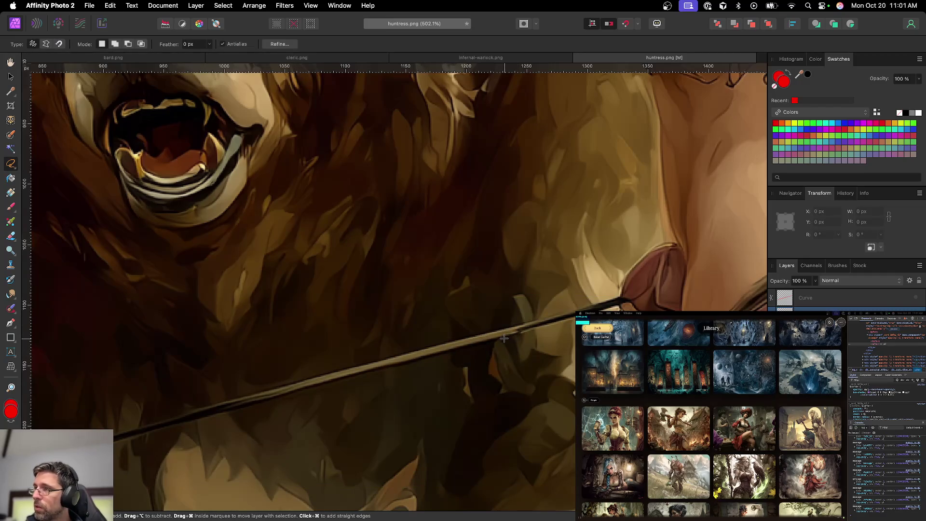
key(v)
drag(504, 339, 569, 305)
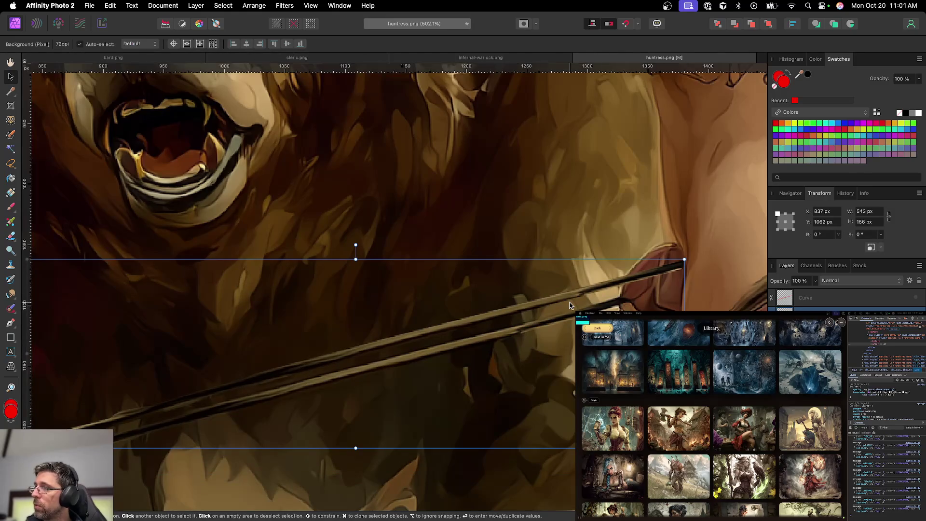
Drag the copied bowstring patch up onto the huntress's waist
scroll(570, 305, down, 2)
scroll(567, 306, down, 3)
scroll(563, 307, down, 3)
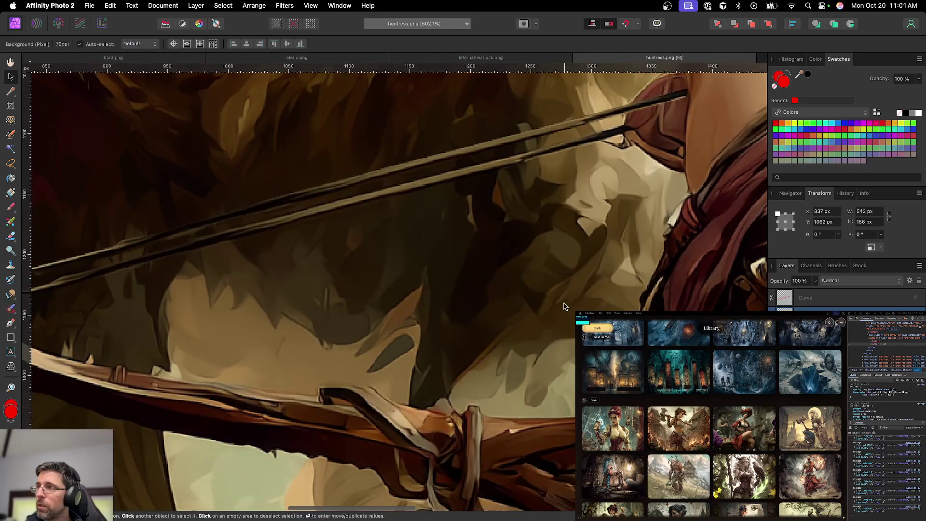
scroll(564, 307, down, 3)
scroll(458, 311, down, 3)
scroll(341, 317, down, 3)
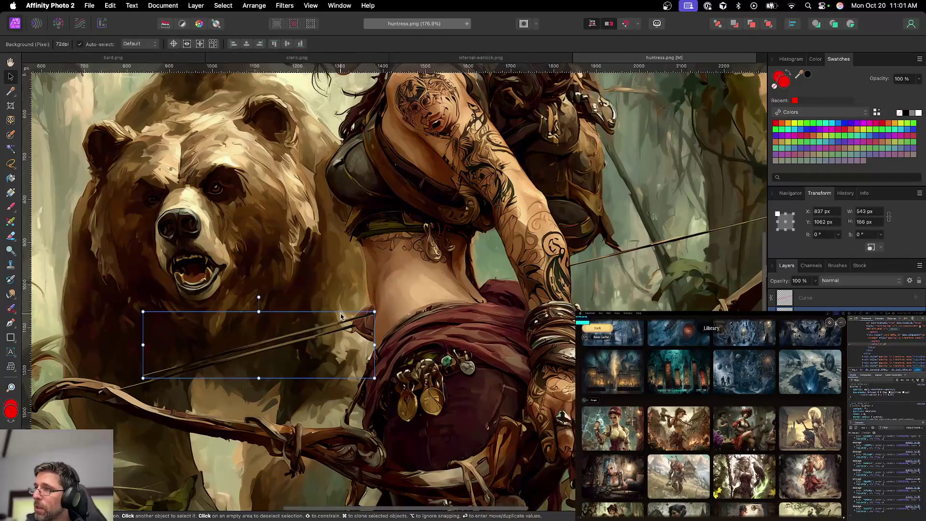
drag(341, 319, 541, 276)
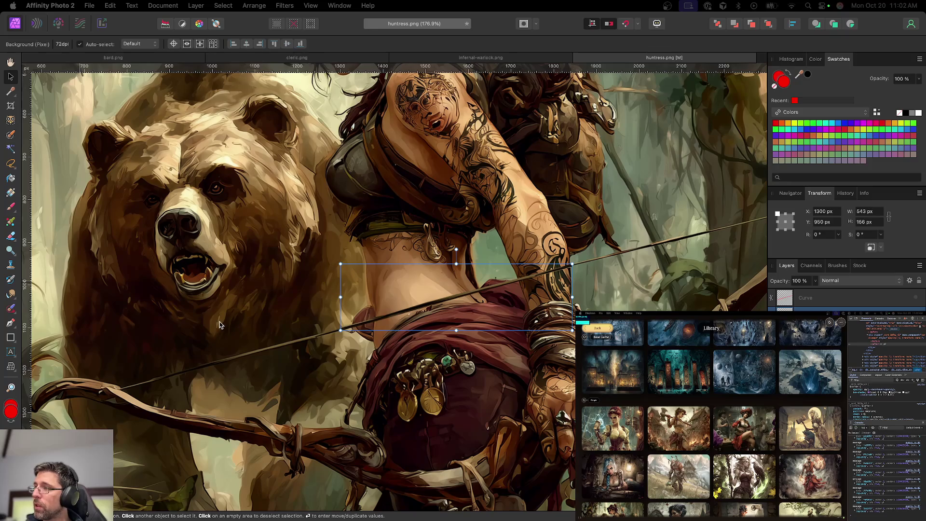
scroll(220, 325, down, 5)
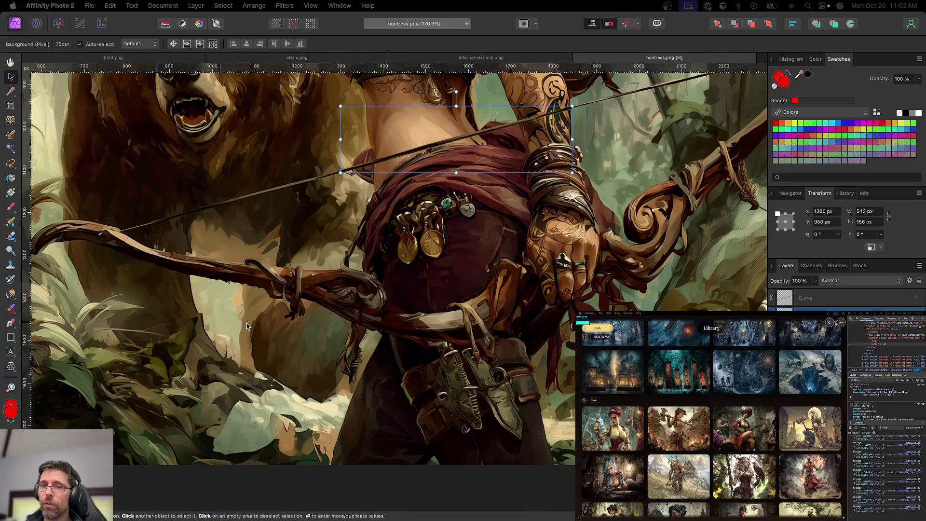
scroll(246, 324, down, 2)
scroll(246, 324, down, 3)
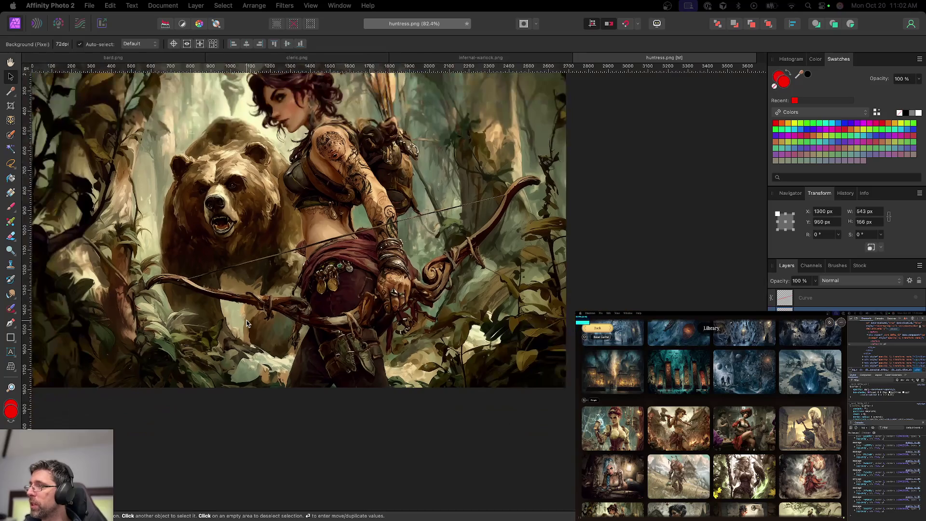
scroll(246, 324, up, 3)
scroll(245, 319, up, 2)
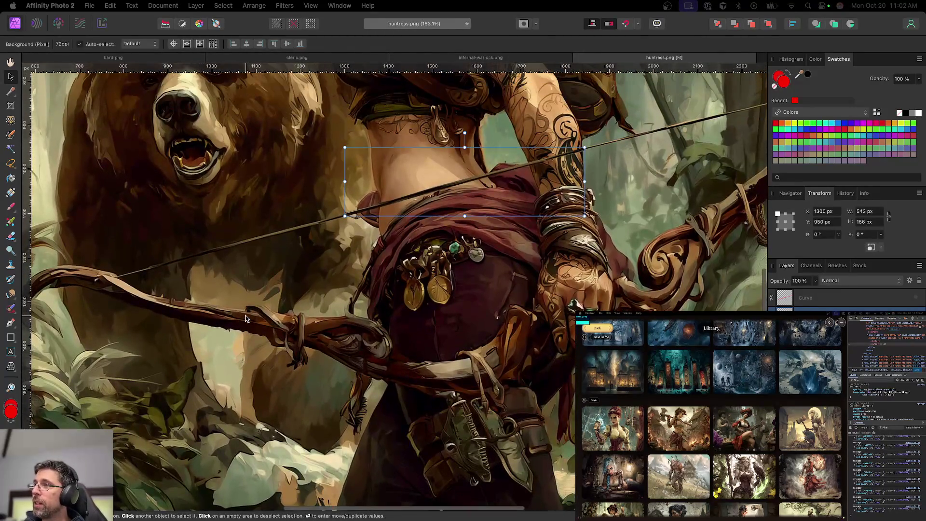
Nudge the patch into line with the string at X 1325, Y 944 px and add a layer mask
key(super+d)
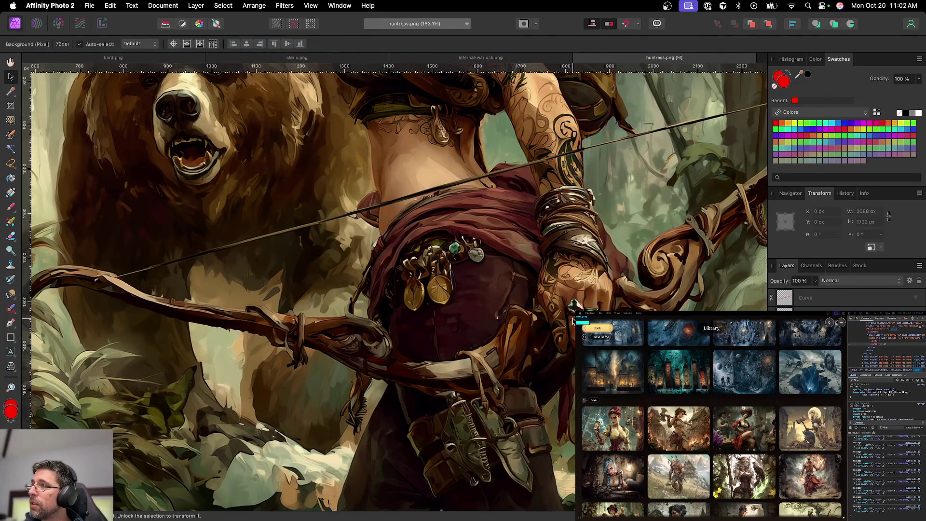
scroll(573, 320, up, 3)
scroll(574, 319, left, 3)
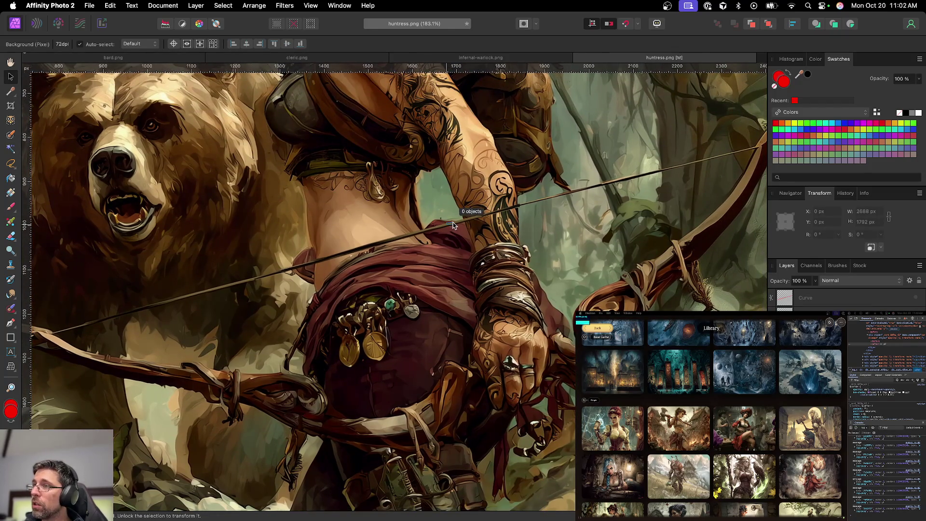
key(super+d)
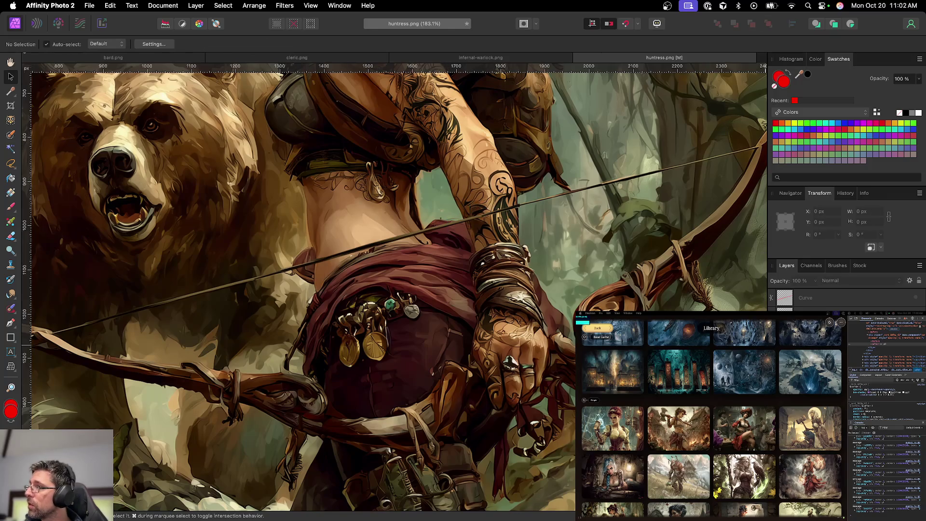
click(520, 254)
drag(417, 236, 427, 234)
scroll(271, 261, up, 5)
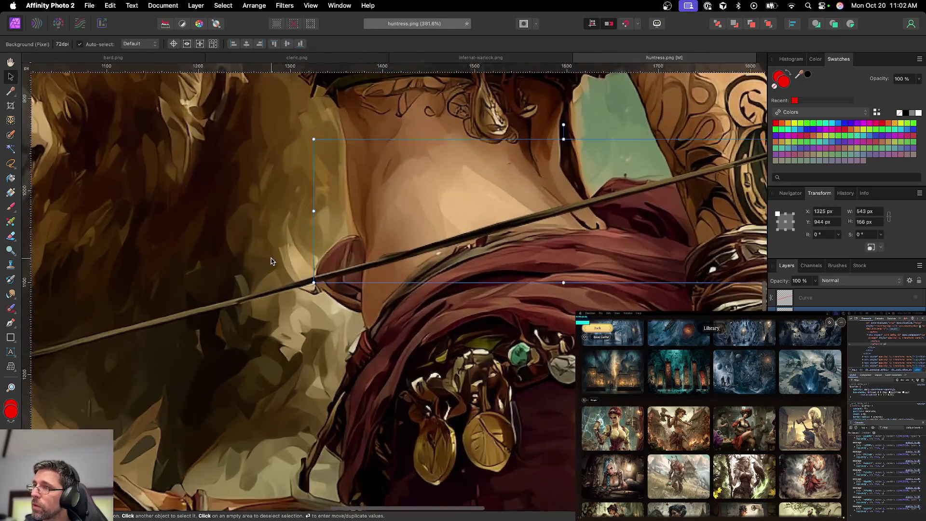
scroll(373, 282, down, 3)
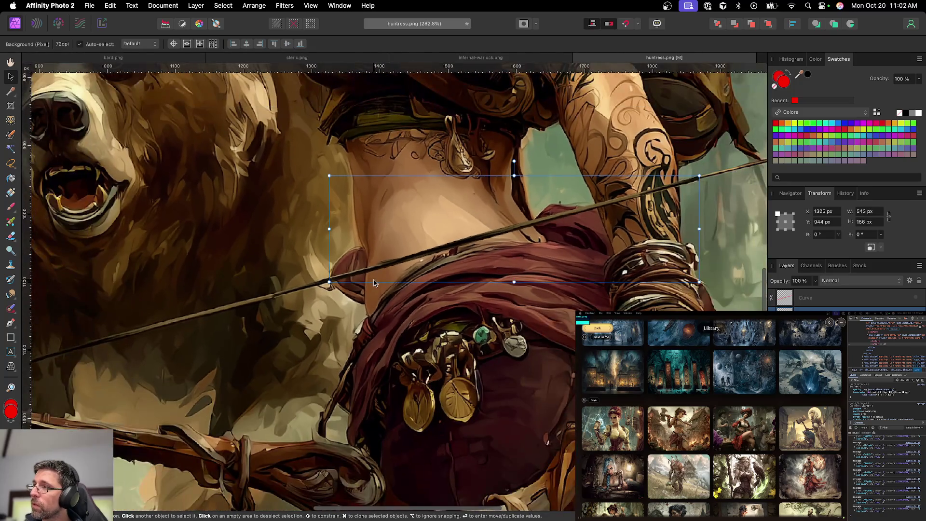
scroll(672, 249, right, 3)
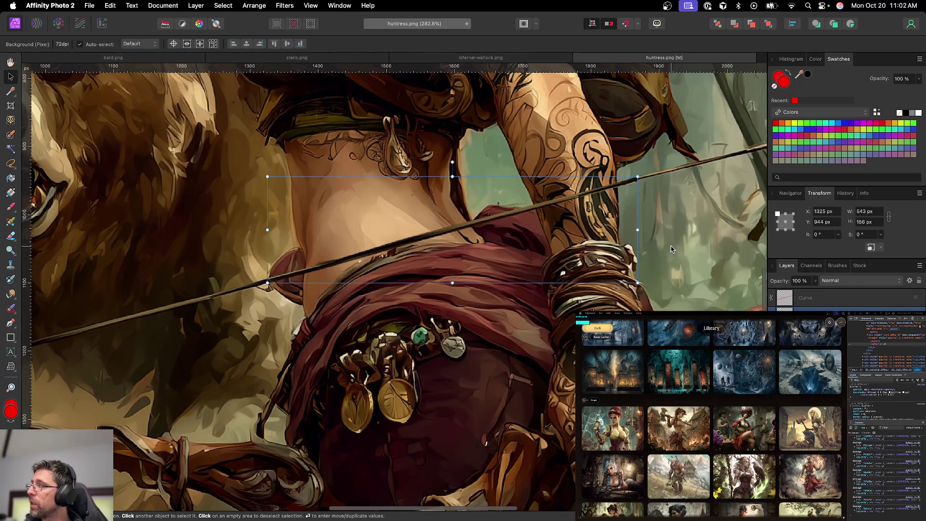
scroll(671, 249, up, 2)
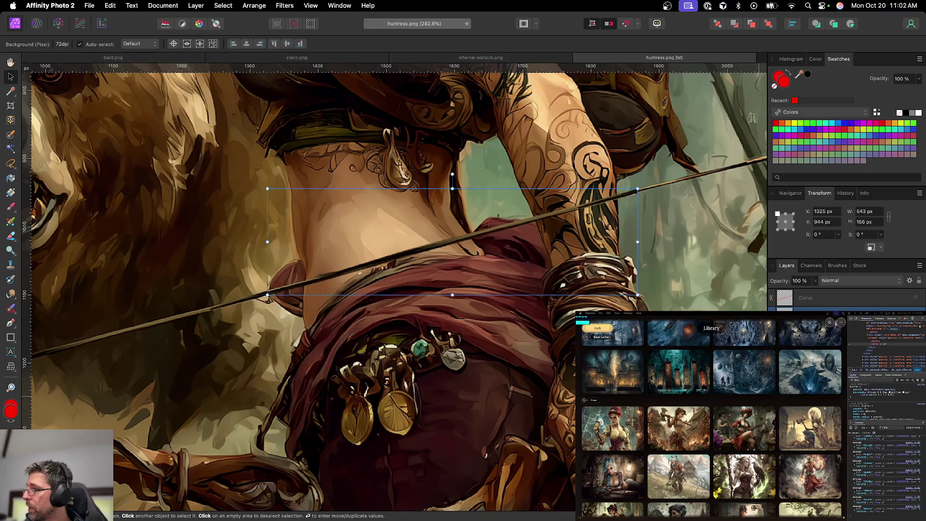
key(super+d)
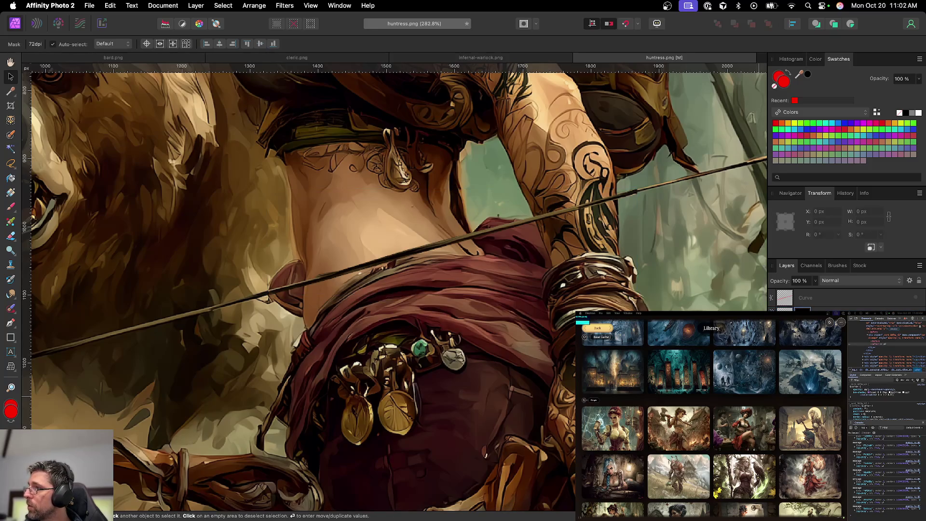
Pick the Paint Brush, reset colours to black and white, and shrink the brush to 8.9 px
key(b)
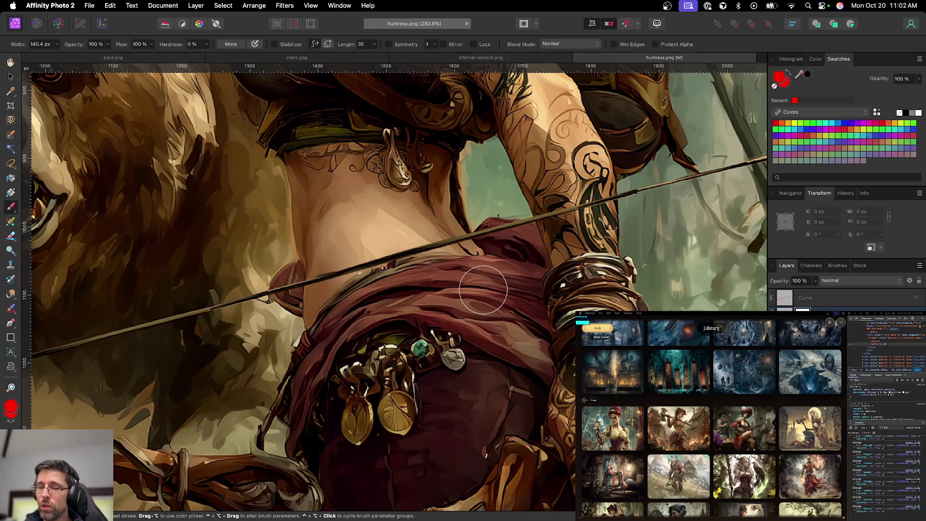
key(d)
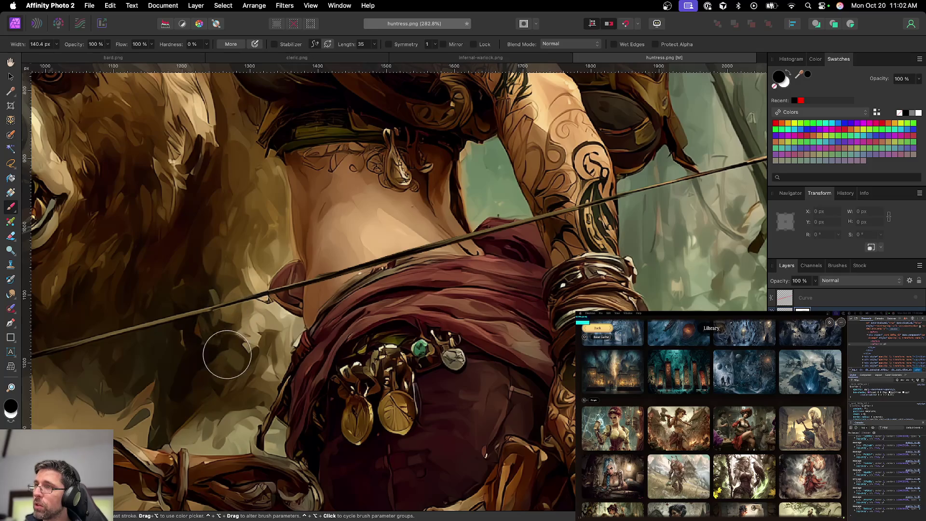
scroll(252, 310, down, 3)
scroll(252, 310, up, 4)
scroll(252, 310, up, 1)
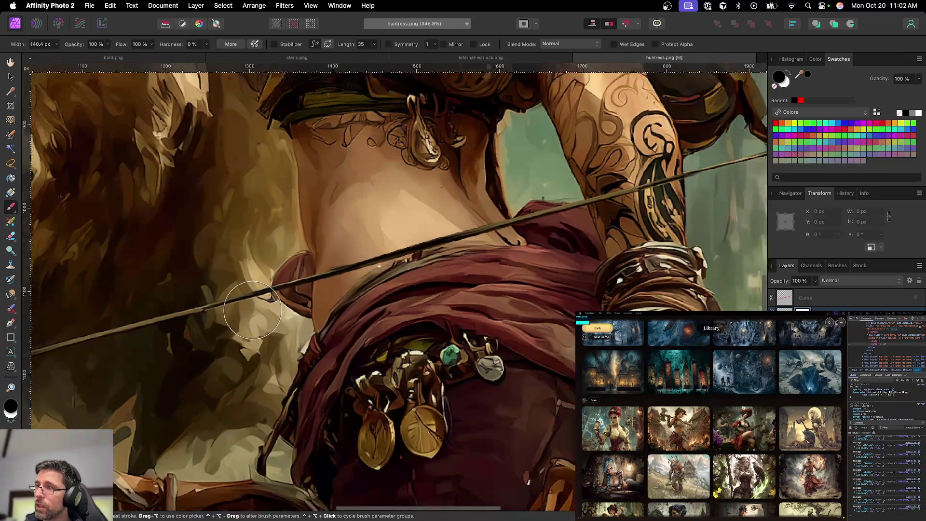
scroll(253, 310, up, 1)
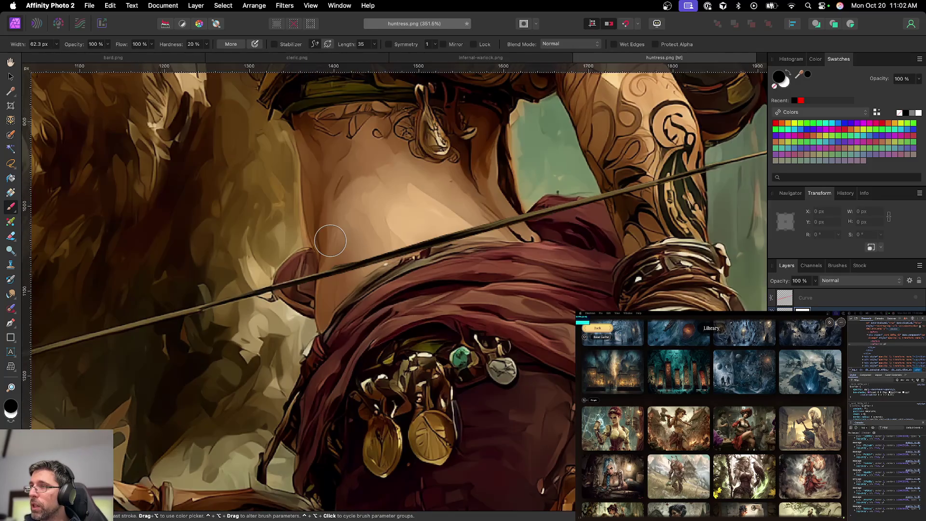
drag(330, 241, 326, 266)
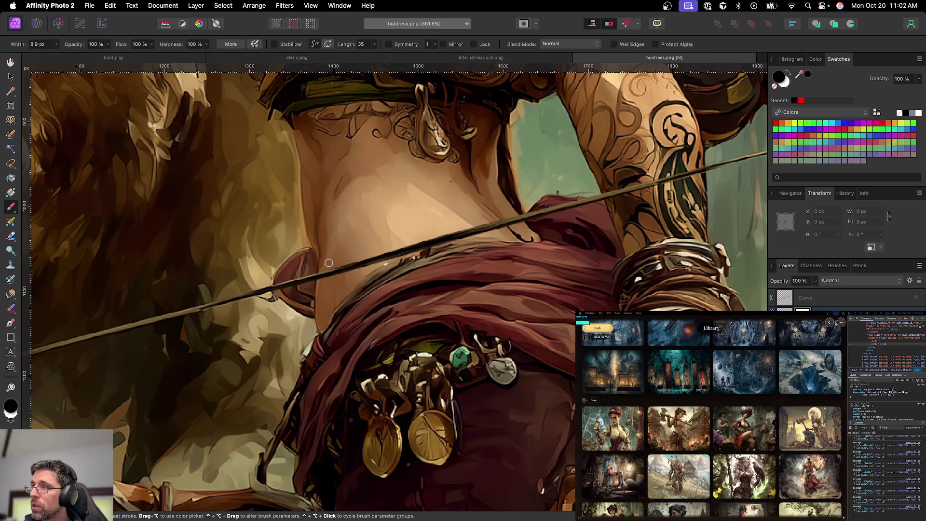
scroll(374, 245, down, 5)
scroll(374, 244, down, 3)
scroll(375, 245, down, 2)
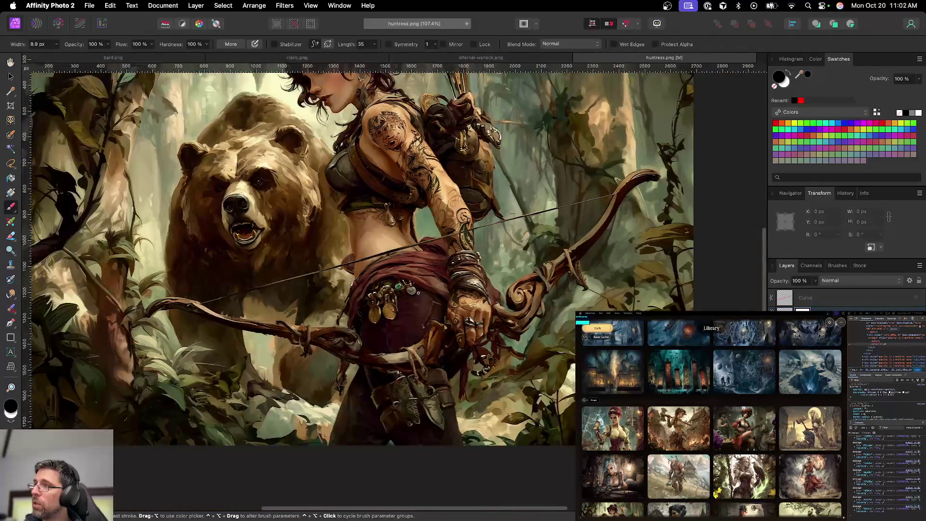
key(v)
scroll(431, 317, down, 2)
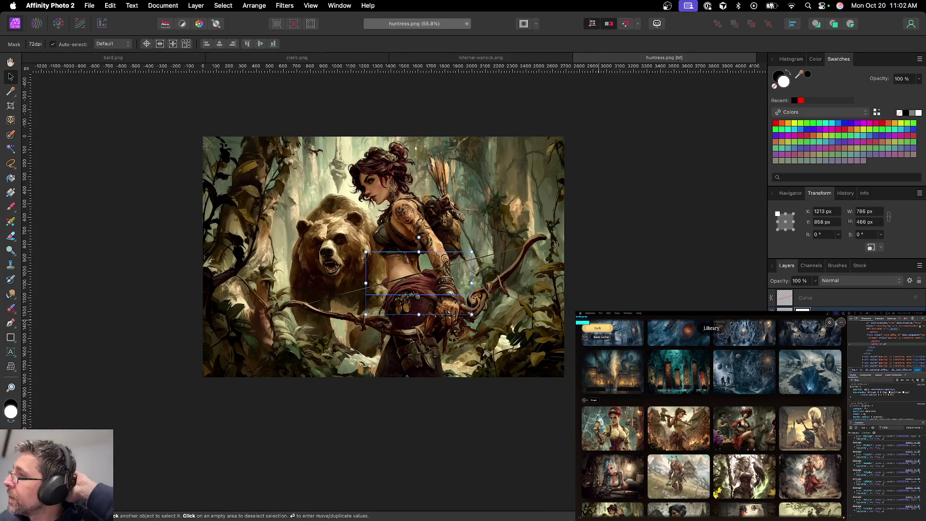
Deselect the patch layer and save the huntress document
key(super+d)
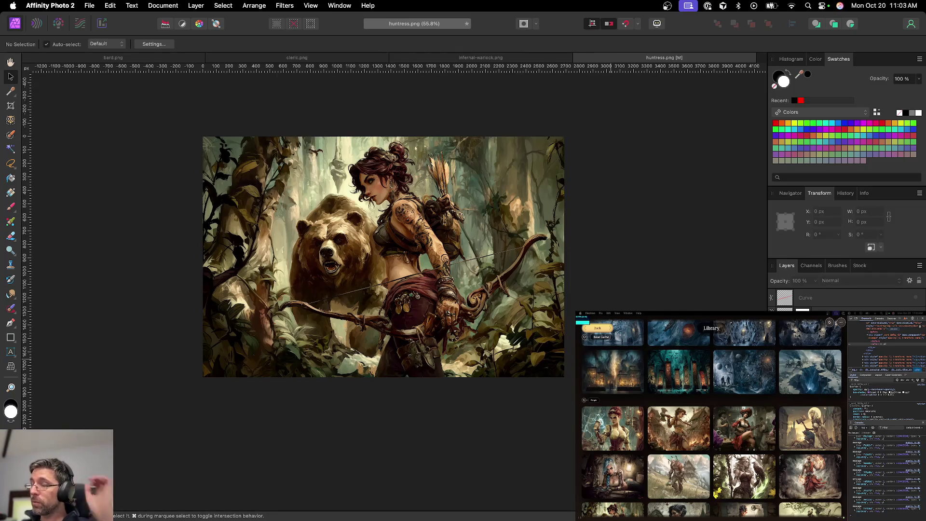
key(super+s)
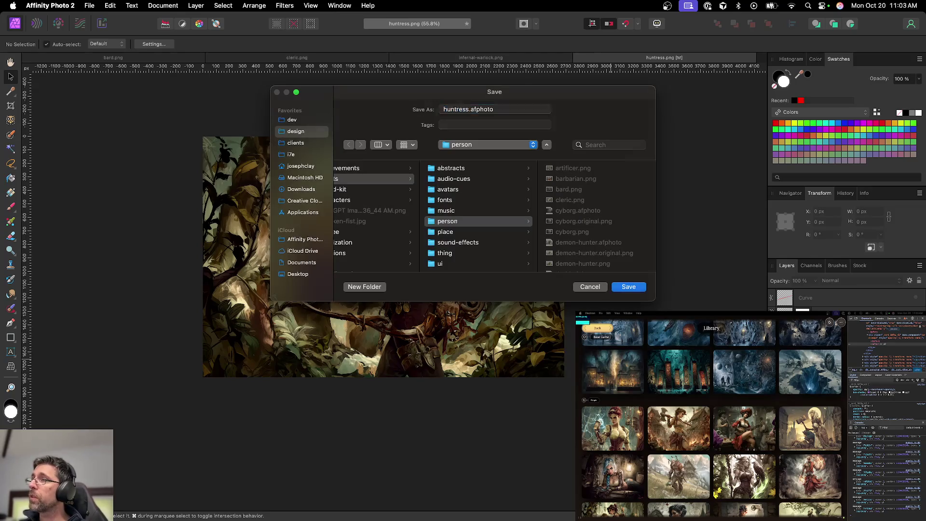
key(Return)
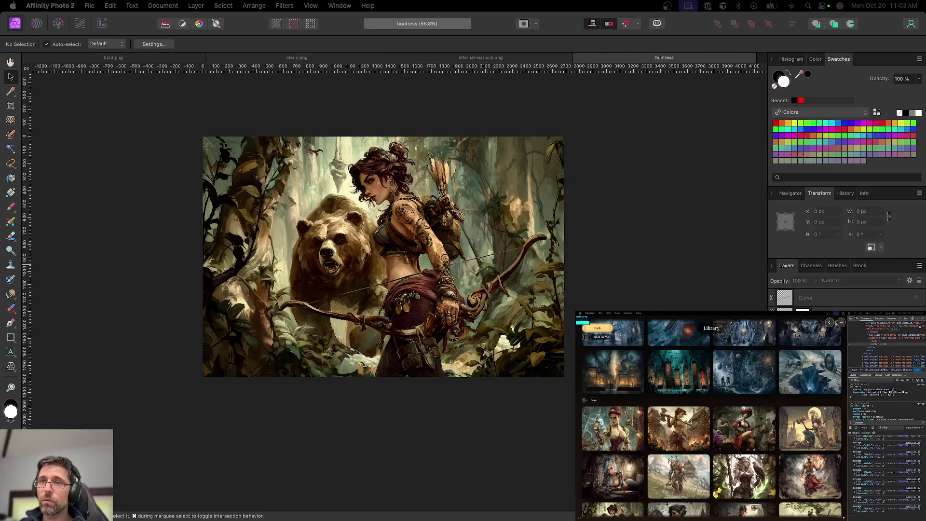
Export the whole huntress image as a PNG and close the document
key(super+shift+s)
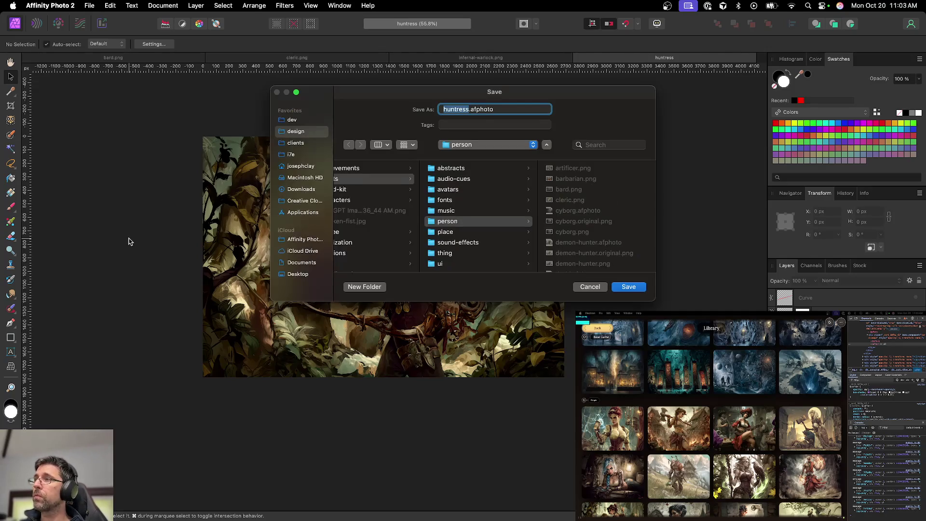
key(Escape)
key(super+alt+shift+w)
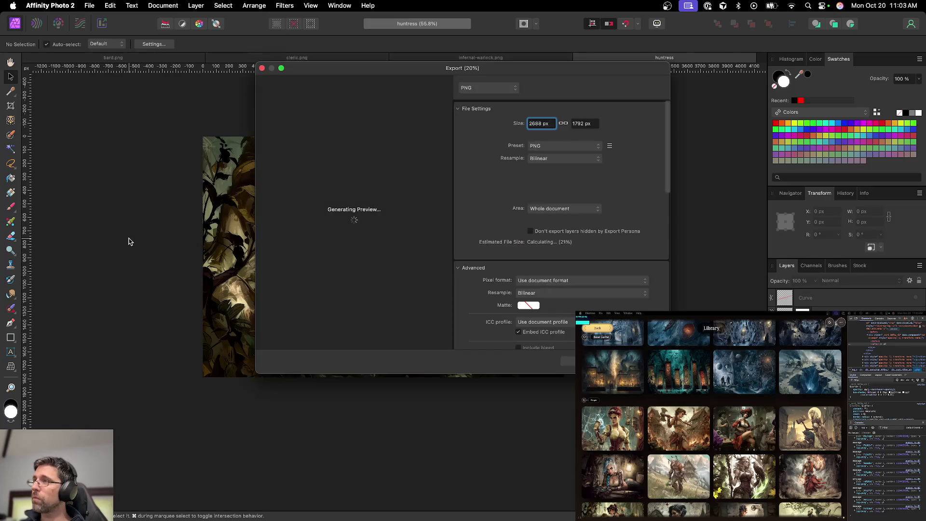
key(Return)
key(Return)
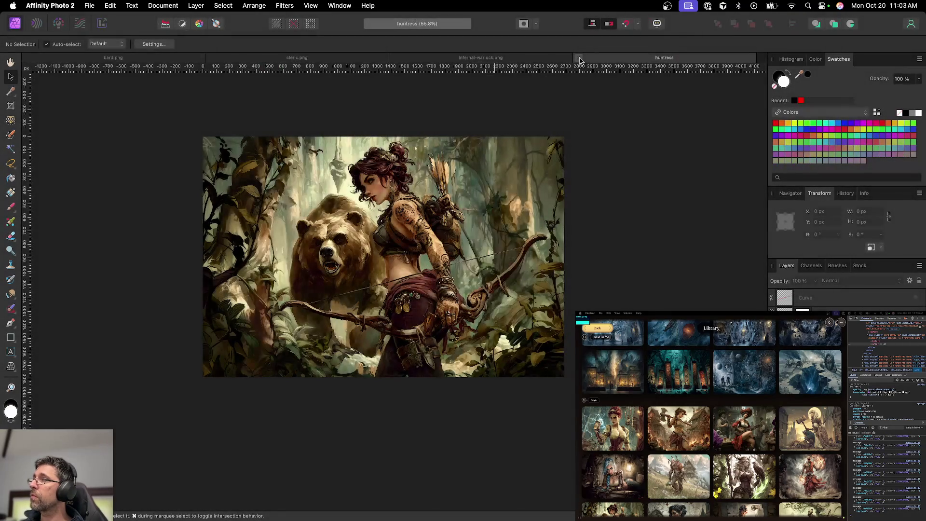
click(579, 58)
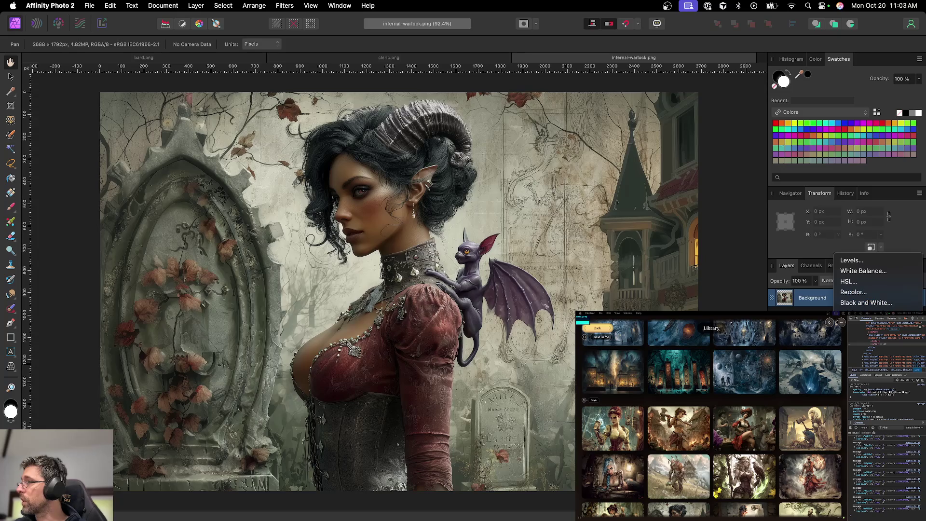
Add a Curves adjustment to Infernal-warlock.png and reshape the curve to slightly brighten the image
click(863, 377)
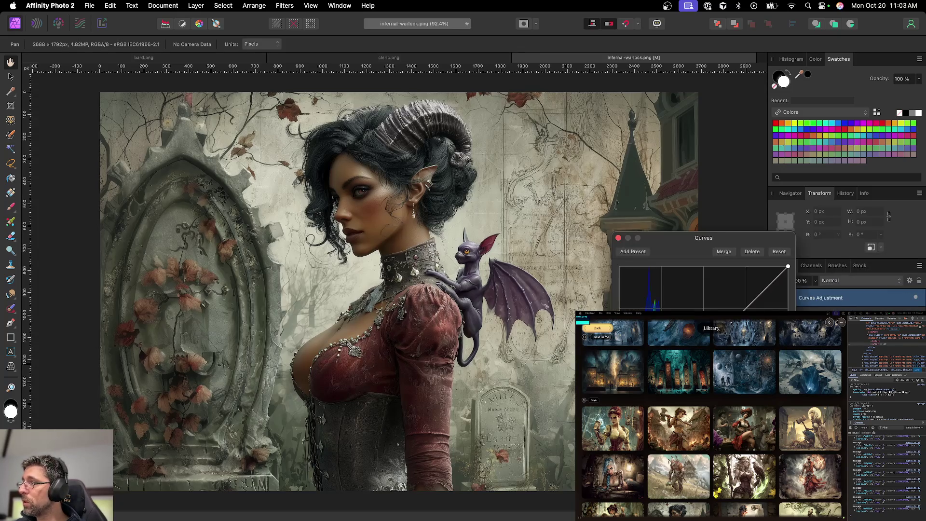
drag(766, 290, 755, 306)
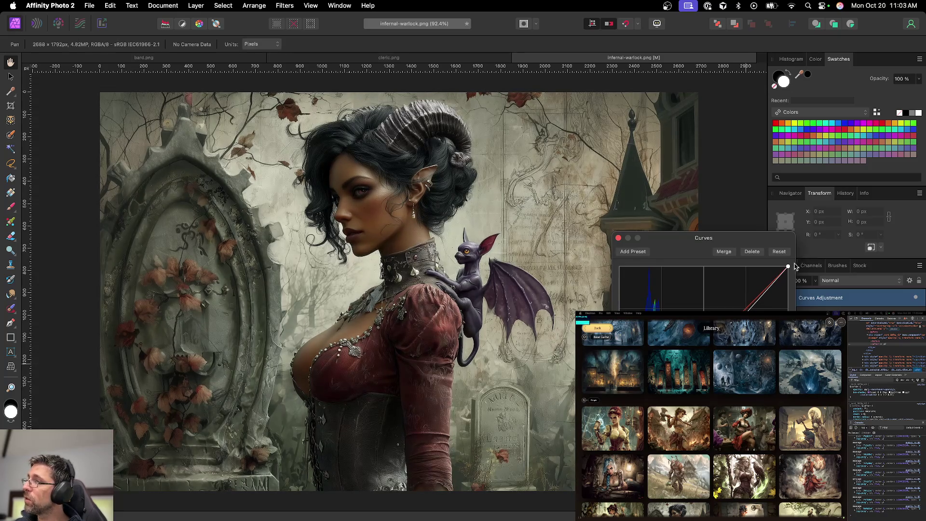
drag(778, 281, 775, 279)
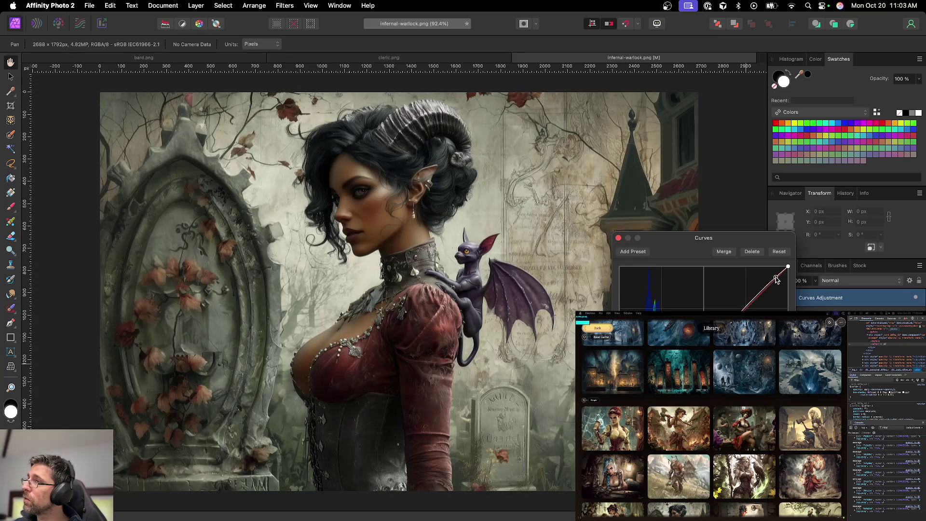